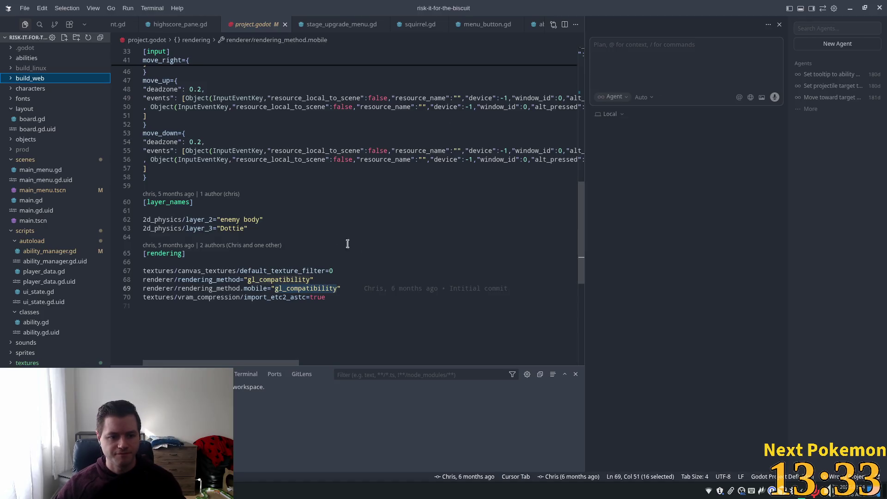
Return to Godot and zoom and pan the greenspan_holdings map over the cliff ledge above the pink forest.
{"action": "key", "text": "alt+Tab"}
{"action": "scroll", "coordinate": [432, 166], "scroll_direction": "down", "scroll_amount": 3}
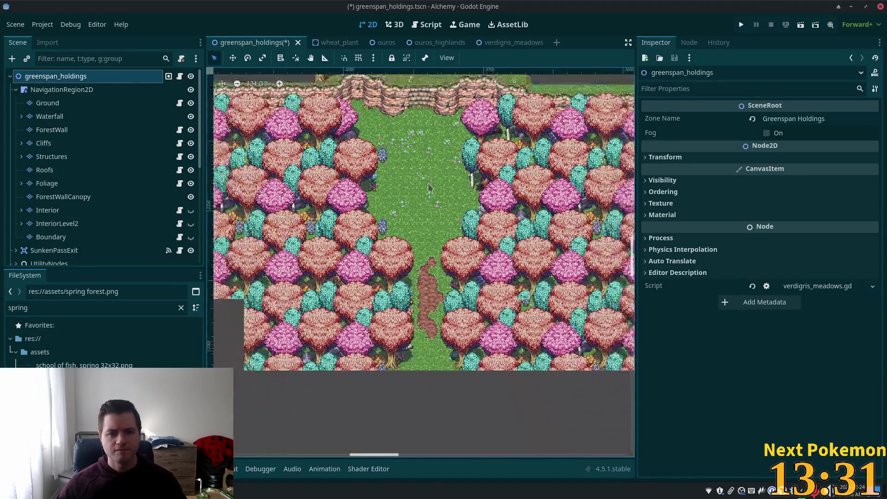
{"action": "scroll", "coordinate": [479, 177], "scroll_direction": "down", "scroll_amount": 4}
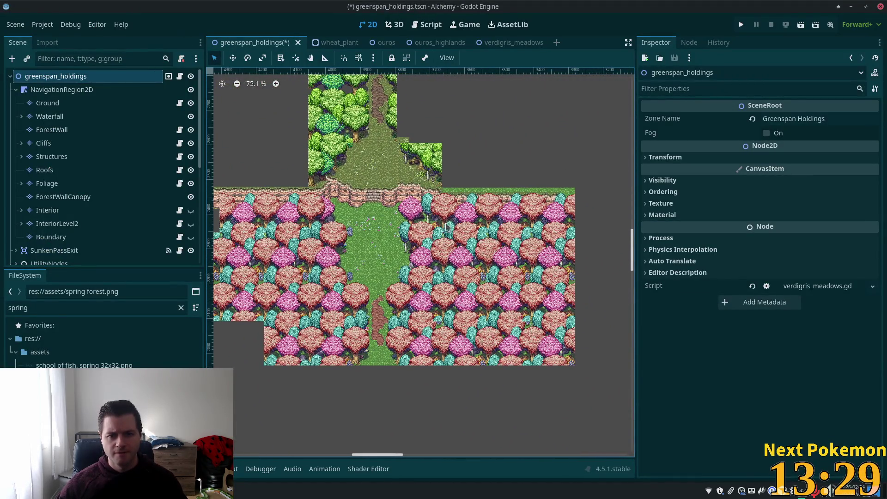
{"action": "scroll", "coordinate": [444, 189], "scroll_direction": "up", "scroll_amount": 2}
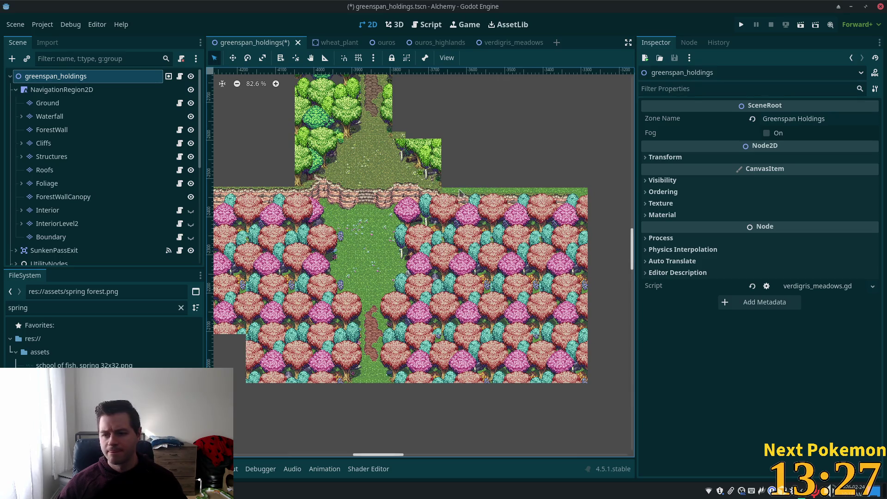
{"action": "scroll", "coordinate": [348, 160], "scroll_direction": "down", "scroll_amount": 2}
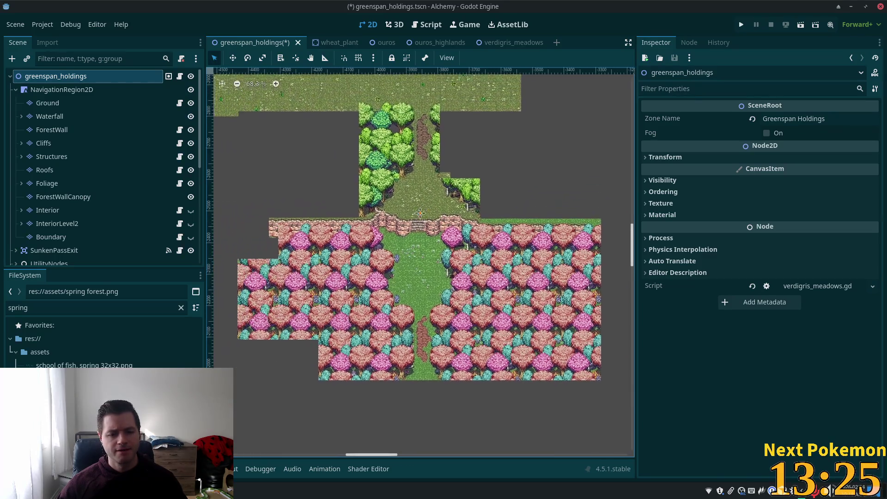
{"action": "scroll", "coordinate": [430, 225], "scroll_direction": "up", "scroll_amount": 2}
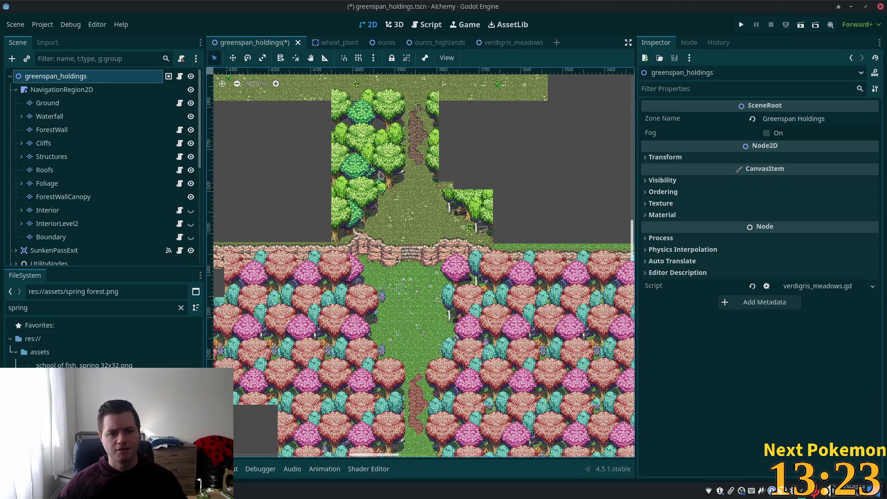
{"action": "left_click_drag", "start_coordinate": [378, 173], "coordinate": [467, 209]}
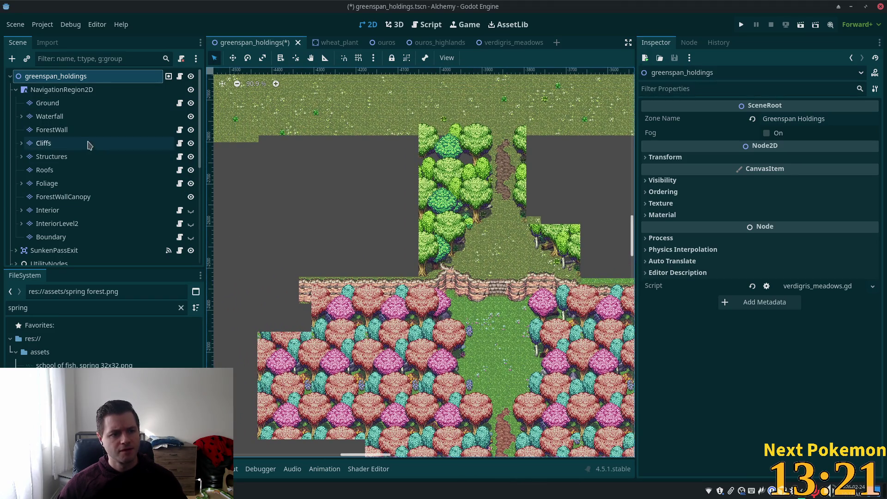
{"action": "left_click", "coordinate": [69, 157]}
On the ForestWall layer, choose the summer forest source and paint a forest tile into the empty cell.
{"action": "left_click", "coordinate": [67, 133]}
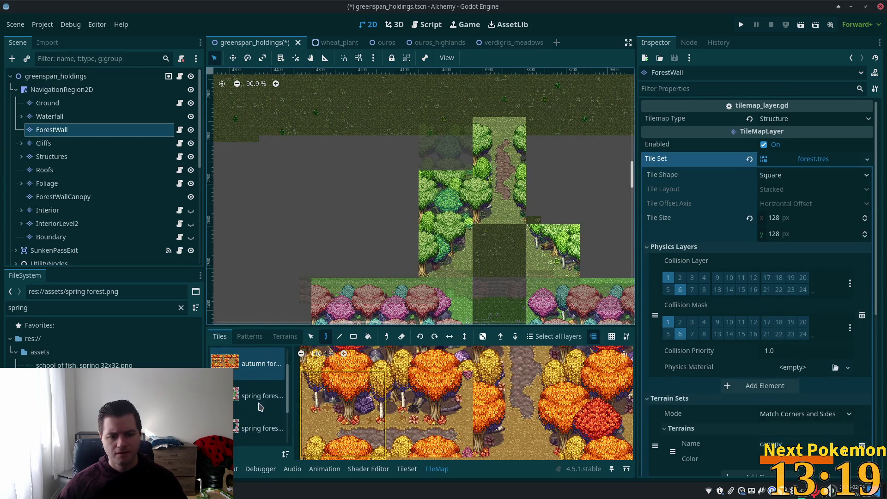
{"action": "scroll", "coordinate": [282, 383], "scroll_direction": "down", "scroll_amount": 3}
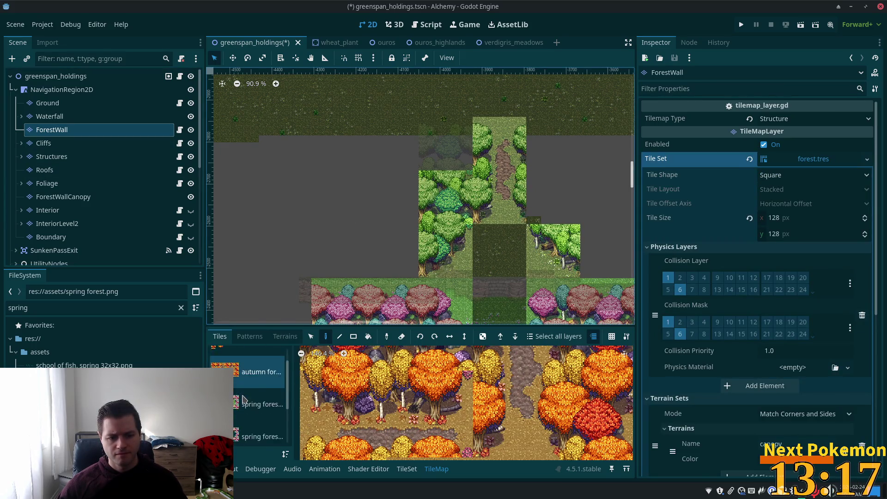
{"action": "left_click", "coordinate": [261, 396]}
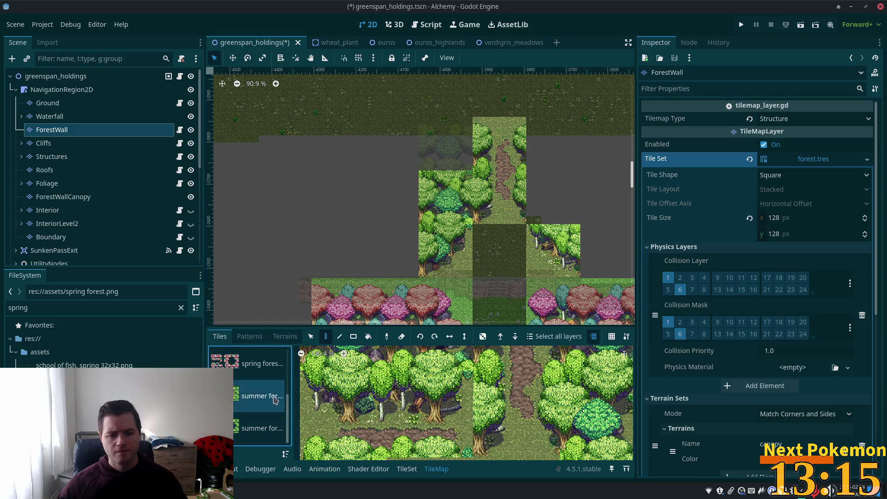
{"action": "left_click", "coordinate": [261, 428]}
{"action": "left_click", "coordinate": [261, 396]}
{"action": "scroll", "coordinate": [446, 400], "scroll_direction": "down", "scroll_amount": 2}
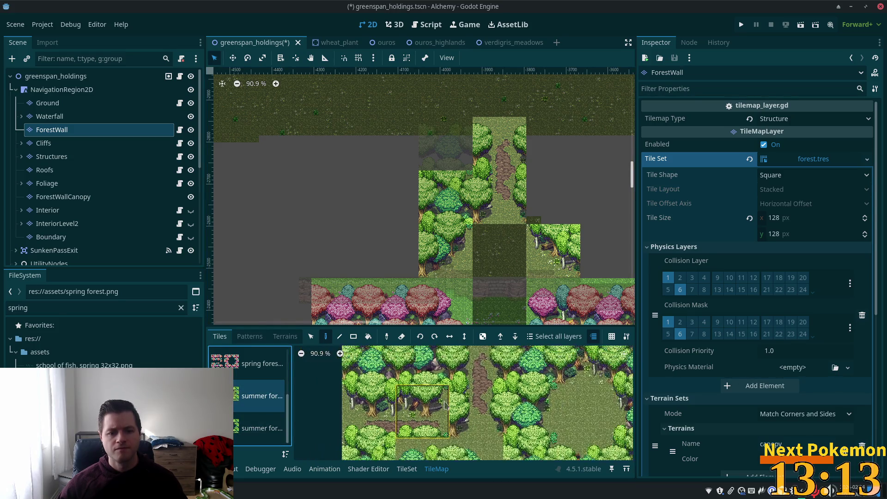
{"action": "left_click", "coordinate": [518, 415]}
{"action": "scroll", "coordinate": [519, 414], "scroll_direction": "down", "scroll_amount": 1}
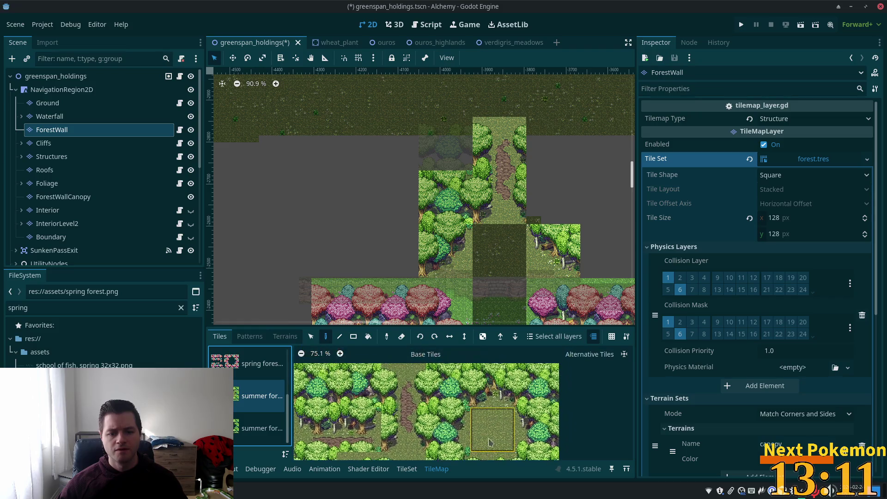
{"action": "left_click", "coordinate": [492, 392]}
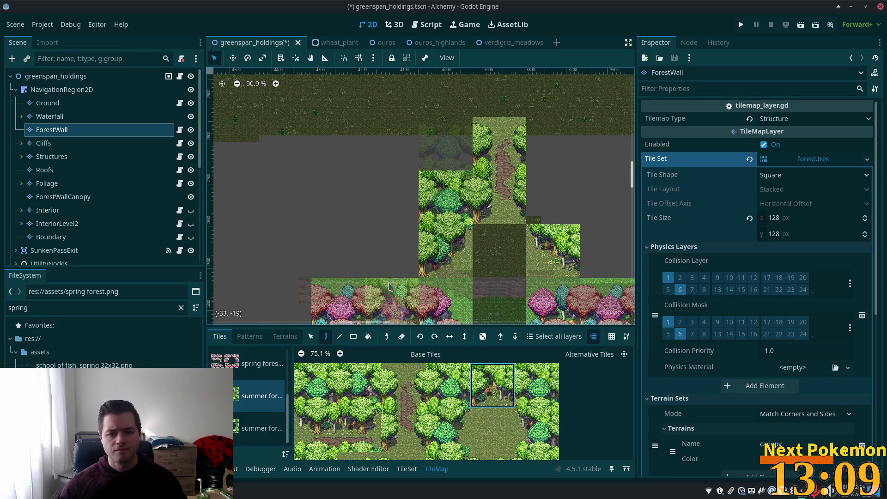
{"action": "left_click", "coordinate": [387, 240]}
Paint two-tile summer forest blocks as columns across the ledge left of the path.
{"action": "scroll", "coordinate": [390, 202], "scroll_direction": "down", "scroll_amount": 5}
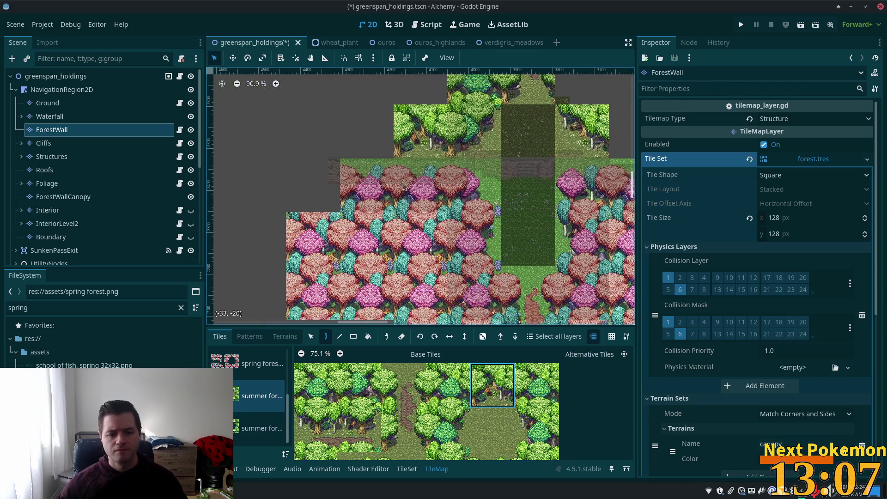
{"action": "scroll", "coordinate": [439, 437], "scroll_direction": "down", "scroll_amount": 2}
{"action": "scroll", "coordinate": [439, 437], "scroll_direction": "down", "scroll_amount": 2}
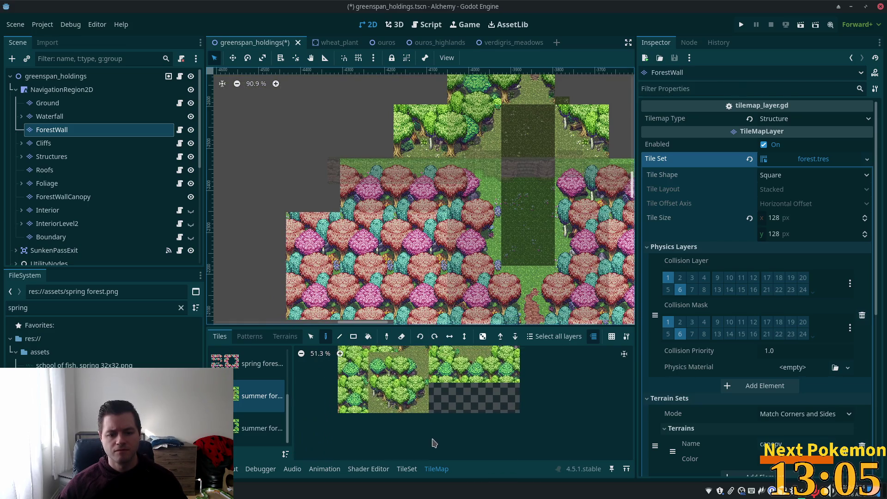
{"action": "left_click", "coordinate": [384, 403]}
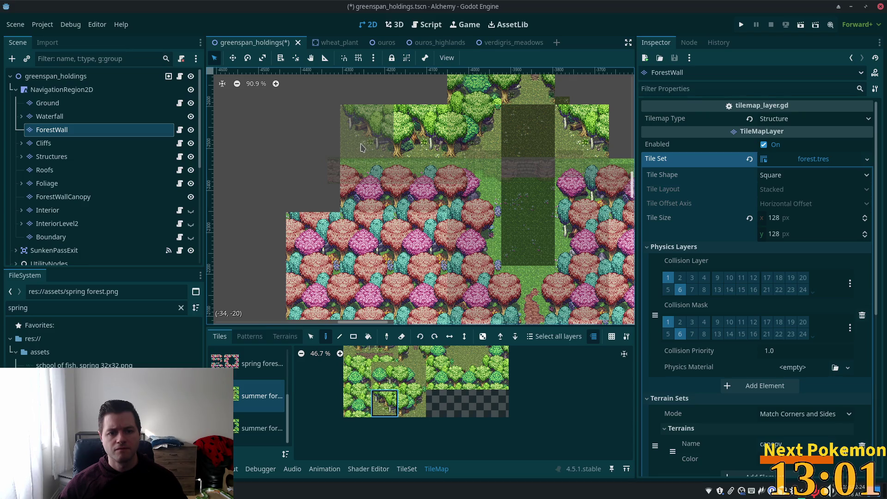
{"action": "left_click", "coordinate": [412, 403]}
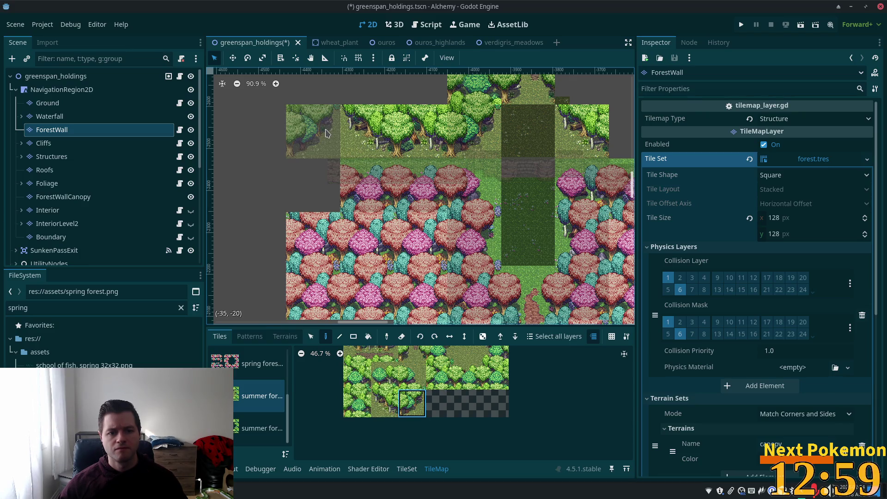
{"action": "scroll", "coordinate": [514, 212], "scroll_direction": "down", "scroll_amount": 2}
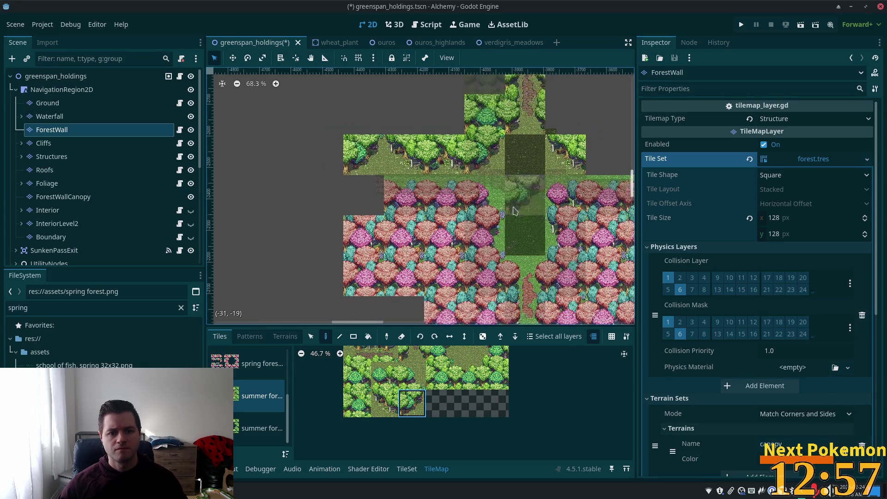
{"action": "scroll", "coordinate": [515, 211], "scroll_direction": "up", "scroll_amount": 3}
{"action": "scroll", "coordinate": [515, 211], "scroll_direction": "right", "scroll_amount": 2}
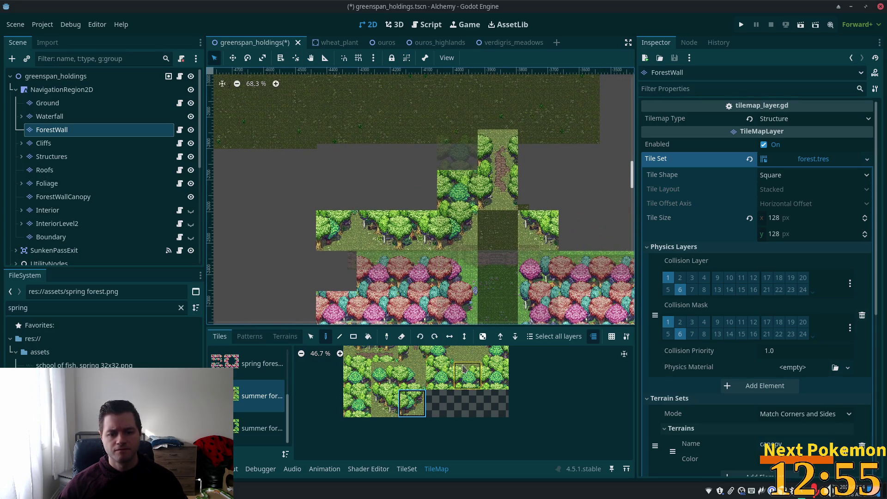
{"action": "scroll", "coordinate": [463, 369], "scroll_direction": "up", "scroll_amount": 3}
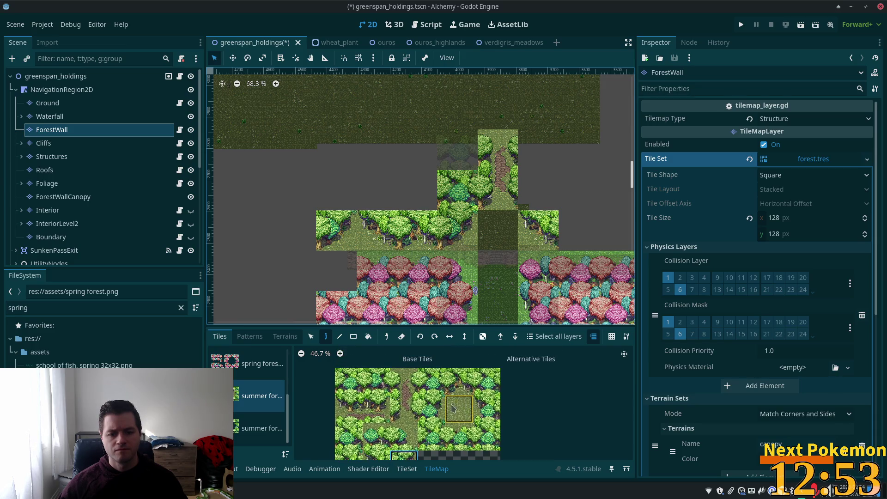
{"action": "scroll", "coordinate": [455, 405], "scroll_direction": "down", "scroll_amount": 3}
{"action": "left_click_drag", "start_coordinate": [370, 382], "coordinate": [370, 411]}
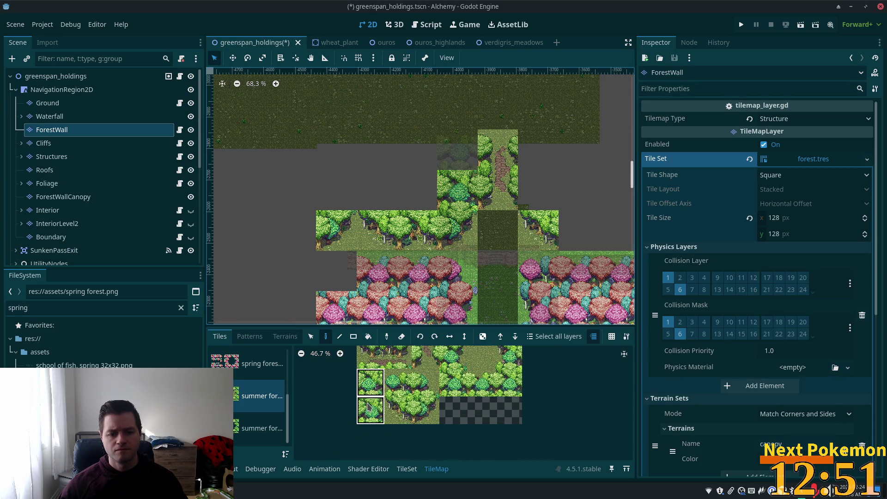
{"action": "left_click", "coordinate": [435, 153]}
{"action": "left_click", "coordinate": [426, 163]}
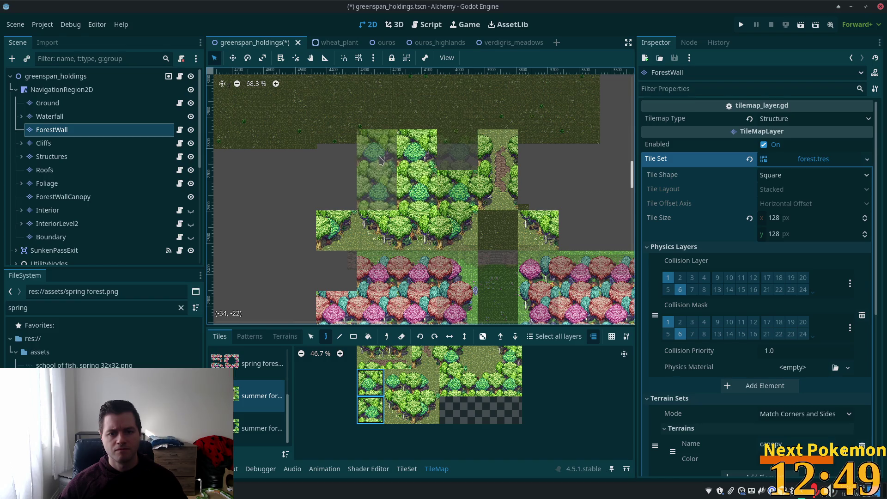
{"action": "left_click", "coordinate": [372, 163]}
{"action": "left_click", "coordinate": [325, 162]}
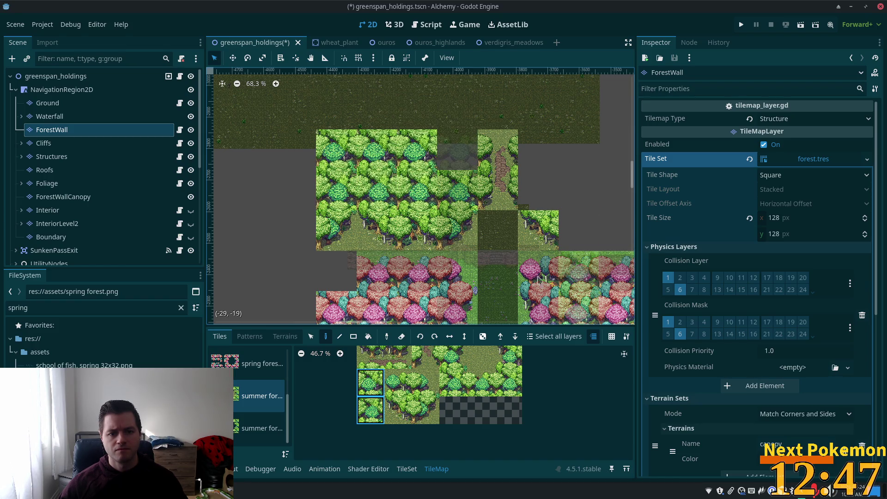
{"action": "scroll", "coordinate": [499, 204], "scroll_direction": "up", "scroll_amount": 2}
{"action": "scroll", "coordinate": [499, 209], "scroll_direction": "up", "scroll_amount": 1}
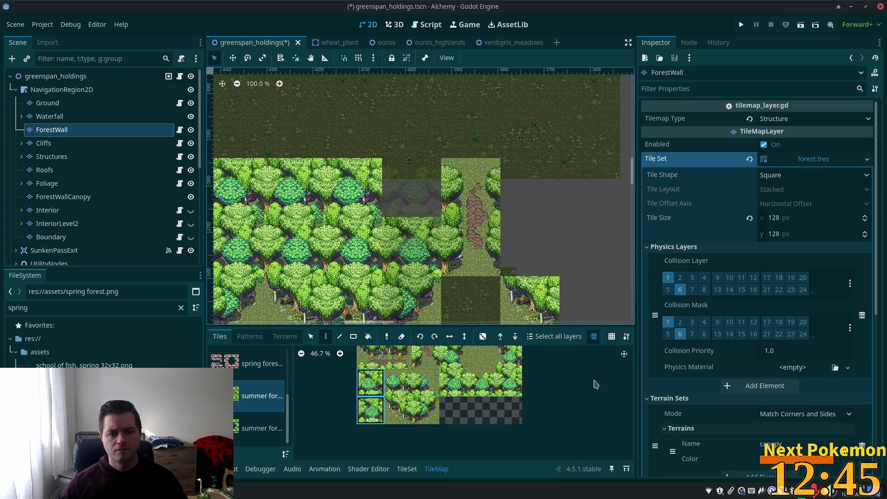
Undo a misplaced top-edge forest tile and paint a different forest tile in the cell below.
{"action": "left_click", "coordinate": [425, 382]}
{"action": "left_click", "coordinate": [416, 132]}
{"action": "key", "text": "ctrl+z"}
{"action": "left_click", "coordinate": [481, 382]}
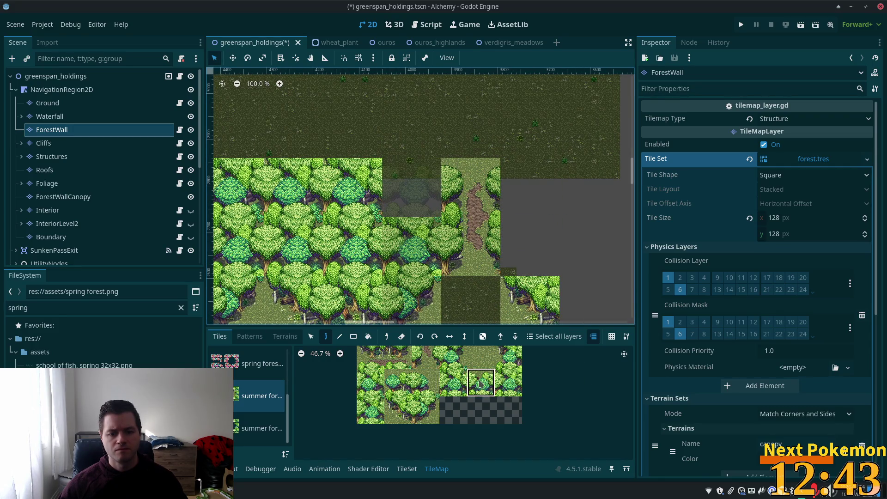
{"action": "left_click", "coordinate": [414, 187]}
{"action": "left_click_drag", "start_coordinate": [358, 181], "coordinate": [425, 241]}
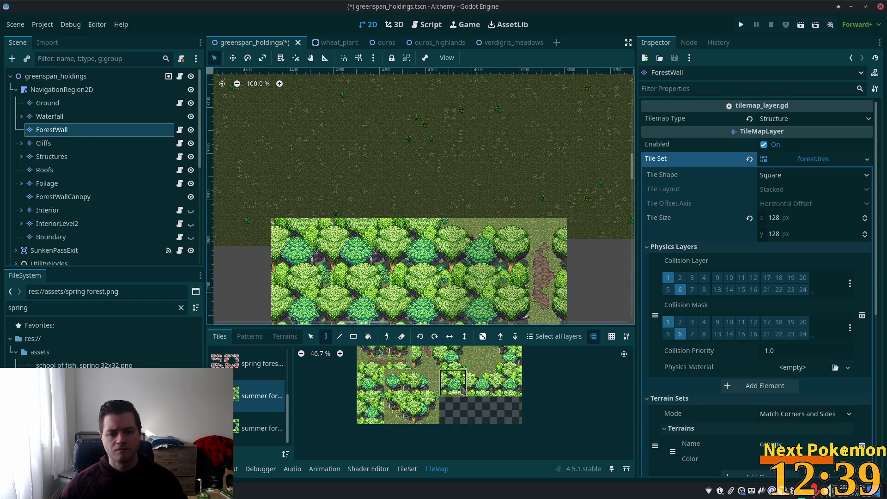
Touch up the forest's upper and left edges with single summer forest tiles.
{"action": "left_click", "coordinate": [425, 383]}
{"action": "left_click", "coordinate": [402, 191]}
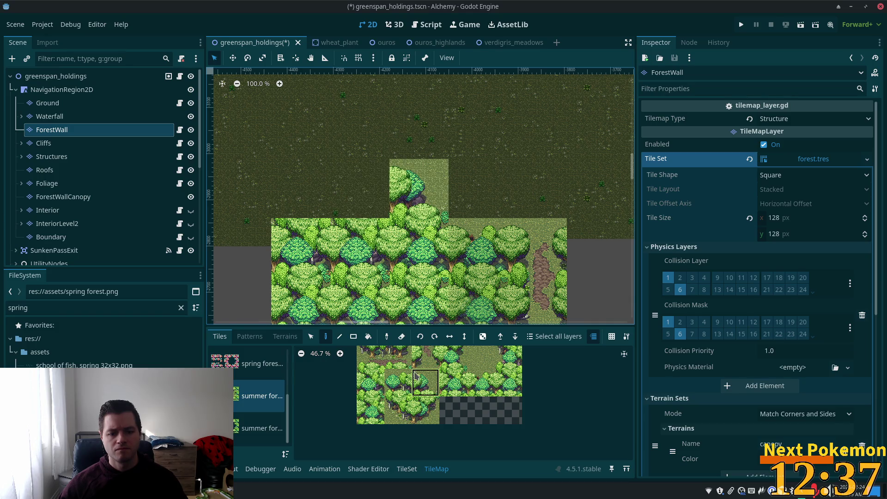
{"action": "left_click", "coordinate": [397, 383]}
{"action": "left_click", "coordinate": [360, 189]}
{"action": "left_click_drag", "start_coordinate": [290, 302], "coordinate": [437, 279]}
{"action": "left_click", "coordinate": [481, 383]}
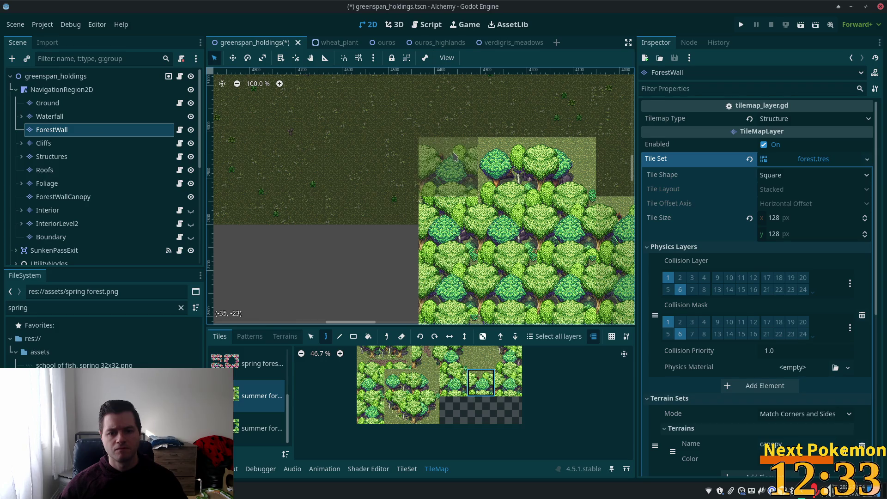
{"action": "left_click", "coordinate": [503, 172]}
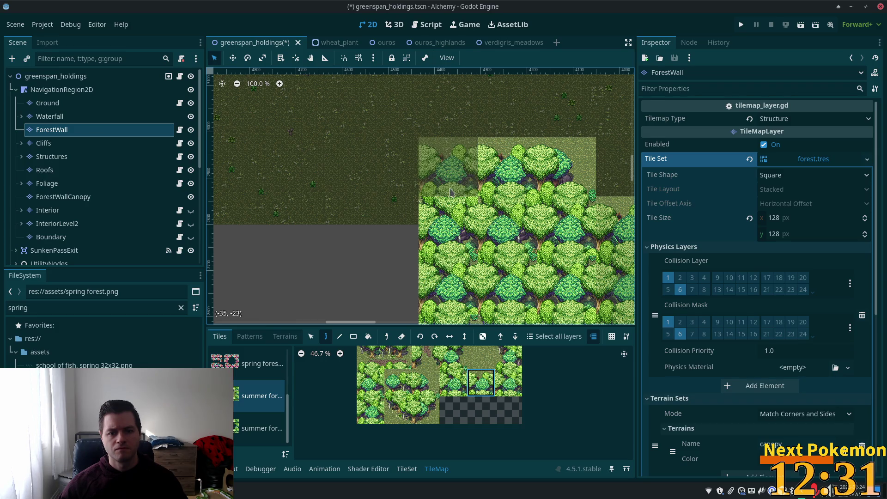
{"action": "left_click", "coordinate": [397, 382]}
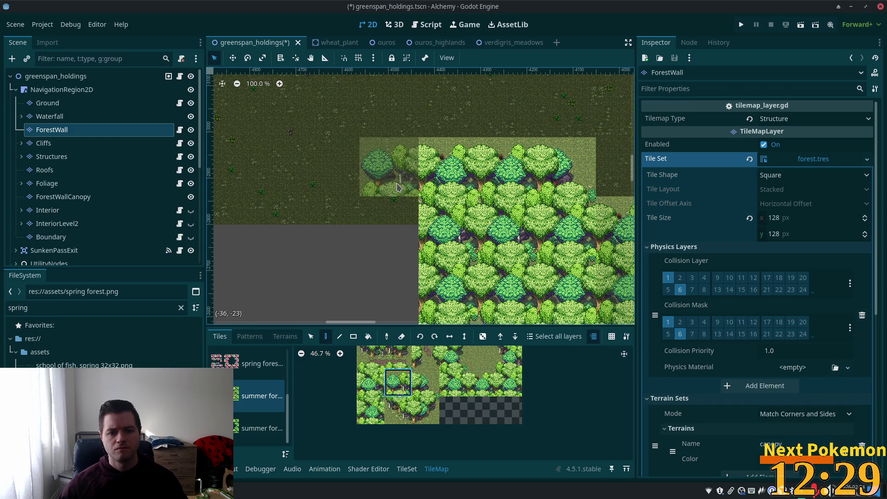
{"action": "left_click", "coordinate": [388, 168]}
Pan around the finished forest block beside the dirt path, then select the Structures layer.
{"action": "scroll", "coordinate": [458, 262], "scroll_direction": "left", "scroll_amount": 5}
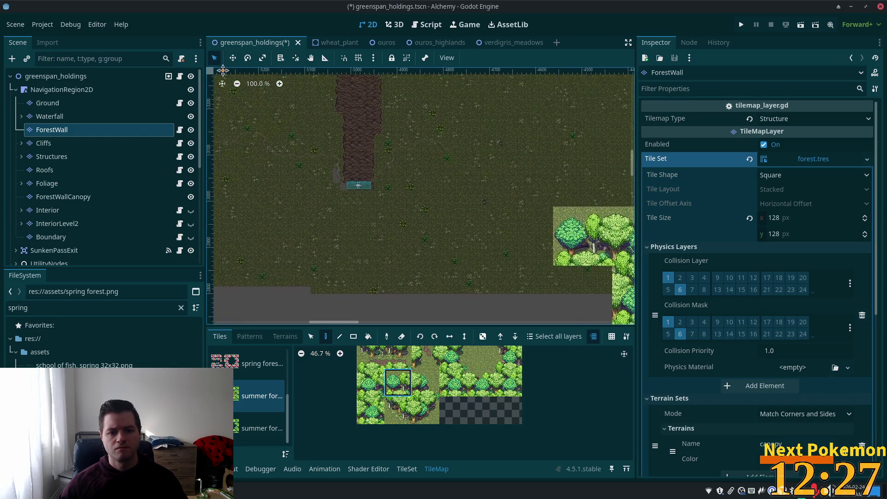
{"action": "scroll", "coordinate": [420, 196], "scroll_direction": "right", "scroll_amount": 5}
{"action": "scroll", "coordinate": [421, 196], "scroll_direction": "up", "scroll_amount": 1}
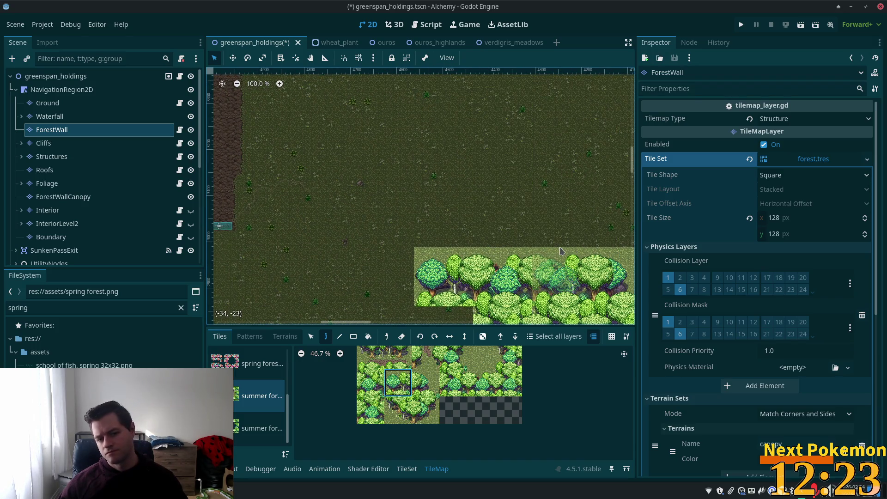
{"action": "scroll", "coordinate": [548, 251], "scroll_direction": "down", "scroll_amount": 2}
{"action": "scroll", "coordinate": [459, 207], "scroll_direction": "left", "scroll_amount": 3}
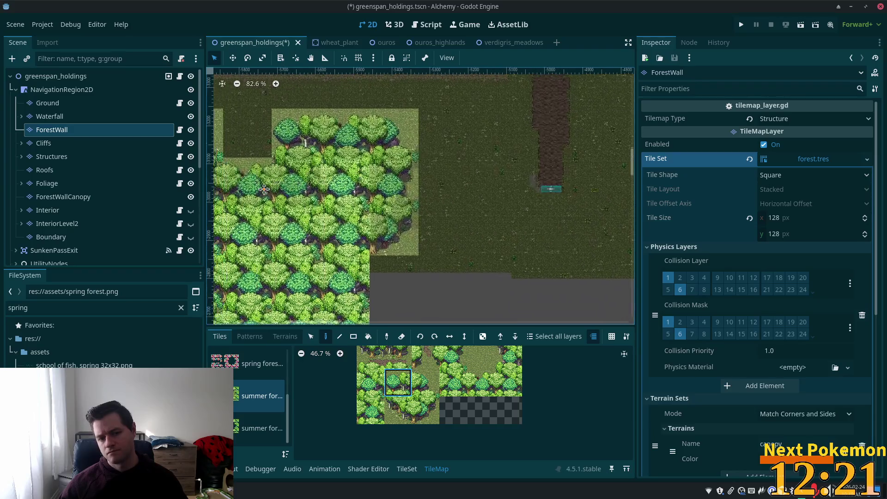
{"action": "scroll", "coordinate": [459, 207], "scroll_direction": "up", "scroll_amount": 1}
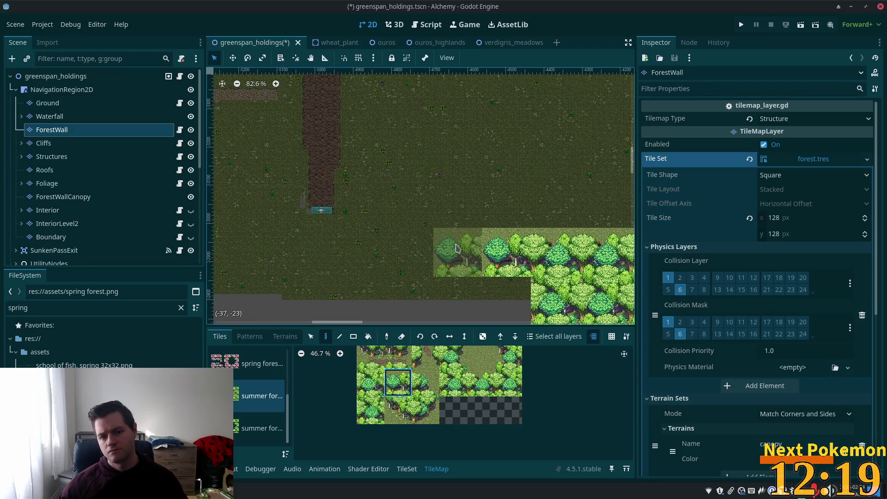
{"action": "scroll", "coordinate": [476, 155], "scroll_direction": "down", "scroll_amount": 5}
{"action": "scroll", "coordinate": [475, 155], "scroll_direction": "right", "scroll_amount": 5}
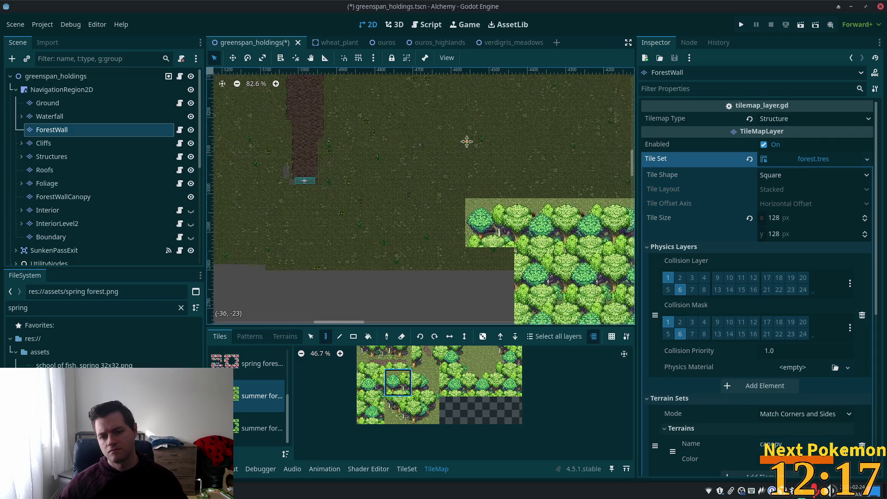
{"action": "mouse_move", "coordinate": [377, 82]}
{"action": "left_mouse_down"}
{"action": "mouse_move", "coordinate": [513, 185]}
{"action": "mouse_move", "coordinate": [535, 227]}
{"action": "mouse_move", "coordinate": [520, 243]}
{"action": "left_mouse_up"}
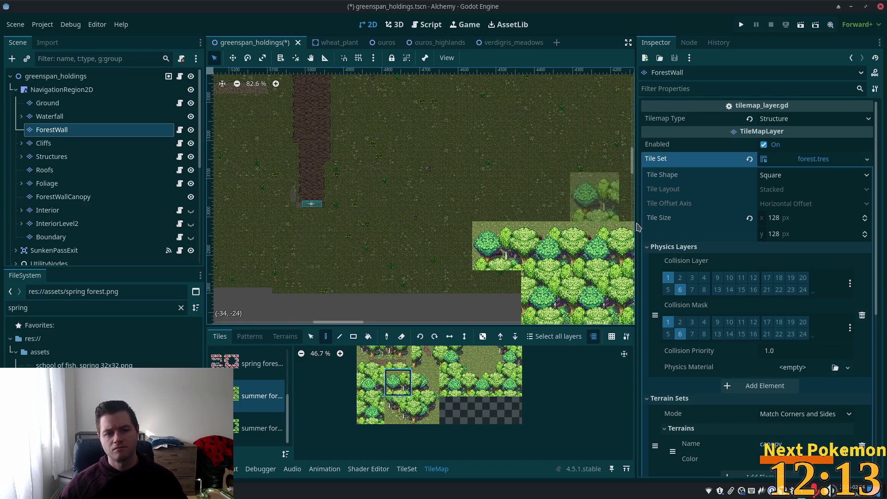
{"action": "left_click", "coordinate": [61, 157]}
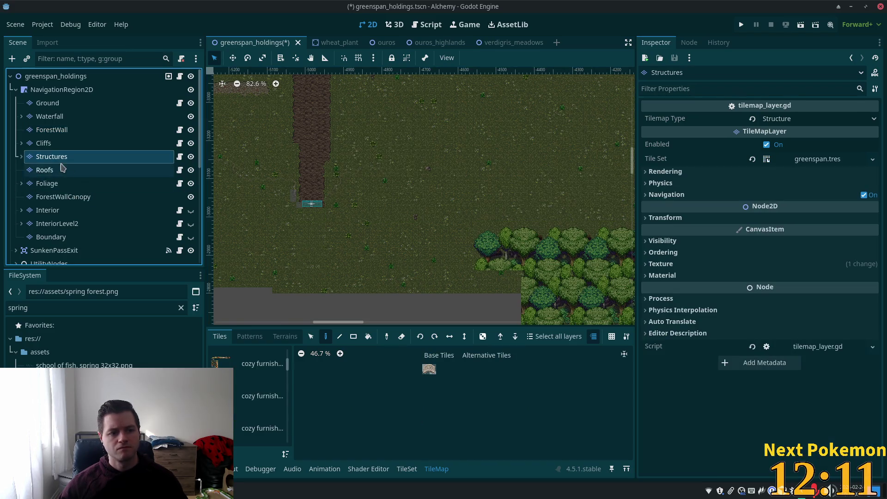
Select the Cliffs layer and pick a cliff tile from the summer forest atlas.
{"action": "left_click", "coordinate": [61, 144]}
{"action": "scroll", "coordinate": [548, 198], "scroll_direction": "left", "scroll_amount": 5}
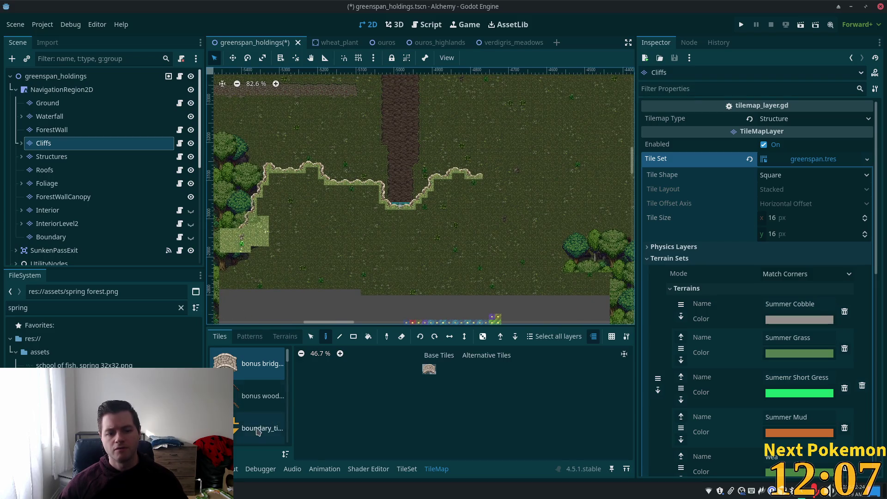
{"action": "scroll", "coordinate": [259, 430], "scroll_direction": "down", "scroll_amount": 5}
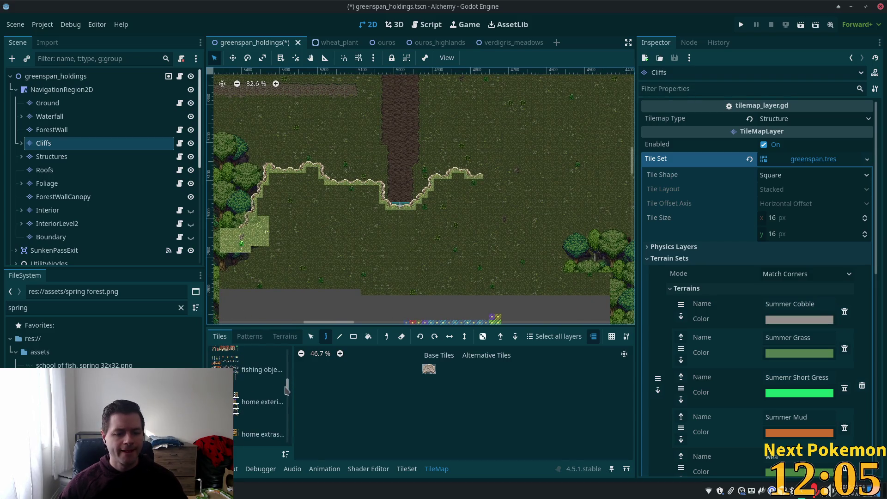
{"action": "scroll", "coordinate": [273, 393], "scroll_direction": "down", "scroll_amount": 5}
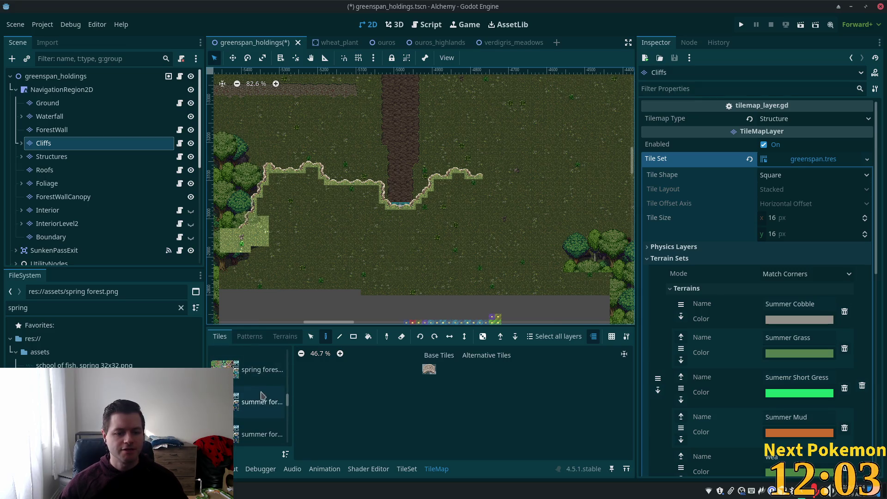
{"action": "left_click", "coordinate": [259, 403]}
{"action": "scroll", "coordinate": [414, 388], "scroll_direction": "up", "scroll_amount": 2}
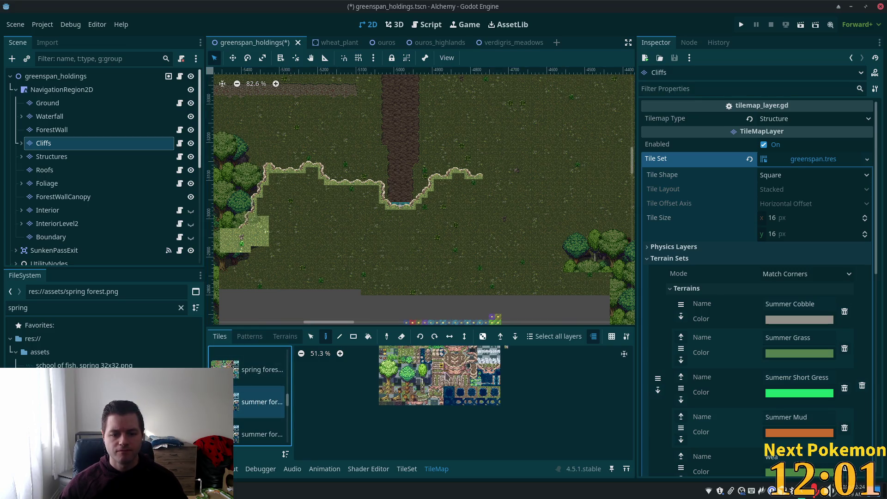
{"action": "scroll", "coordinate": [409, 382], "scroll_direction": "up", "scroll_amount": 8}
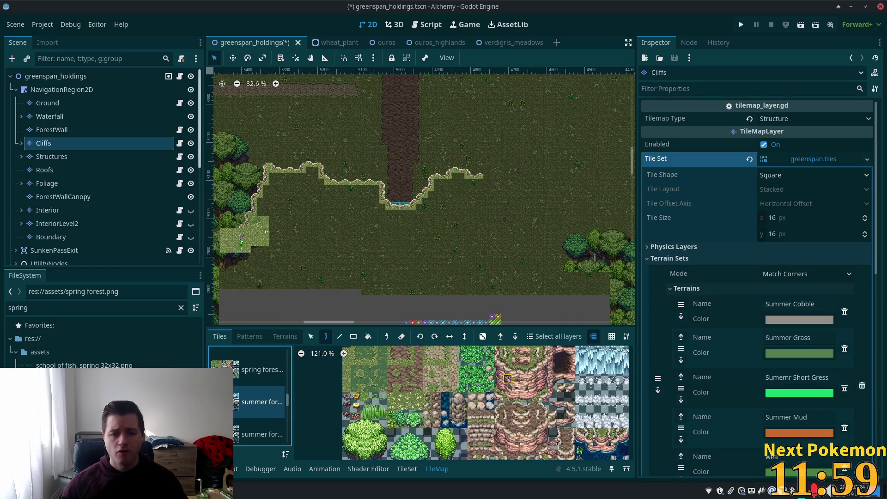
{"action": "left_click", "coordinate": [476, 349]}
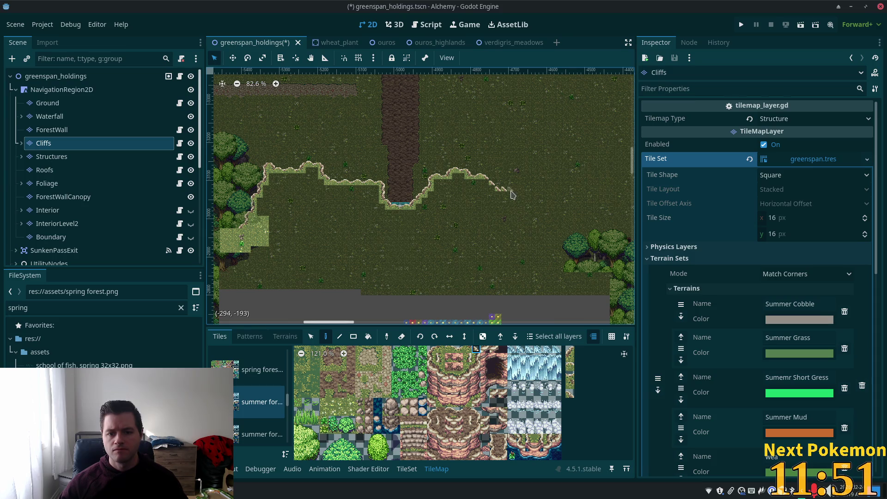
Paint stacked cliff tiles extending the ledge downward below the cliff's end.
{"action": "scroll", "coordinate": [534, 252], "scroll_direction": "up", "scroll_amount": 1}
{"action": "scroll", "coordinate": [509, 254], "scroll_direction": "right", "scroll_amount": 2}
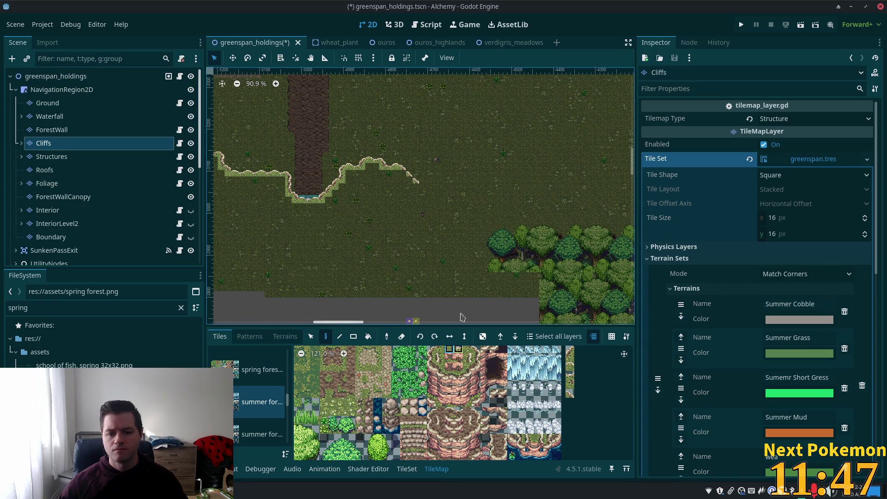
{"action": "scroll", "coordinate": [444, 222], "scroll_direction": "up", "scroll_amount": 7}
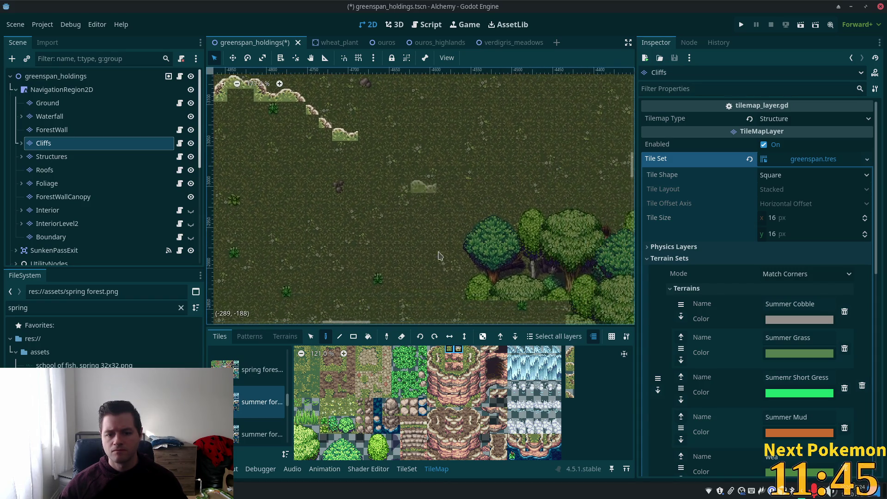
{"action": "left_click_drag", "start_coordinate": [474, 352], "coordinate": [477, 351]}
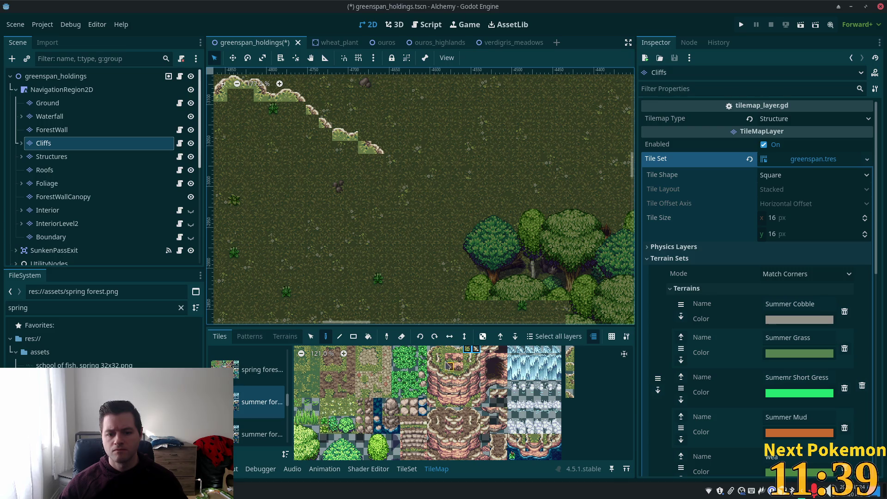
{"action": "left_click", "coordinate": [476, 351]}
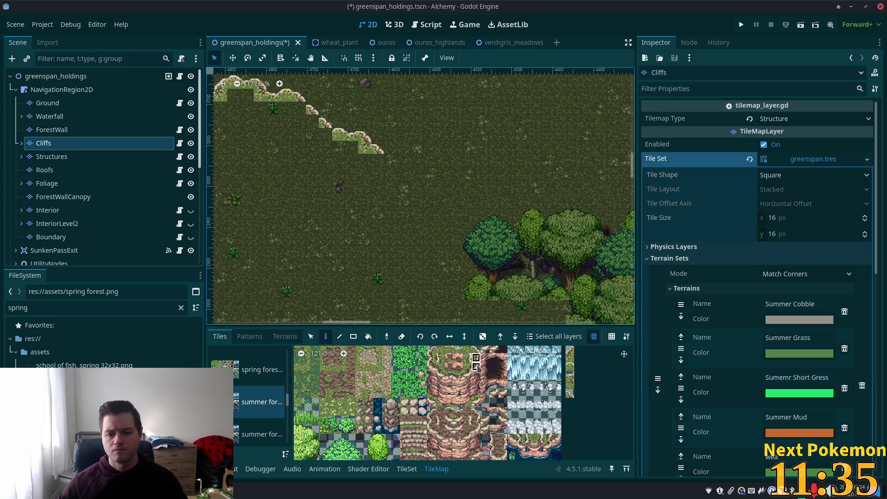
{"action": "left_click", "coordinate": [378, 161]}
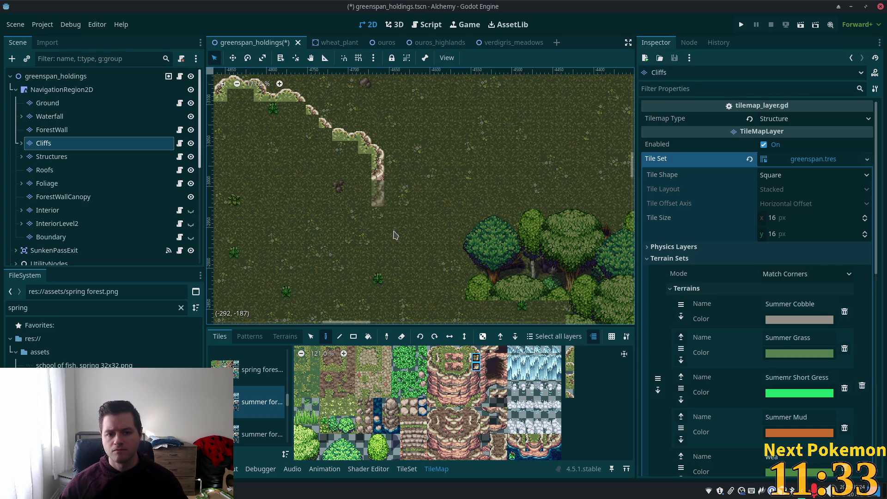
{"action": "left_click", "coordinate": [476, 358]}
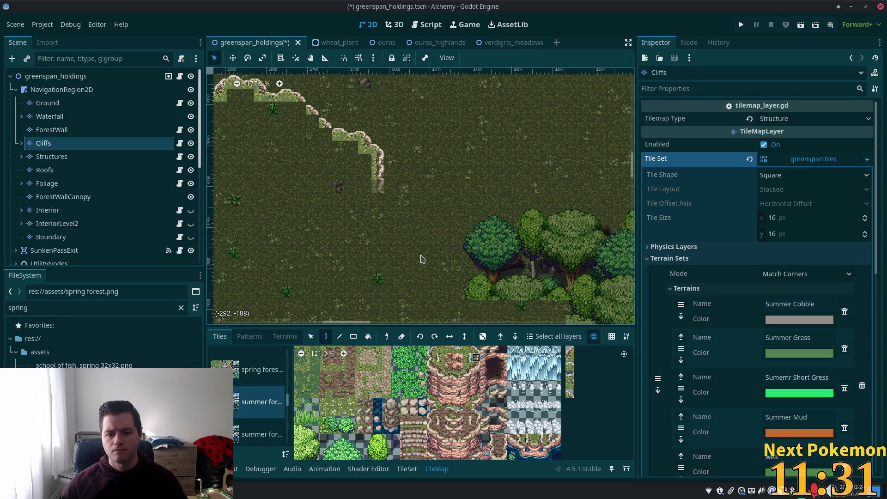
{"action": "left_click", "coordinate": [467, 358]}
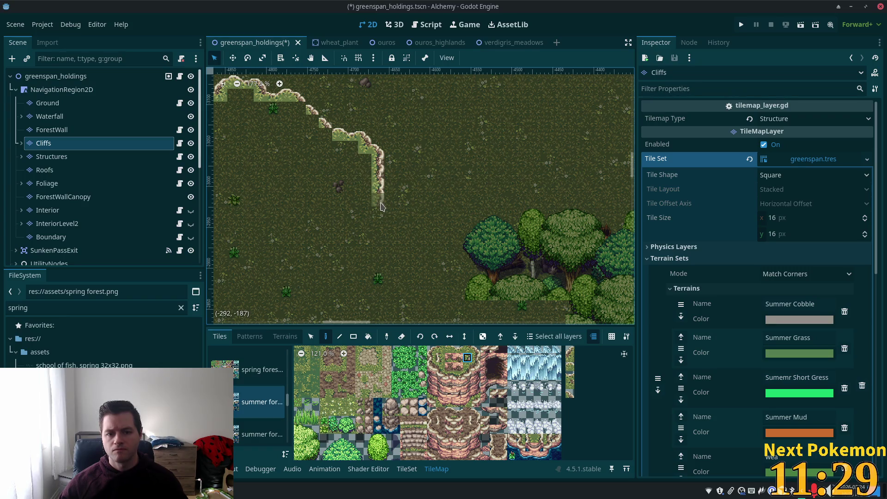
{"action": "left_click", "coordinate": [375, 230]}
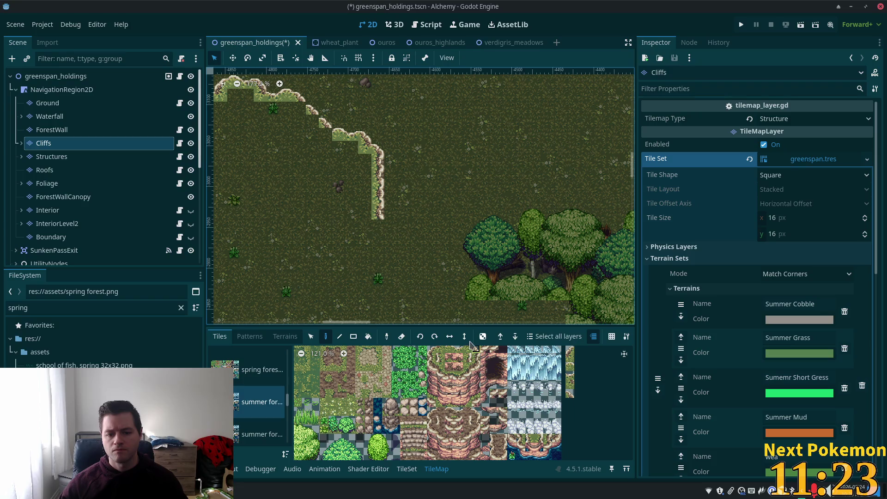
Continue the cliff edge down and to the right with corner and edge tiles.
{"action": "left_click", "coordinate": [388, 226]}
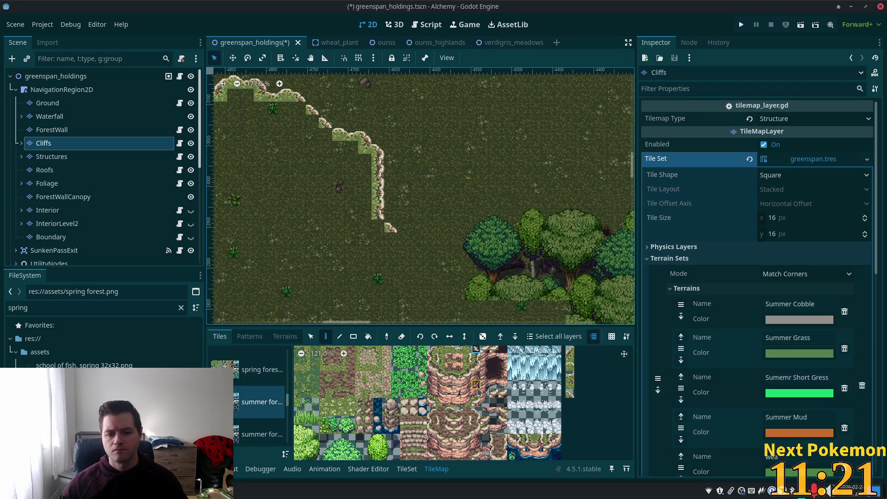
{"action": "left_click", "coordinate": [466, 352]}
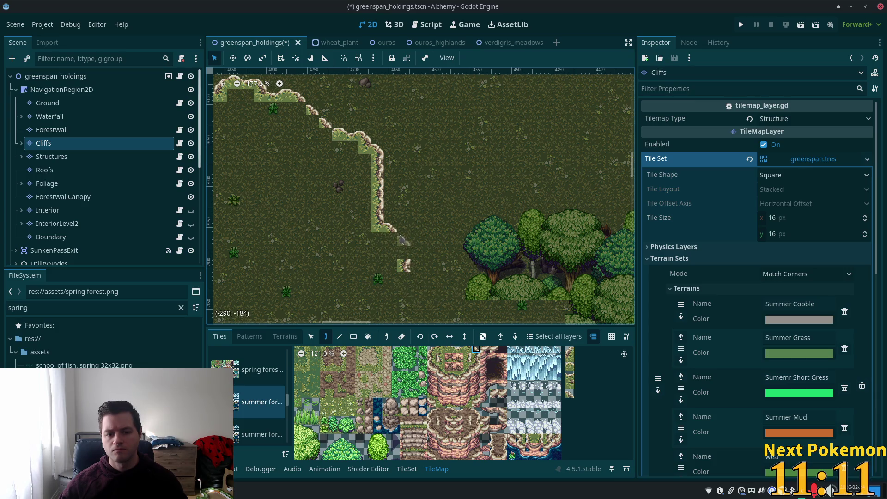
{"action": "left_click", "coordinate": [401, 239]}
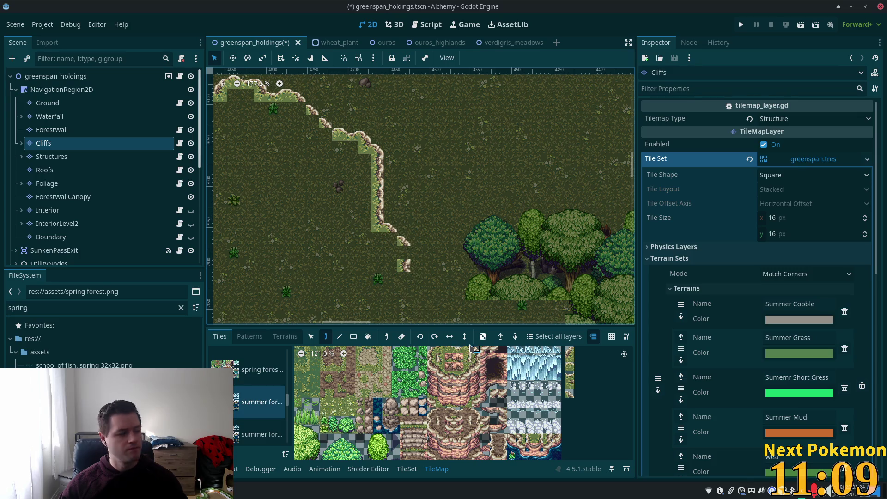
{"action": "left_click", "coordinate": [391, 242]}
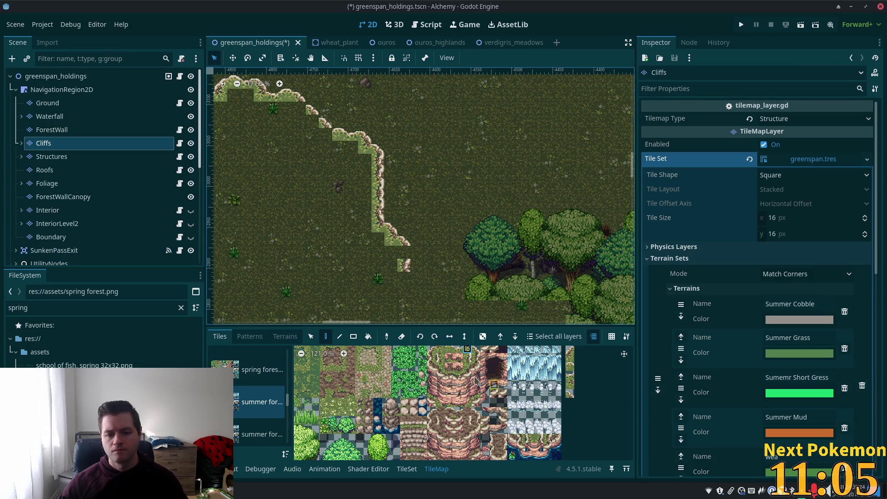
{"action": "left_click", "coordinate": [468, 358]}
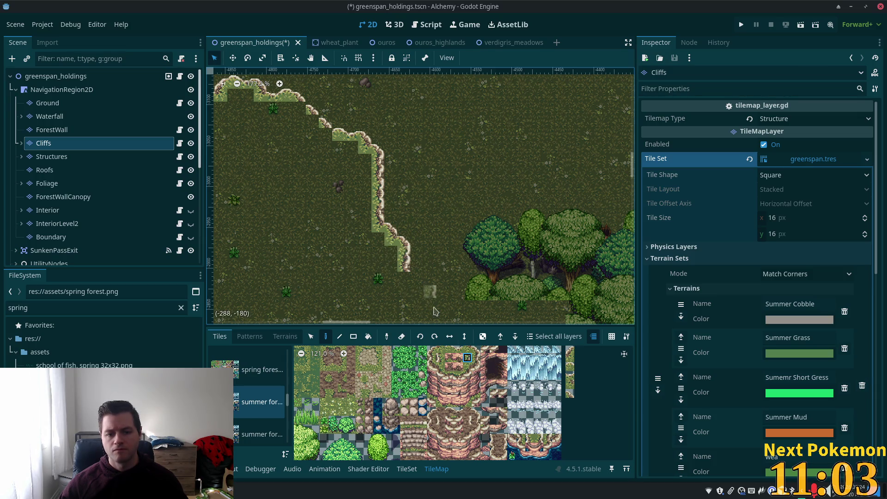
{"action": "scroll", "coordinate": [434, 309], "scroll_direction": "down", "scroll_amount": 3}
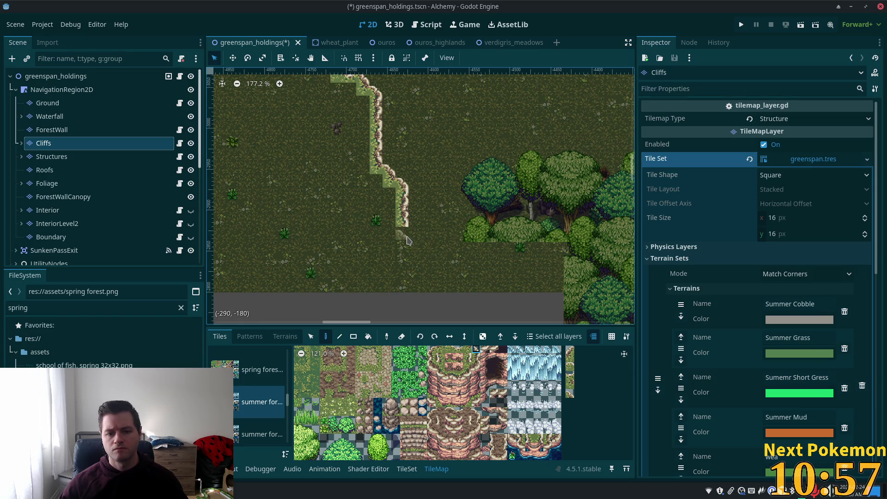
{"action": "mouse_move", "coordinate": [407, 240]}
{"action": "left_mouse_down"}
{"action": "mouse_move", "coordinate": [240, 153]}
{"action": "mouse_move", "coordinate": [571, 108]}
{"action": "left_mouse_up"}
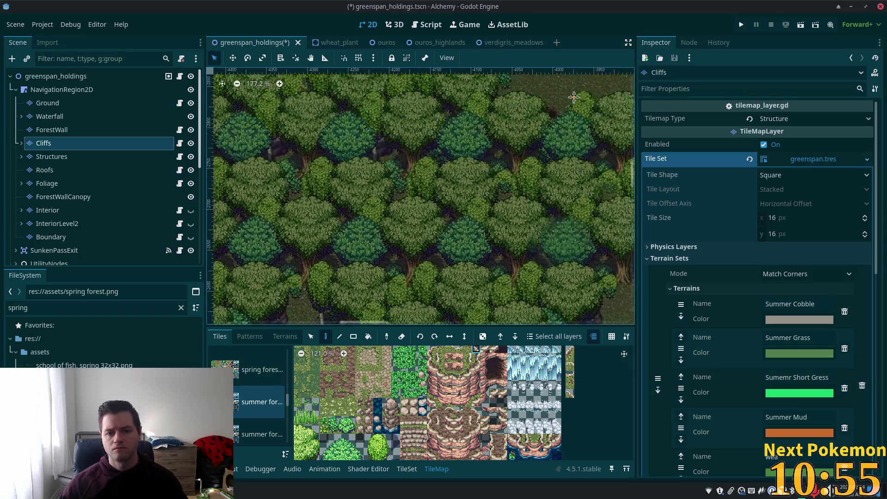
Place a cliff tile at the cliff's end and mirror the cliff tile vertically.
{"action": "scroll", "coordinate": [571, 107], "scroll_direction": "left", "scroll_amount": 10}
{"action": "scroll", "coordinate": [508, 204], "scroll_direction": "up", "scroll_amount": 5}
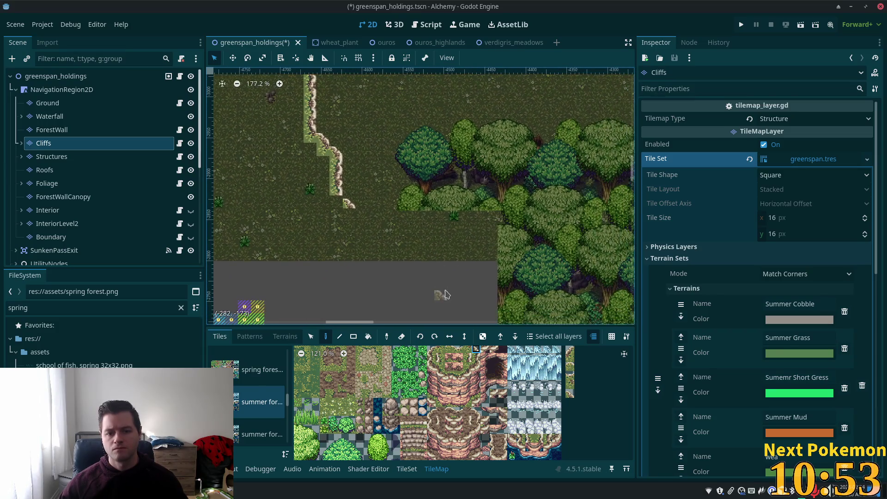
{"action": "left_click", "coordinate": [476, 359]}
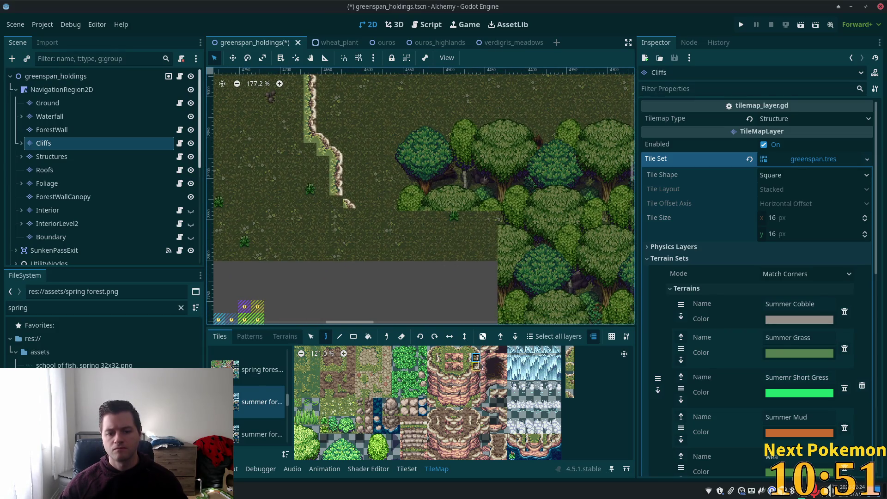
{"action": "left_click", "coordinate": [352, 216]}
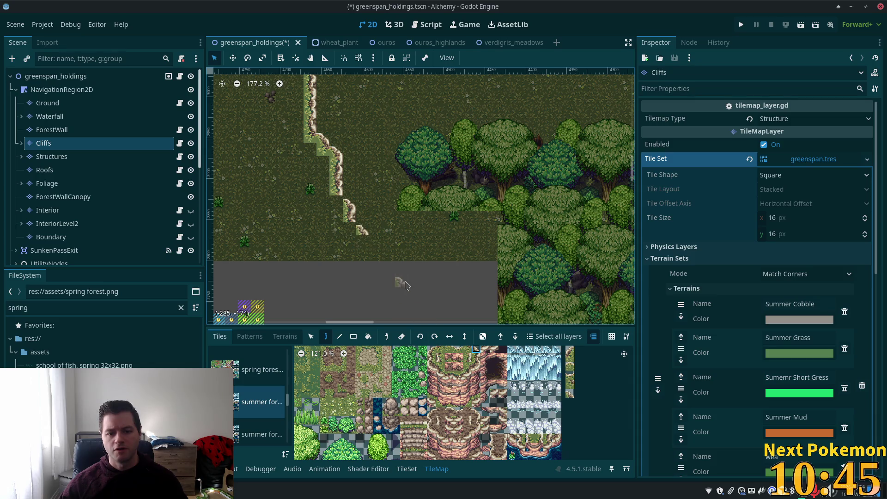
{"action": "key", "text": "v"}
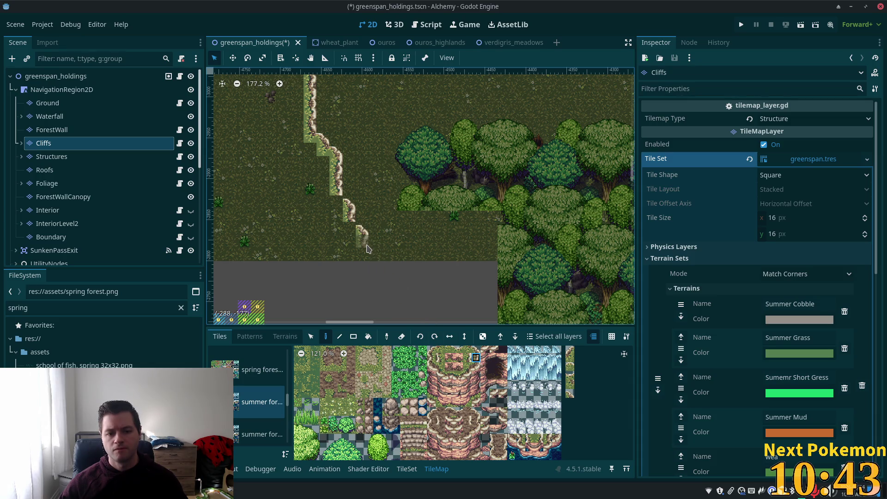
Paint a vertical column of cliff tiles continuing the ledge straight down past the grass.
{"action": "scroll", "coordinate": [367, 249], "scroll_direction": "up", "scroll_amount": 4}
{"action": "scroll", "coordinate": [367, 250], "scroll_direction": "left", "scroll_amount": 3}
{"action": "left_click", "coordinate": [310, 336]}
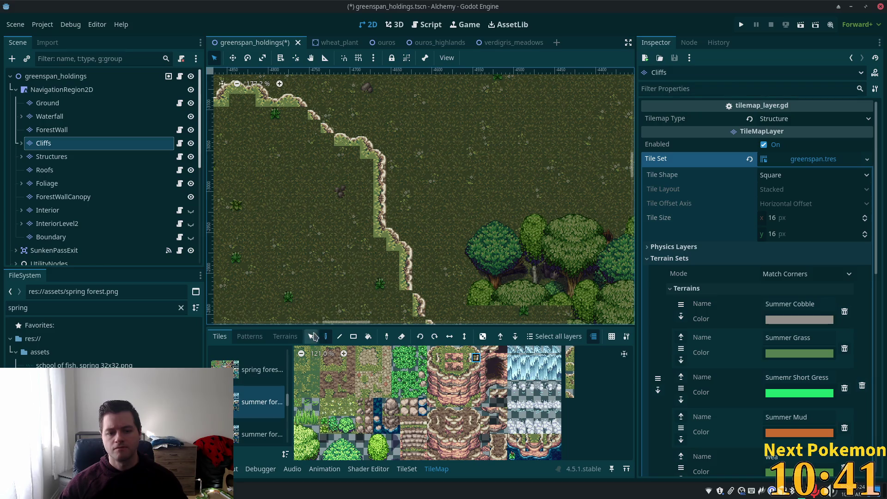
{"action": "left_click_drag", "start_coordinate": [383, 199], "coordinate": [381, 224]}
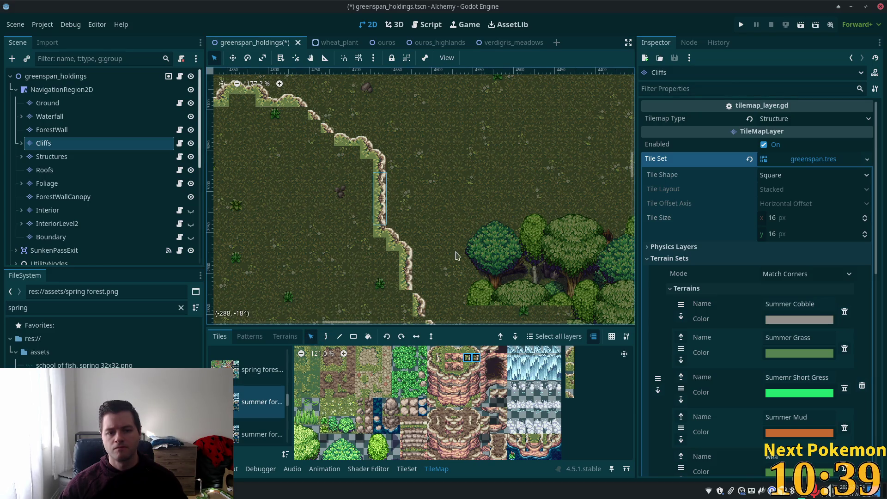
{"action": "scroll", "coordinate": [429, 172], "scroll_direction": "down", "scroll_amount": 3}
{"action": "scroll", "coordinate": [369, 109], "scroll_direction": "down", "scroll_amount": 7}
{"action": "scroll", "coordinate": [369, 109], "scroll_direction": "right", "scroll_amount": 3}
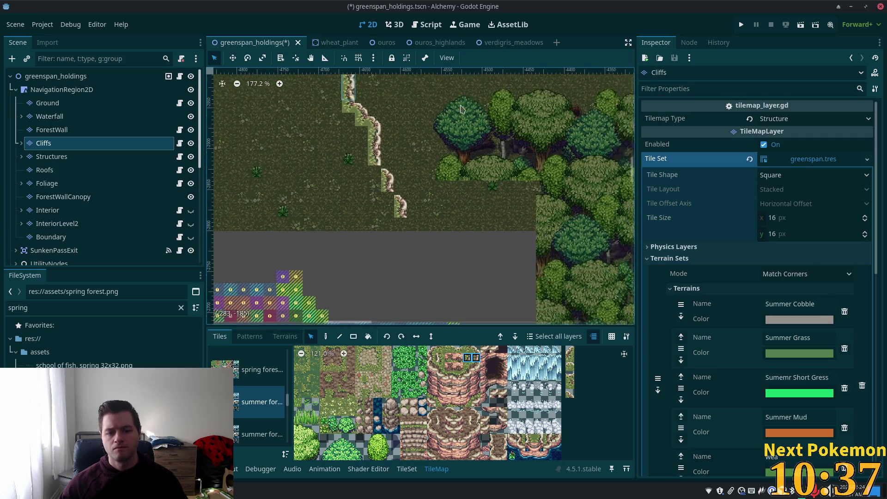
{"action": "left_click", "coordinate": [326, 336]}
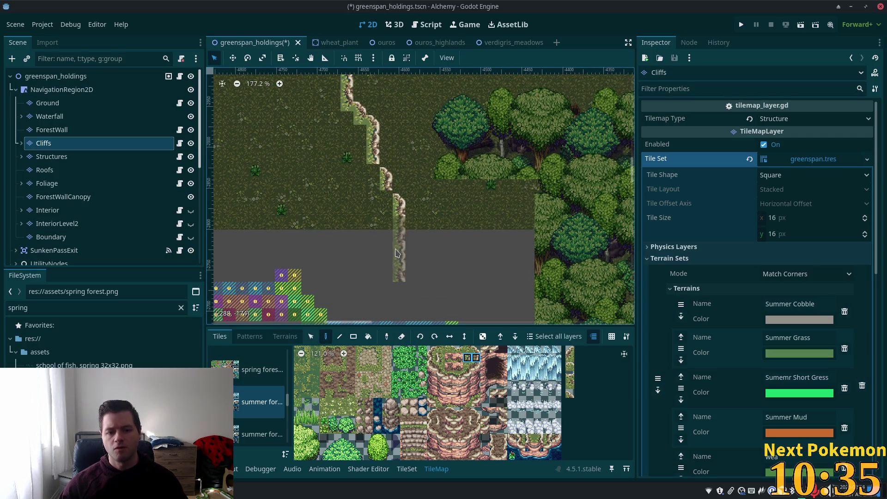
{"action": "left_click", "coordinate": [397, 253]}
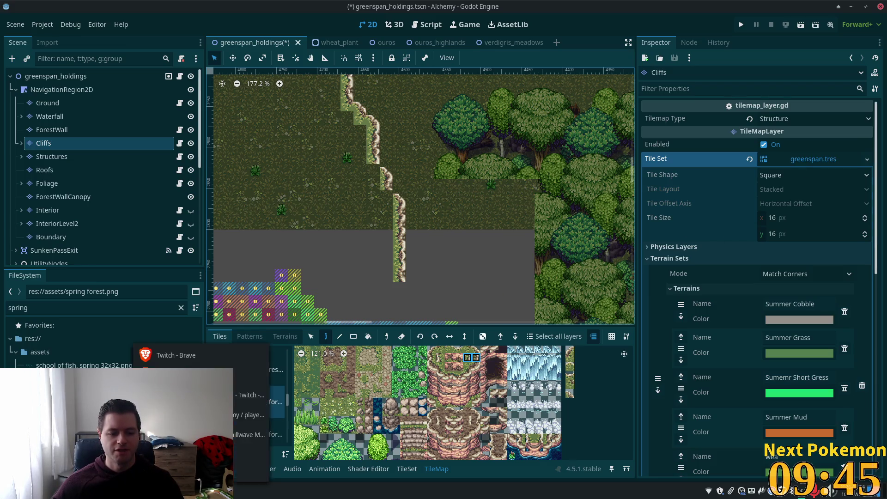
Switch to Brave, open a new tab and bring up the developer tools.
{"action": "mouse_move", "coordinate": [201, 490]}
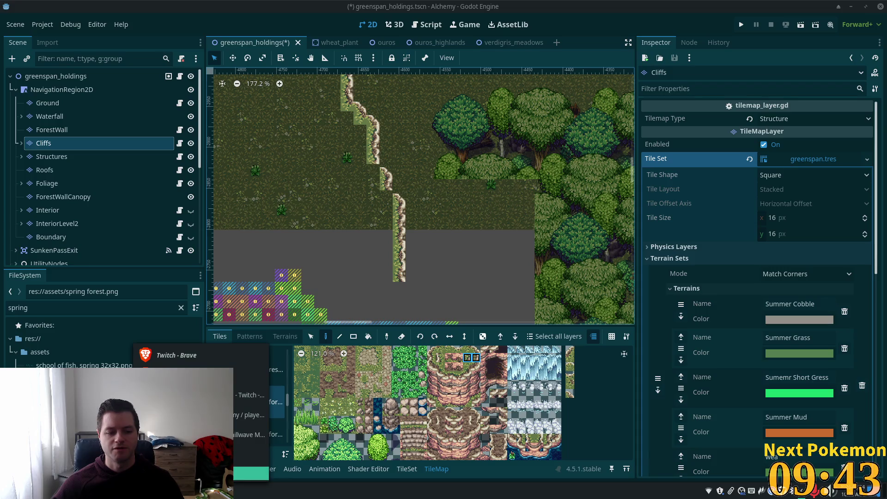
{"action": "left_click", "coordinate": [185, 415]}
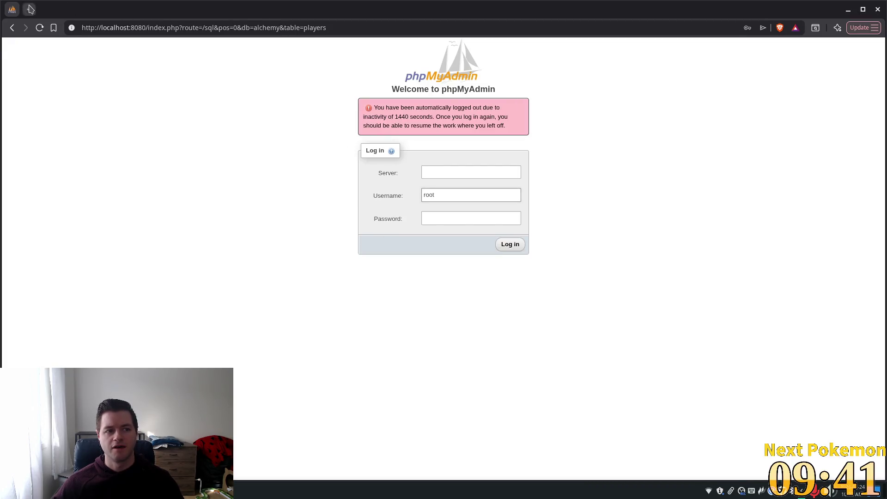
{"action": "left_click", "coordinate": [29, 8]}
{"action": "right_click", "coordinate": [233, 134]}
{"action": "key", "text": "Escape"}
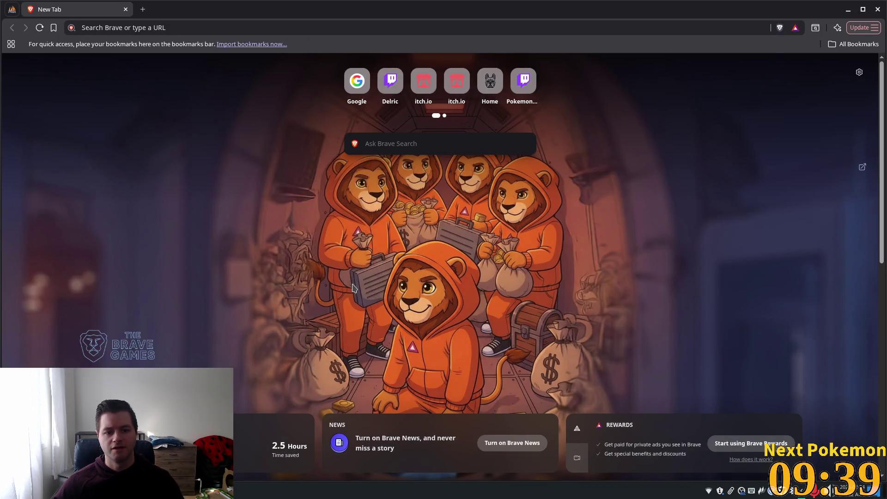
{"action": "key", "text": "ctrl+shift+i"}
Check the Console and Network panels, then close DevTools and the tab to reach the phpMyAdmin username field.
{"action": "left_click", "coordinate": [364, 133]}
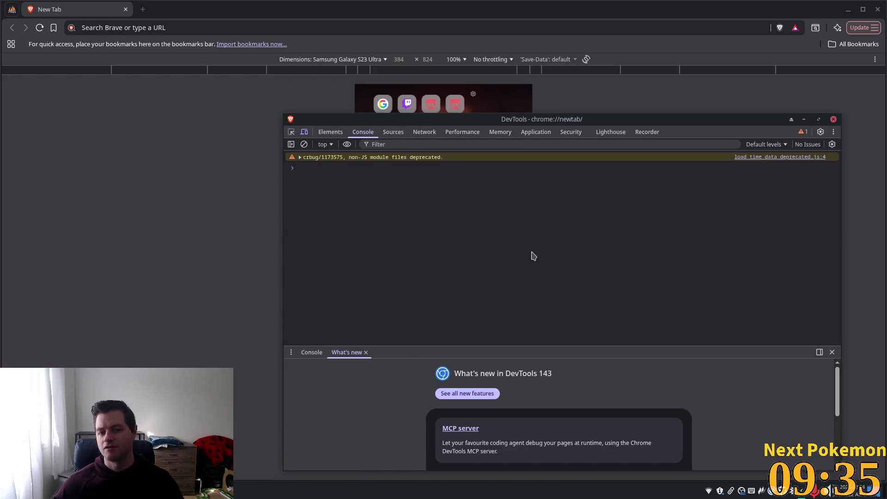
{"action": "left_click", "coordinate": [428, 134]}
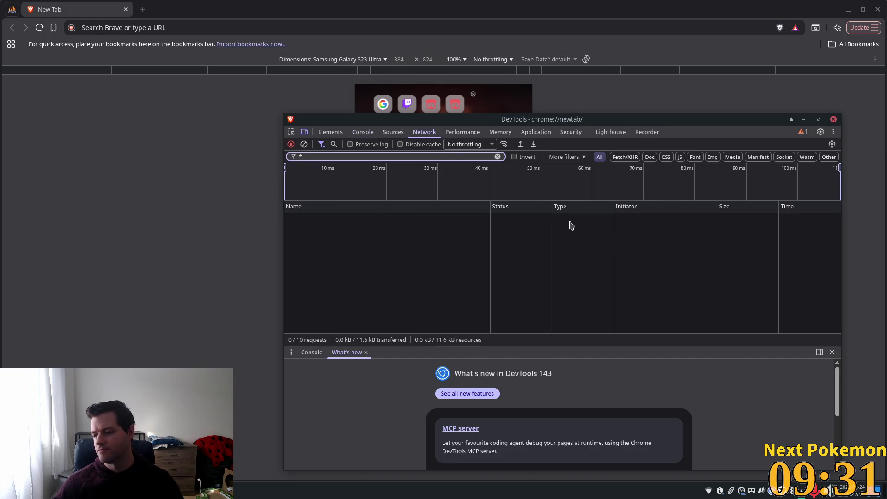
{"action": "left_click", "coordinate": [363, 133]}
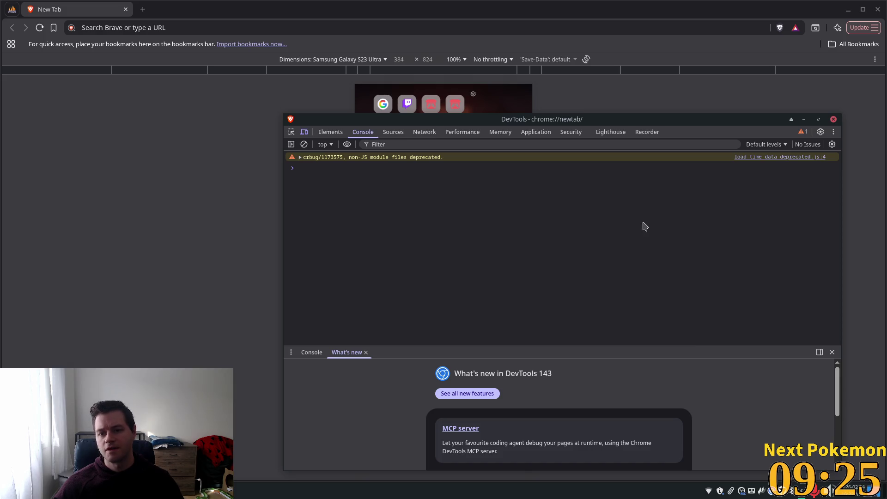
{"action": "left_click", "coordinate": [833, 120]}
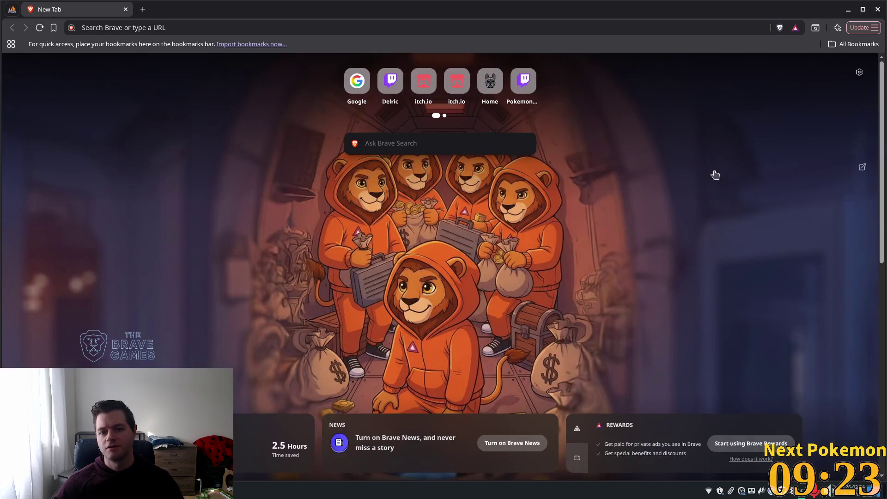
{"action": "left_click", "coordinate": [125, 9]}
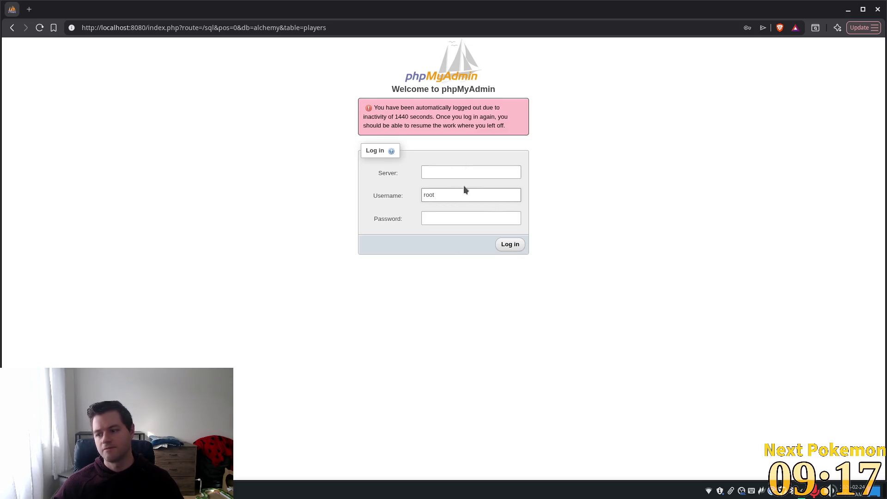
{"action": "left_click", "coordinate": [423, 190]}
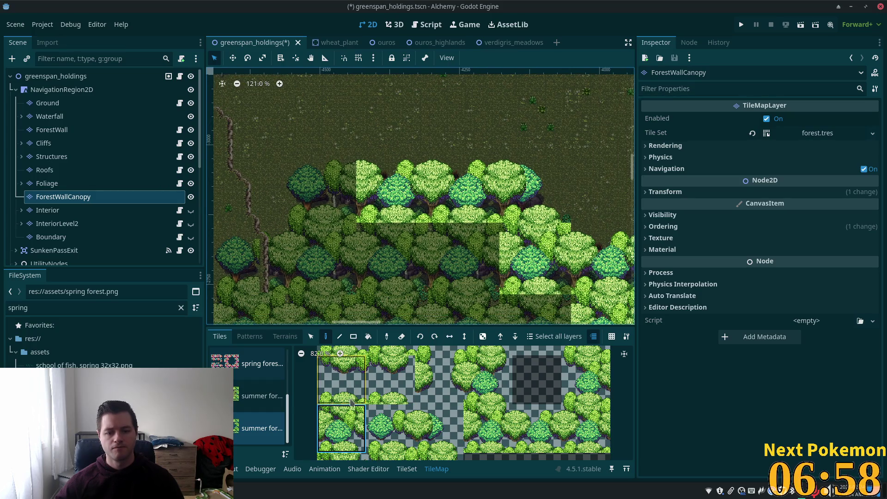
Paint the first summer canopy tiles on ForestWallCanopy at the grass edge.
{"action": "left_click", "coordinate": [391, 427]}
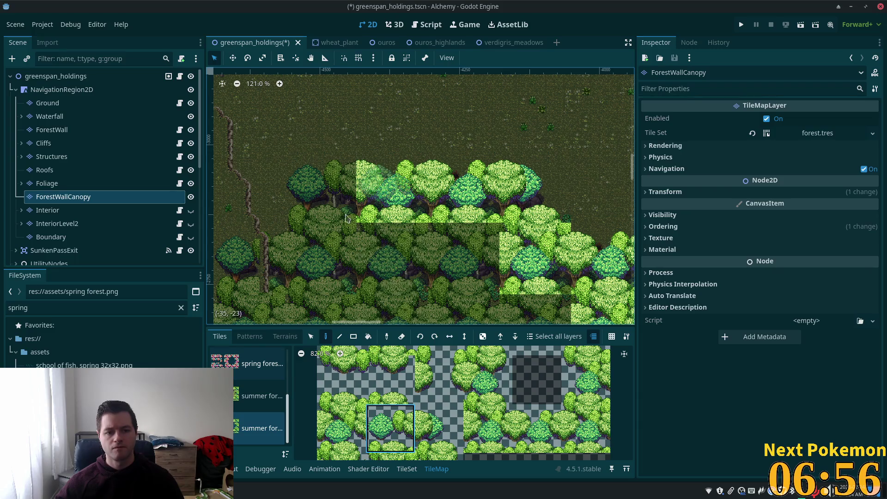
{"action": "left_click", "coordinate": [318, 217]}
{"action": "left_click", "coordinate": [341, 428]}
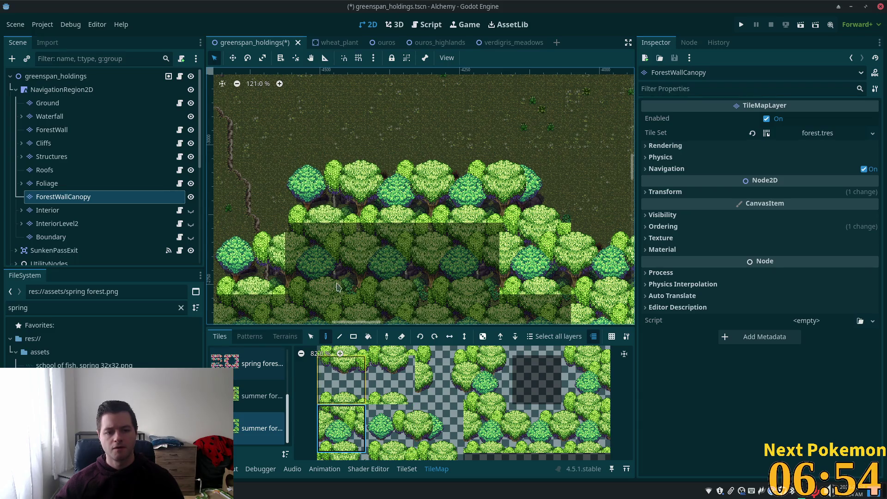
{"action": "left_click", "coordinate": [320, 283]}
{"action": "scroll", "coordinate": [420, 198], "scroll_direction": "up", "scroll_amount": 5}
{"action": "scroll", "coordinate": [421, 199], "scroll_direction": "left", "scroll_amount": 5}
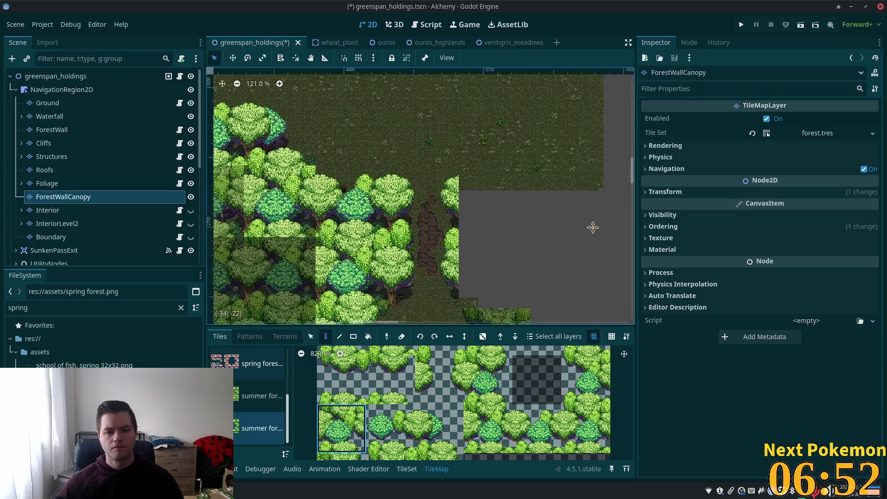
{"action": "scroll", "coordinate": [541, 275], "scroll_direction": "down", "scroll_amount": 3}
{"action": "scroll", "coordinate": [541, 274], "scroll_direction": "right", "scroll_amount": 10}
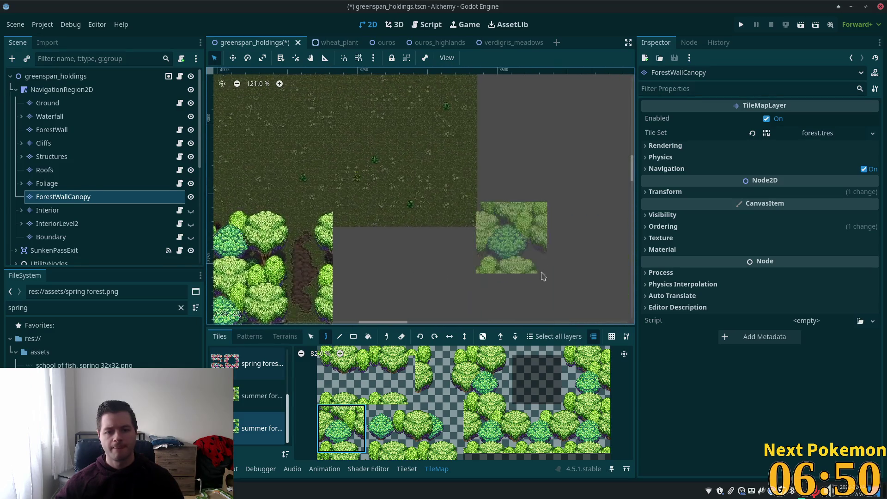
Extend the canopy row with more tiles along the upper grass edge.
{"action": "left_click", "coordinate": [393, 434]}
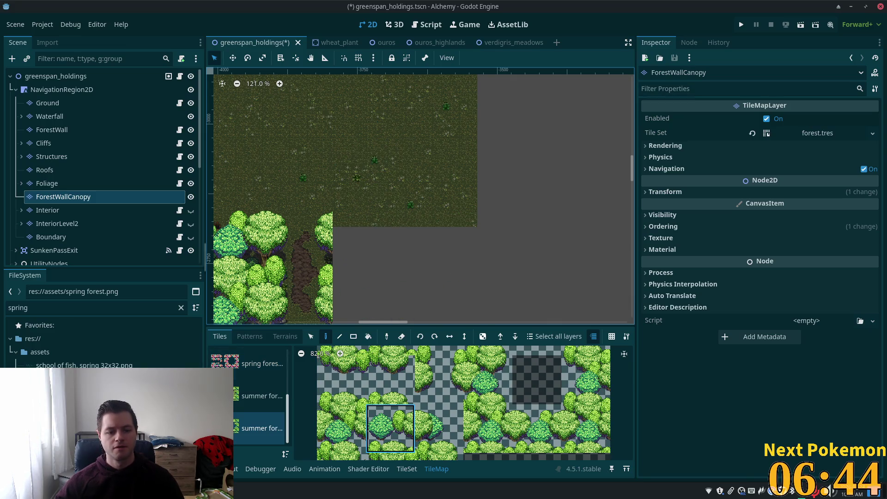
{"action": "left_click", "coordinate": [375, 180]}
{"action": "left_click", "coordinate": [536, 429]}
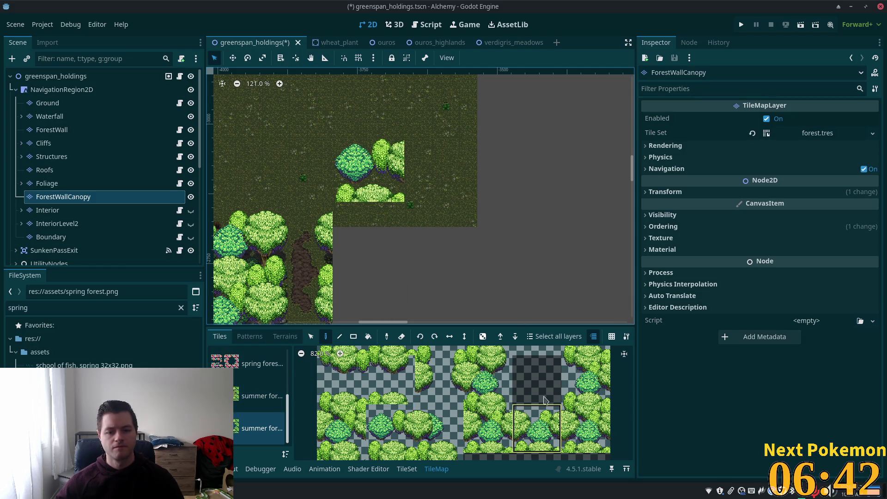
{"action": "left_click", "coordinate": [429, 172]}
{"action": "left_click", "coordinate": [510, 178]}
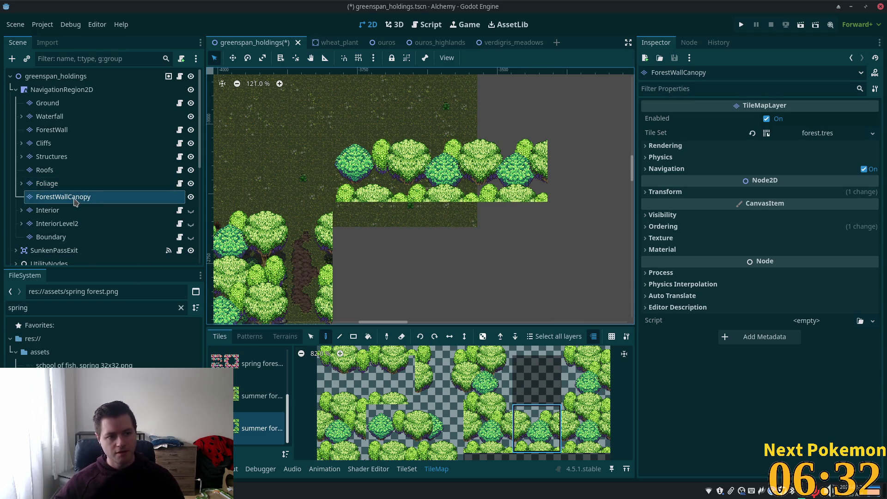
{"action": "left_click", "coordinate": [78, 131]}
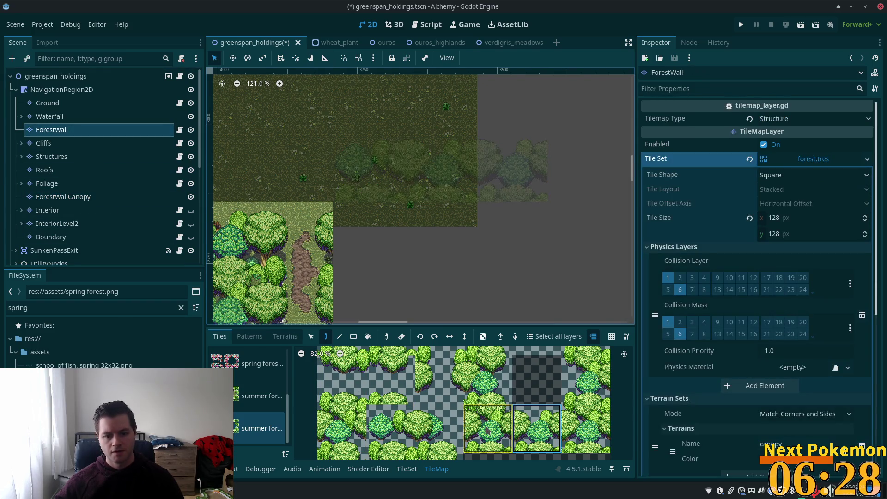
Paint summer tree tiles on ForestWall beneath the canopy row.
{"action": "left_click", "coordinate": [390, 427]}
{"action": "left_click", "coordinate": [369, 171]}
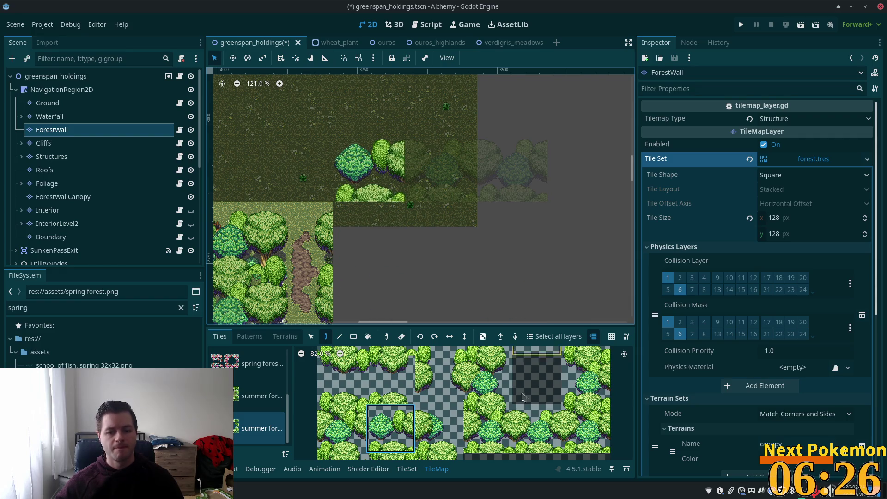
{"action": "left_click", "coordinate": [537, 429]}
{"action": "left_click", "coordinate": [439, 187]}
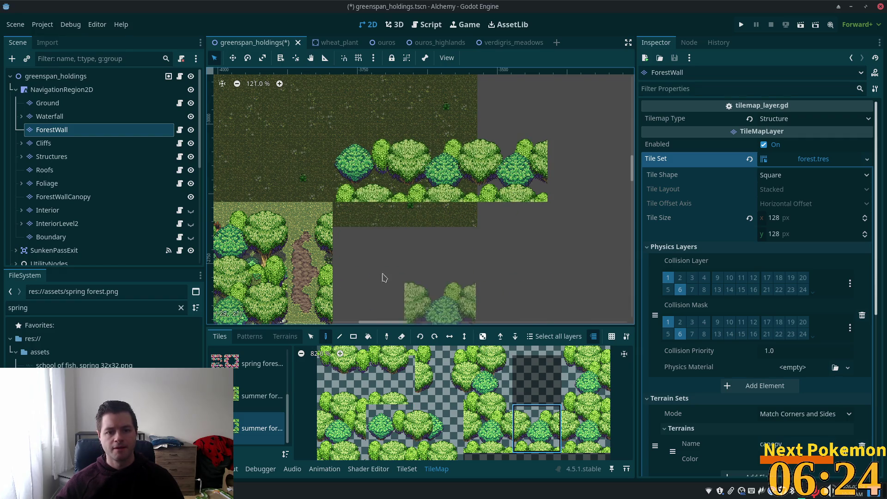
From the other summer tree atlas, fill the row's left cells and right-end gap.
{"action": "left_click", "coordinate": [253, 396]}
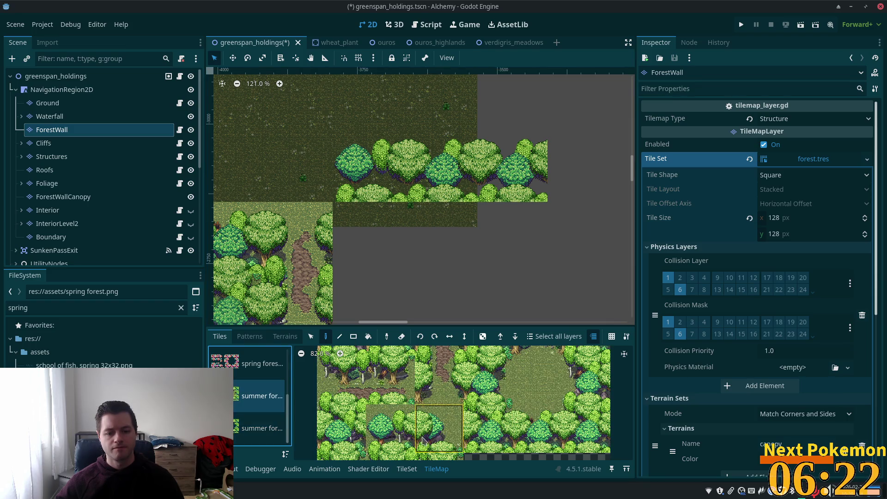
{"action": "left_click", "coordinate": [390, 428]}
{"action": "left_click", "coordinate": [378, 184]}
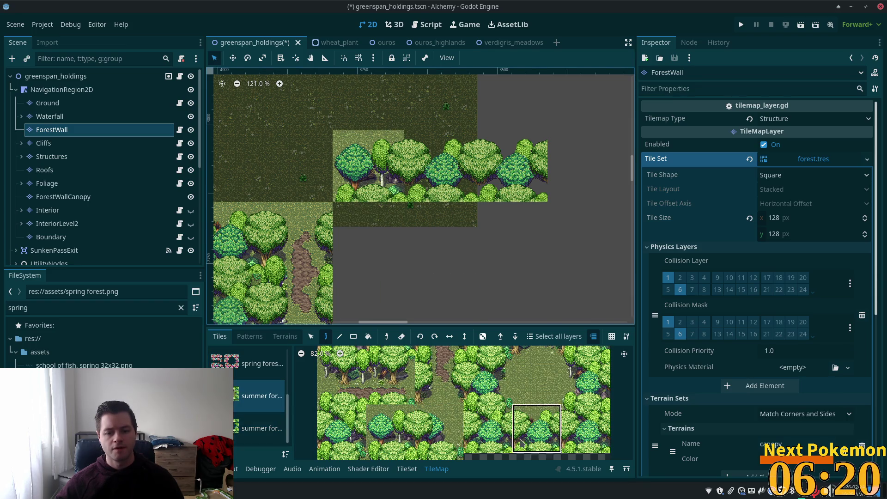
{"action": "left_click", "coordinate": [537, 428]}
{"action": "left_click", "coordinate": [464, 159]}
{"action": "left_click", "coordinate": [464, 159]}
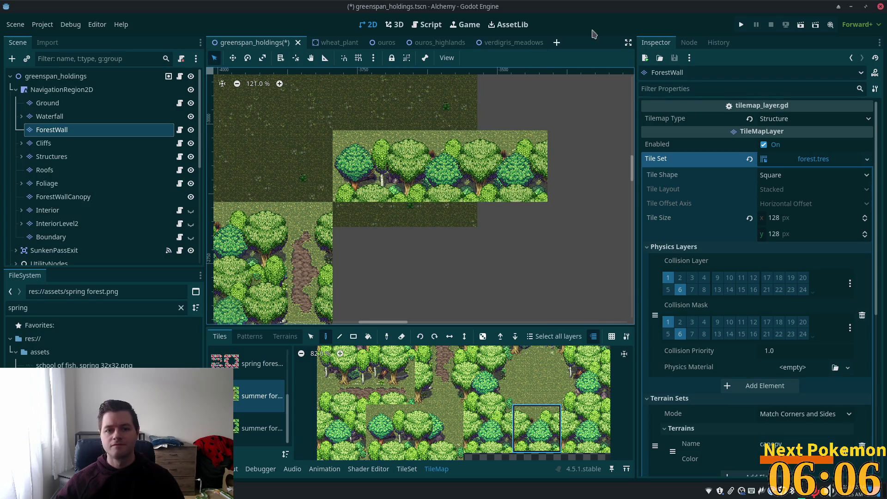
Run the game with F5, move the Ouros window aside, and focus the Greenspan Holdings window.
{"action": "key", "text": "F5"}
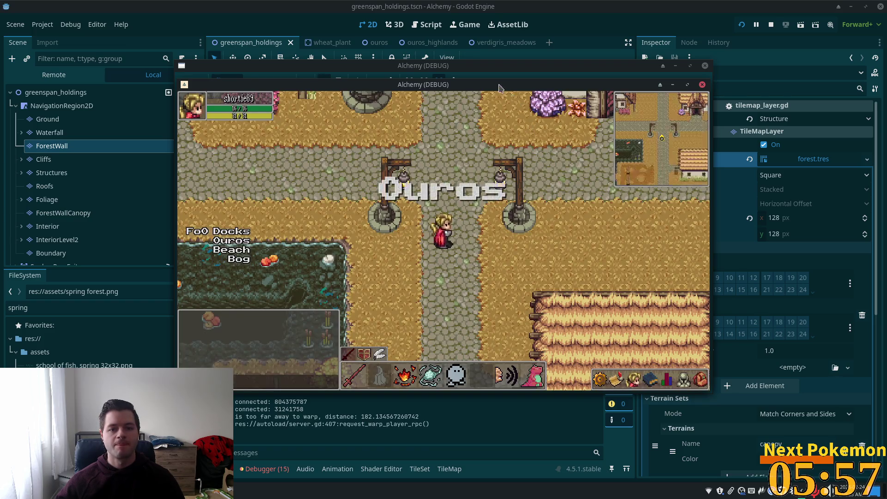
{"action": "left_click_drag", "start_coordinate": [499, 88], "coordinate": [695, 143]}
{"action": "left_click", "coordinate": [494, 137]}
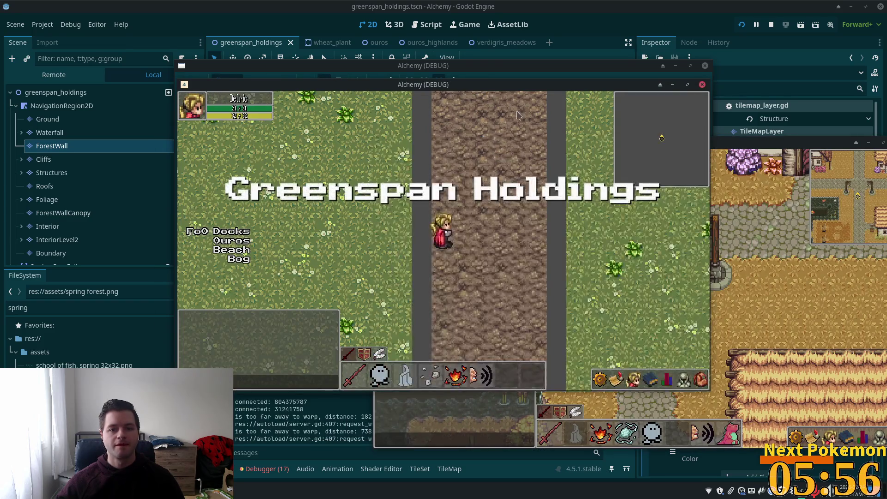
Walk down the road past the red-roofed house and wheat field into the forest and Sunken Pass warp.
{"action": "key", "text": "Down"}
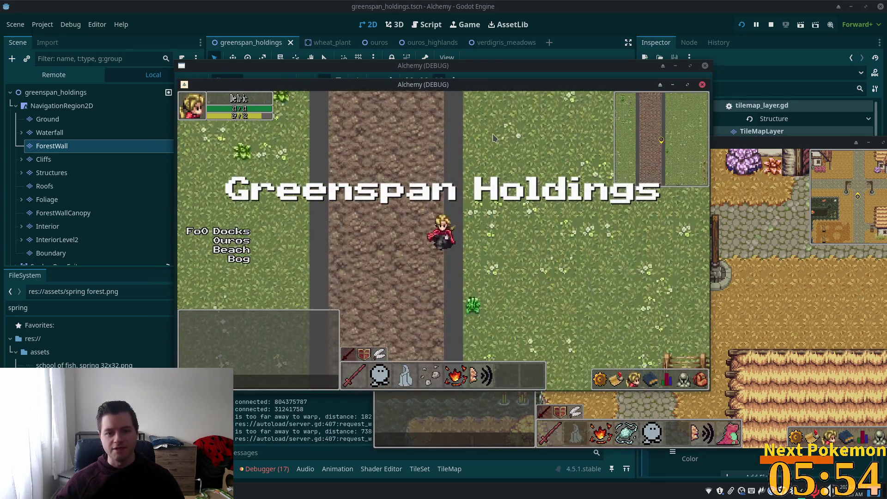
{"action": "key", "text": "Down"}
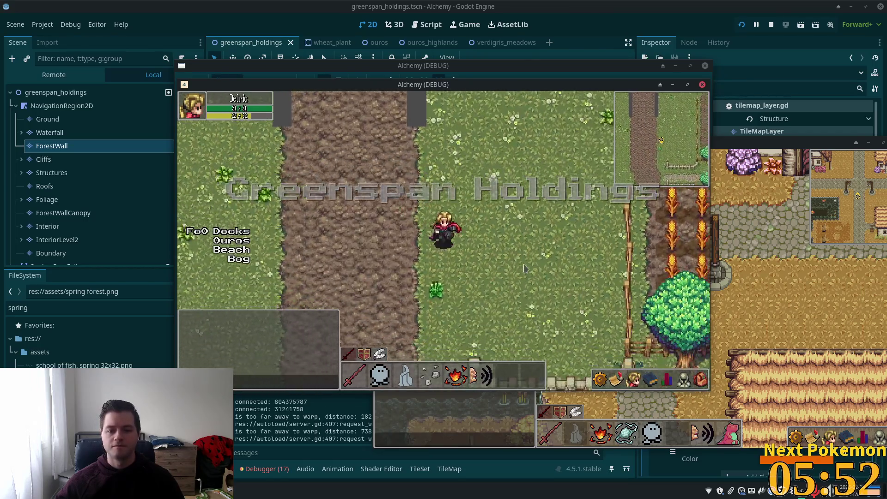
{"action": "key", "text": "Down"}
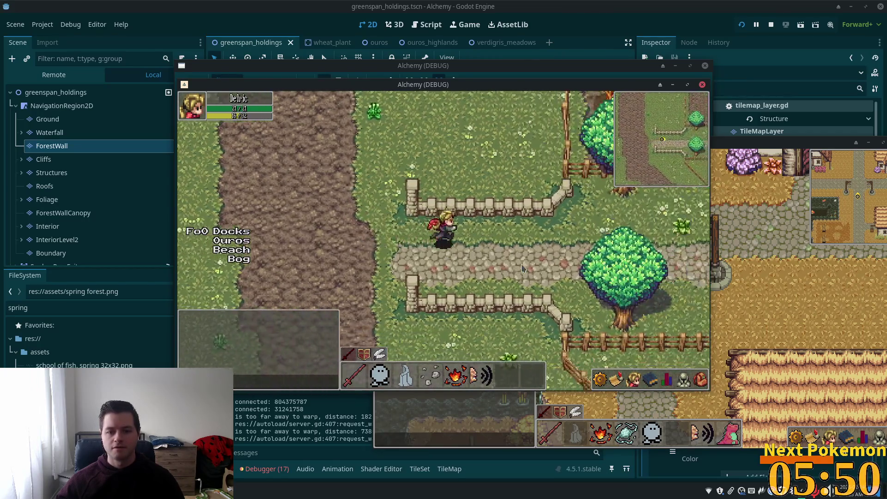
{"action": "key", "text": "Right"}
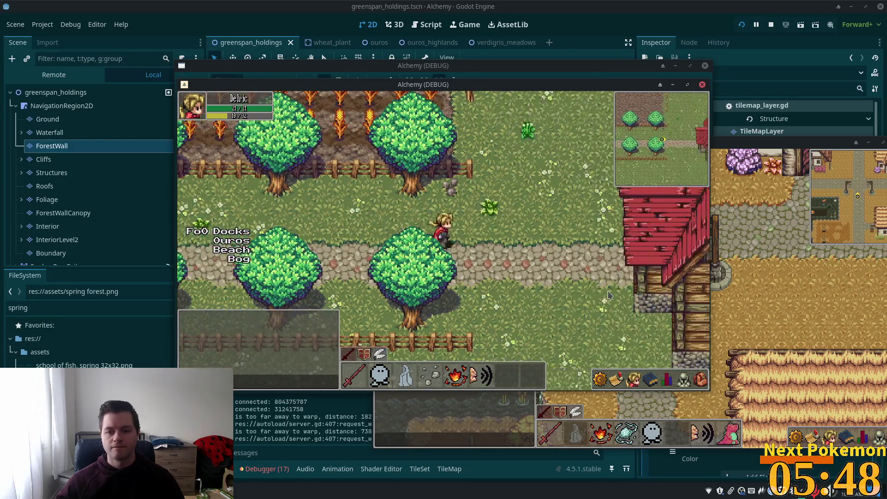
{"action": "key", "text": "Down"}
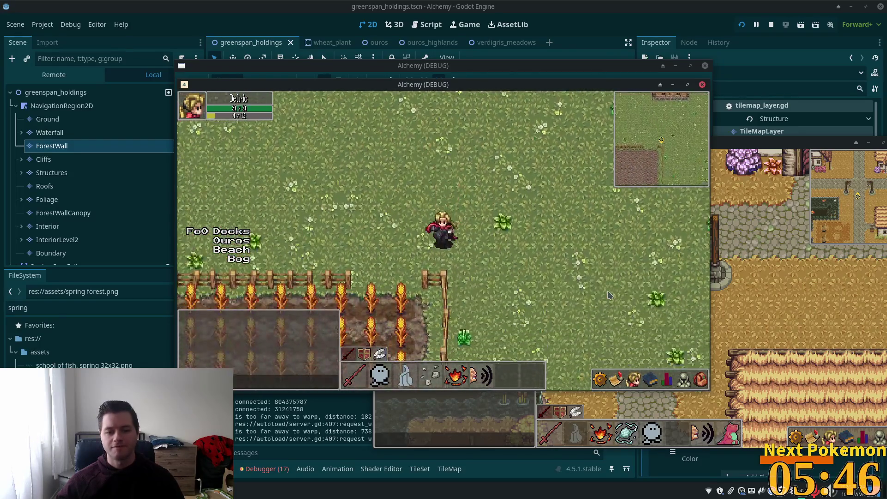
{"action": "key", "text": "Down"}
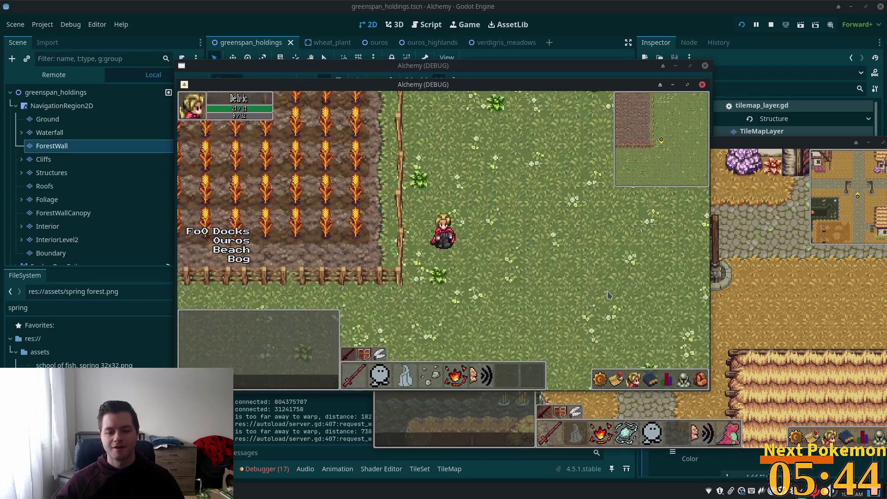
{"action": "key", "text": "Down"}
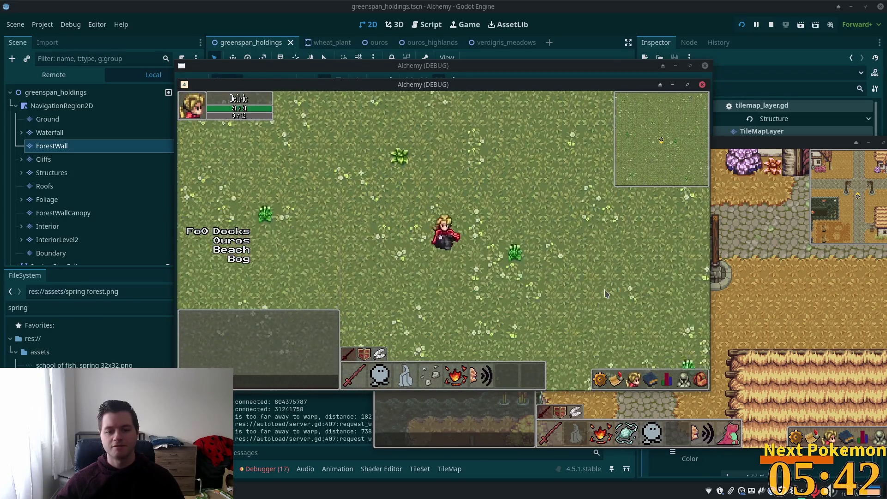
{"action": "key", "text": "Down"}
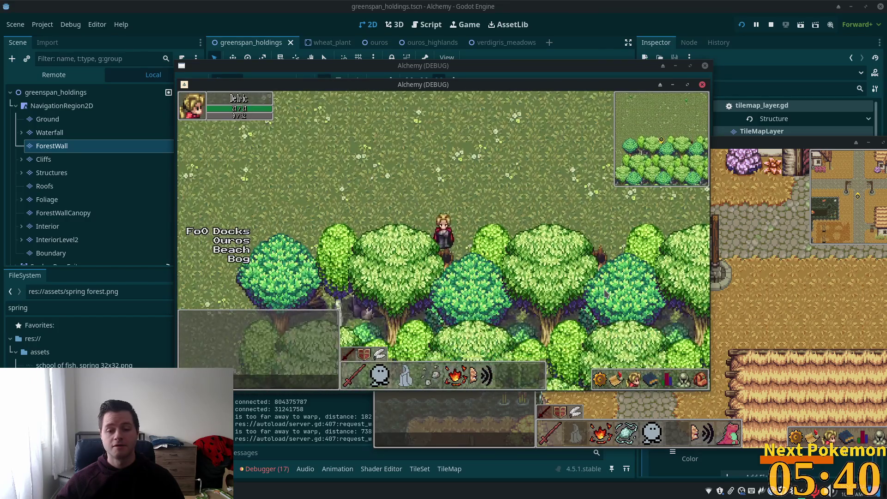
{"action": "key", "text": "Left"}
{"action": "key", "text": "Down"}
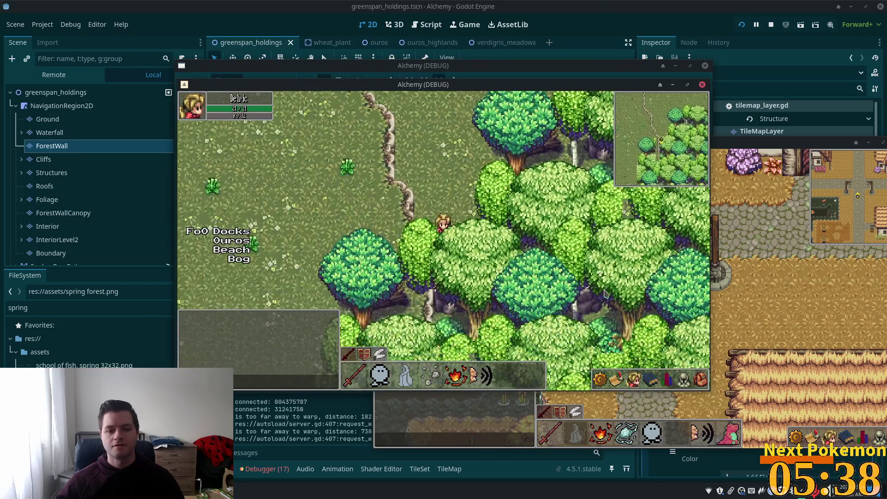
{"action": "key", "text": "Up"}
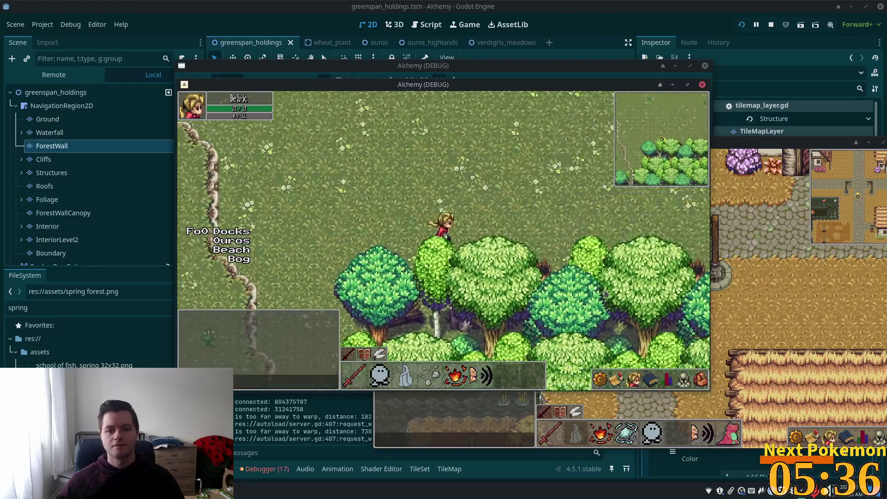
{"action": "key", "text": "Left"}
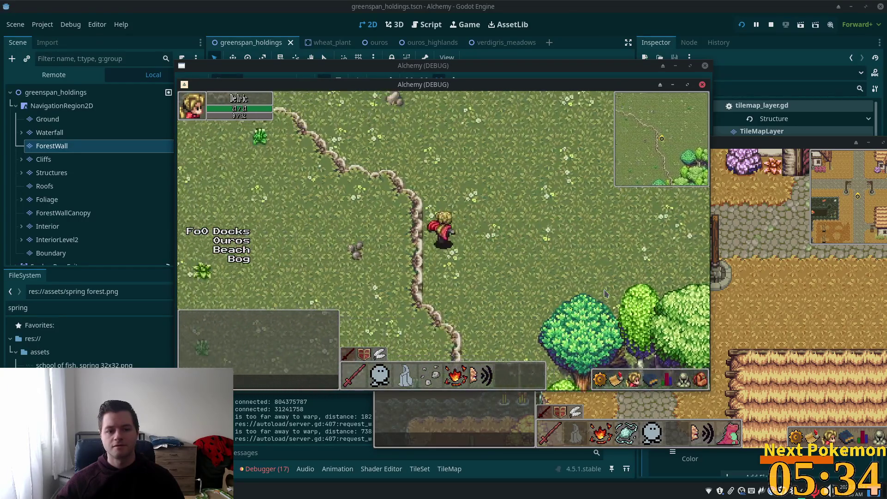
{"action": "key", "text": "Up"}
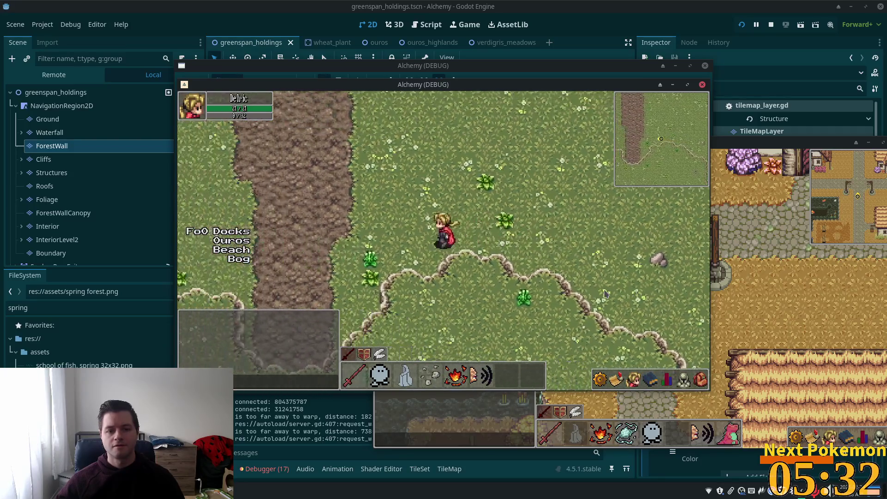
{"action": "key", "text": "Left"}
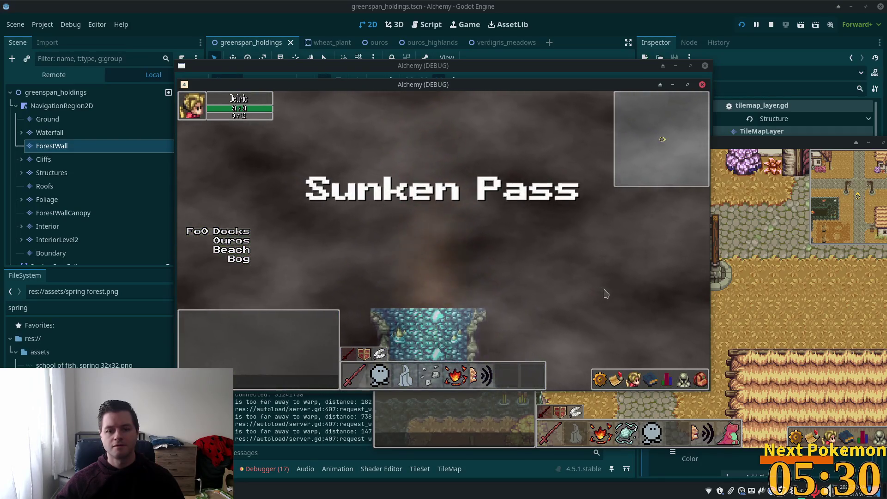
Walk right and down across the grassy map, then back left into the trees and down the dirt path.
{"action": "key", "text": "Right"}
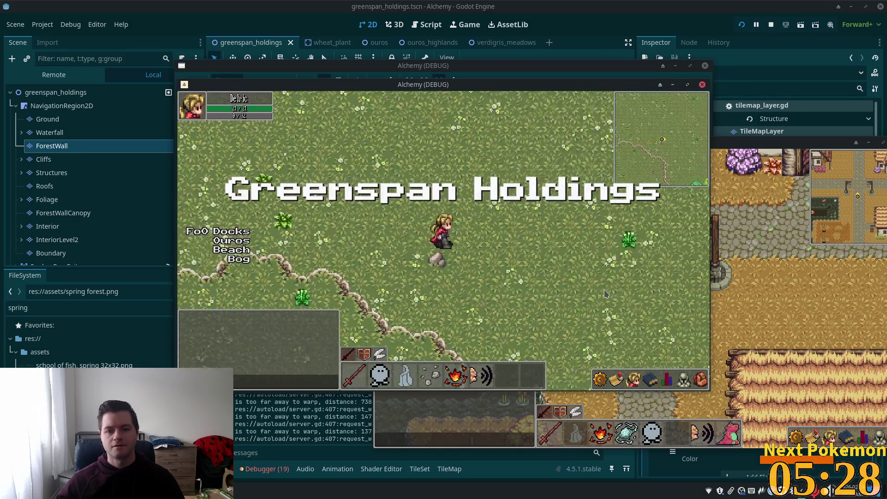
{"action": "key", "text": "Right"}
{"action": "key", "text": "Right"}
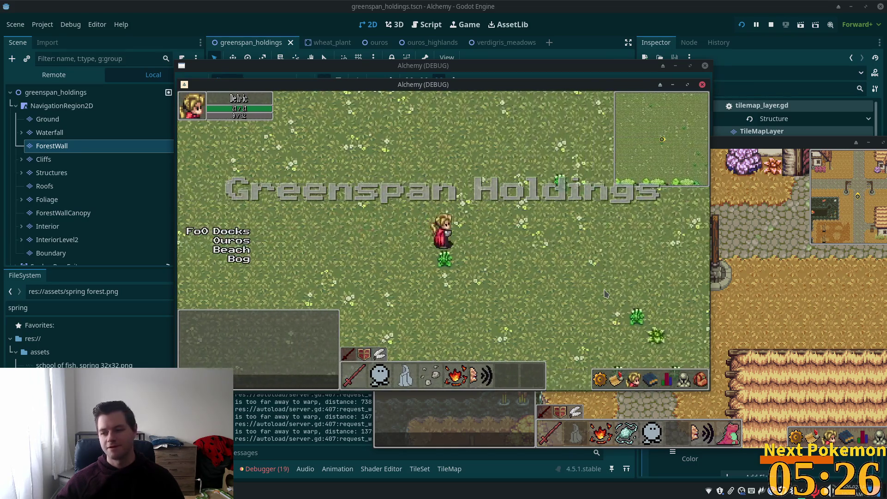
{"action": "key", "text": "Right"}
{"action": "key", "text": "Down"}
{"action": "key", "text": "Right"}
{"action": "key", "text": "Down"}
{"action": "key", "text": "Right"}
{"action": "key", "text": "Down"}
{"action": "key", "text": "Right"}
{"action": "key", "text": "Down"}
{"action": "key", "text": "Up"}
{"action": "key", "text": "Left"}
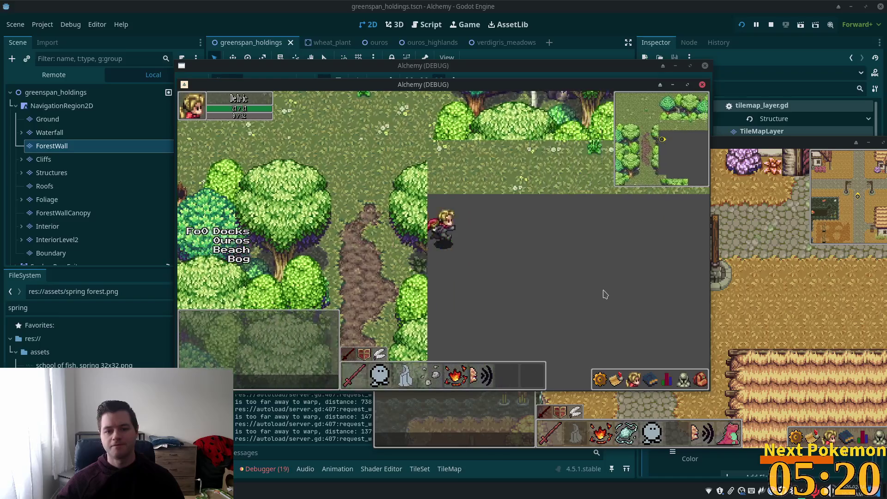
{"action": "key", "text": "Left"}
{"action": "key", "text": "Left"}
{"action": "key", "text": "Down"}
Walk along the cliff ledge, climb the cliff stairs, and head north into the clearing above the cliff.
{"action": "key", "text": "Down"}
{"action": "key", "text": "Up"}
{"action": "key", "text": "Down"}
{"action": "key", "text": "Right"}
{"action": "key", "text": "Up"}
{"action": "key", "text": "Up"}
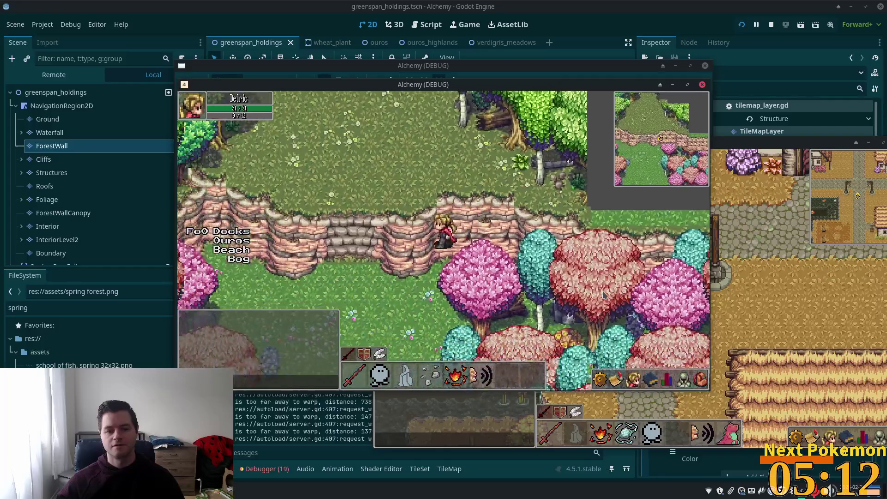
{"action": "key", "text": "Up"}
{"action": "key", "text": "Right"}
{"action": "key", "text": "Down"}
{"action": "key", "text": "Up"}
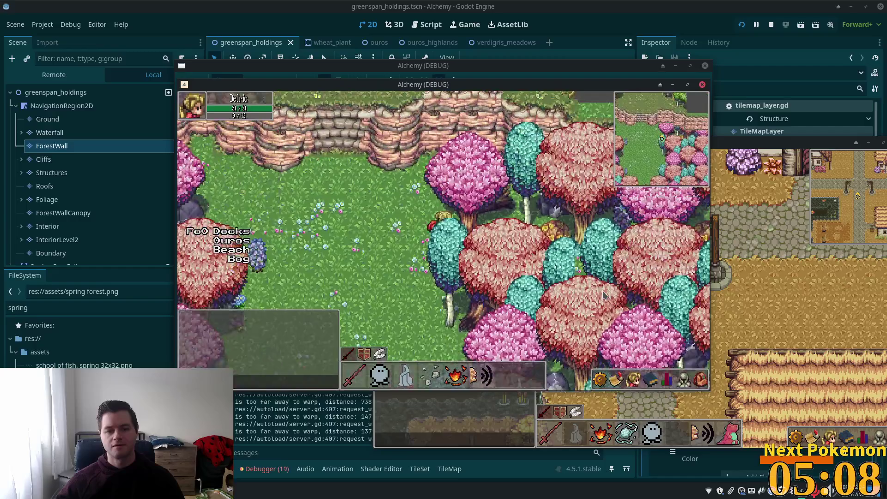
{"action": "key", "text": "Up"}
{"action": "key", "text": "Right"}
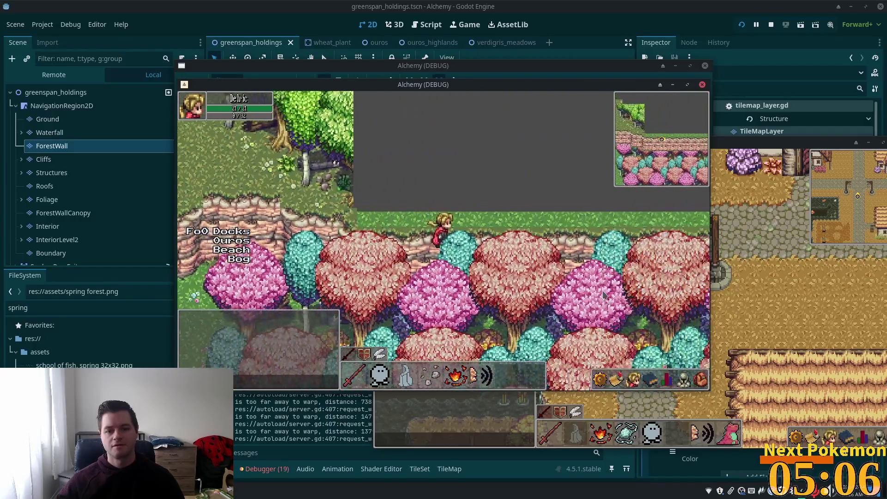
{"action": "key", "text": "Left"}
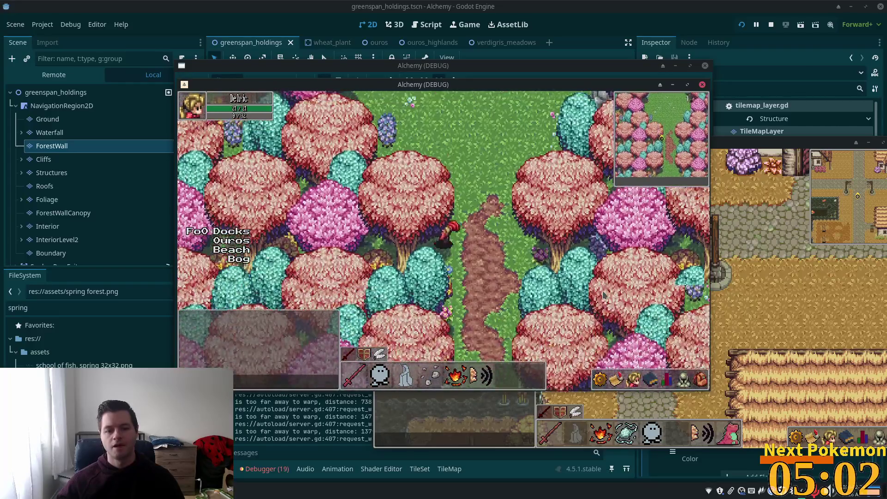
{"action": "key", "text": "Up"}
{"action": "key", "text": "Up"}
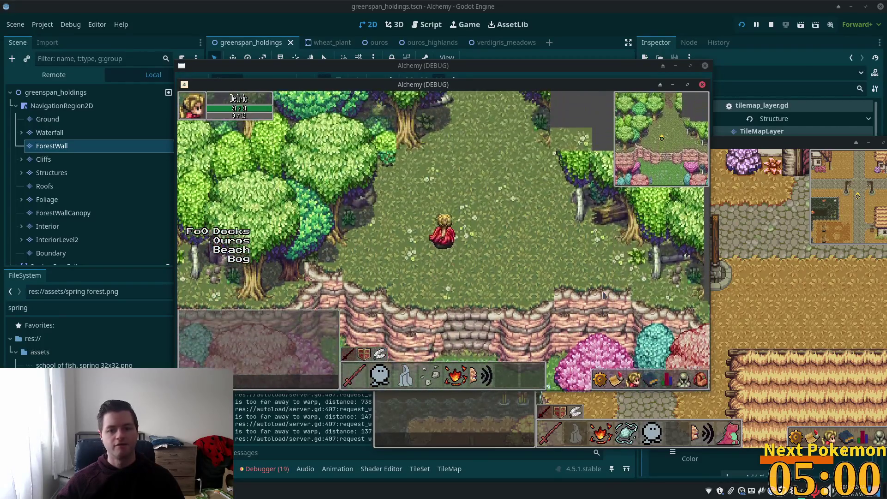
{"action": "key", "text": "Up"}
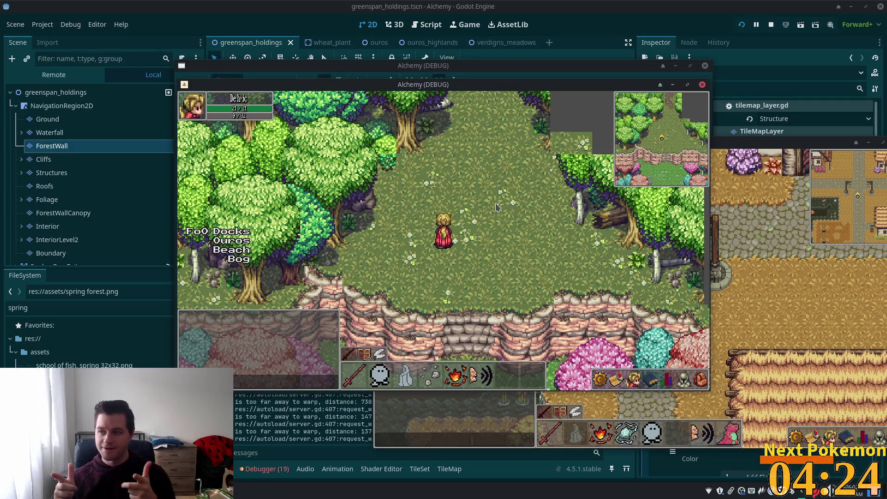
Walk down the cliff stairs through the pink trees to the dirt path, then back north into the clearing.
{"action": "key", "text": "Down"}
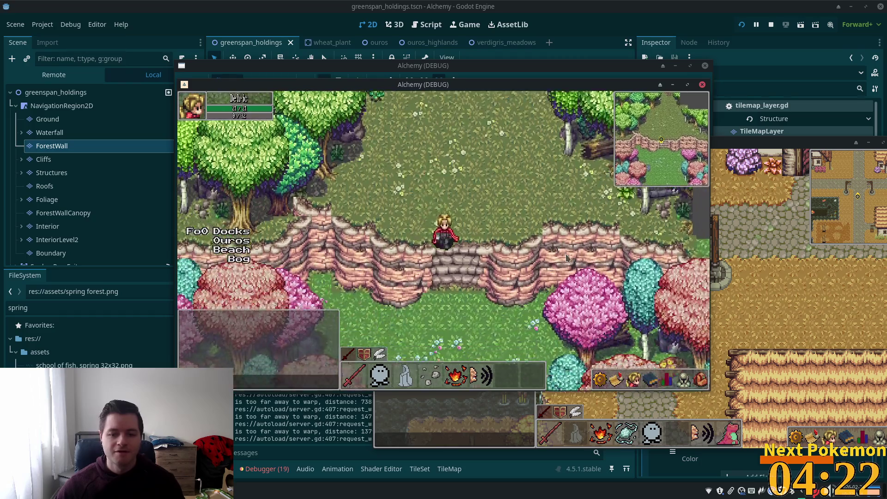
{"action": "key", "text": "Down"}
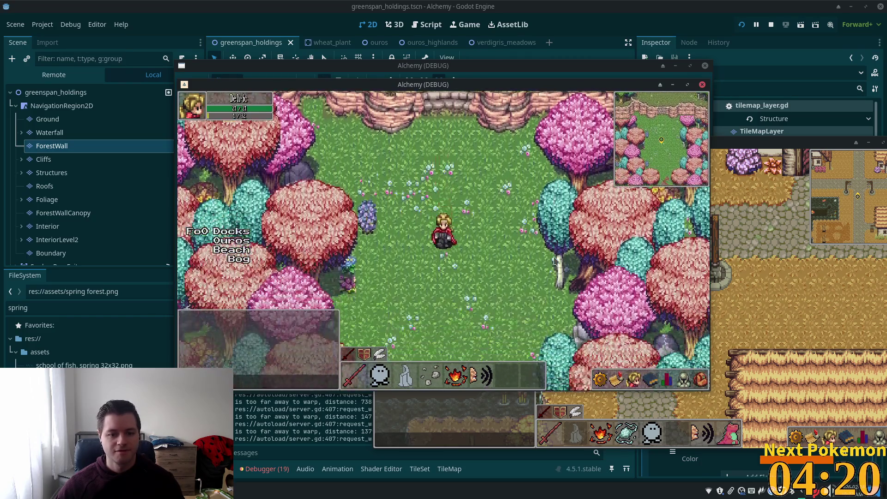
{"action": "key", "text": "Down"}
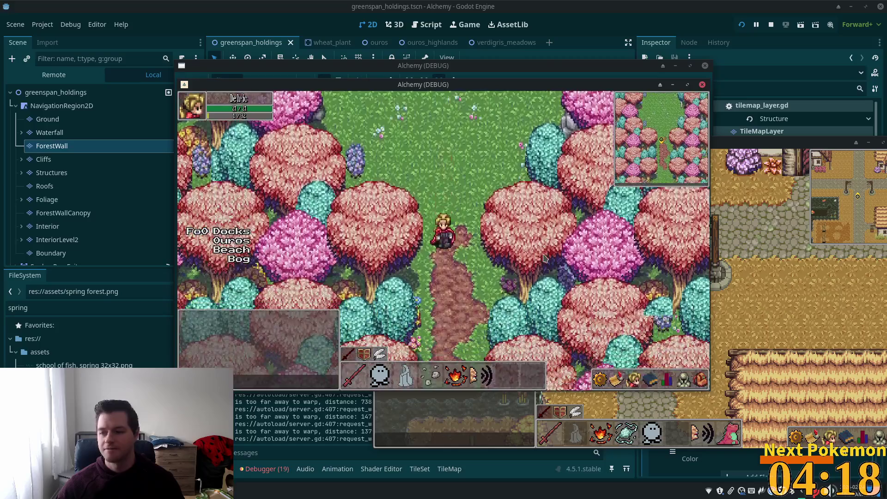
{"action": "key", "text": "Right"}
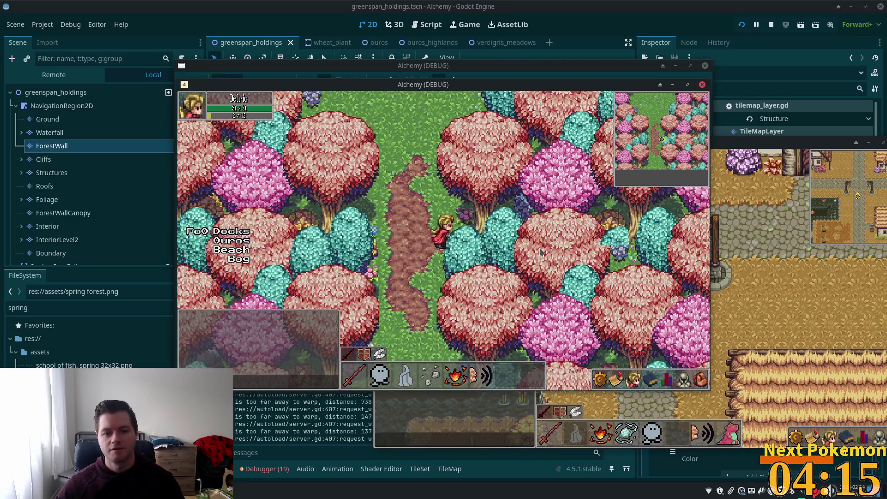
{"action": "key", "text": "Up"}
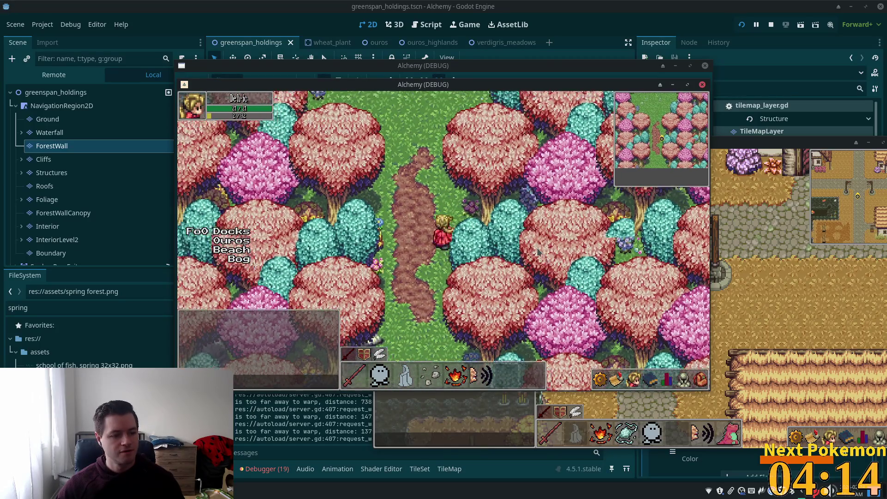
{"action": "key", "text": "Up"}
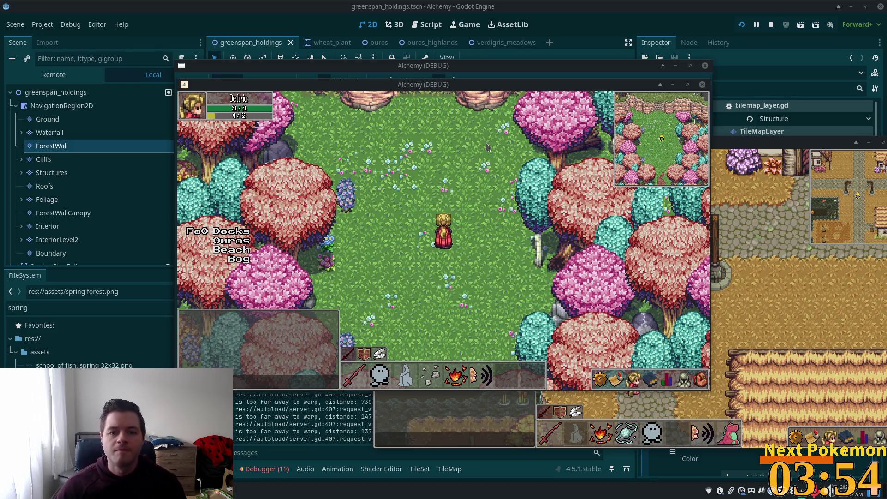
Walk the player up and down the cliff stairs into the meadow, then return to the editor.
{"action": "key", "text": "Down"}
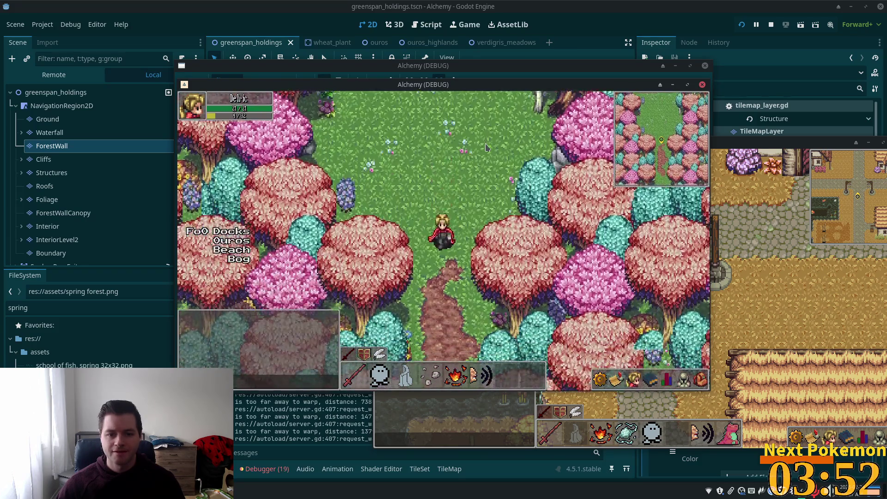
{"action": "key", "text": "Up"}
{"action": "key", "text": "Up"}
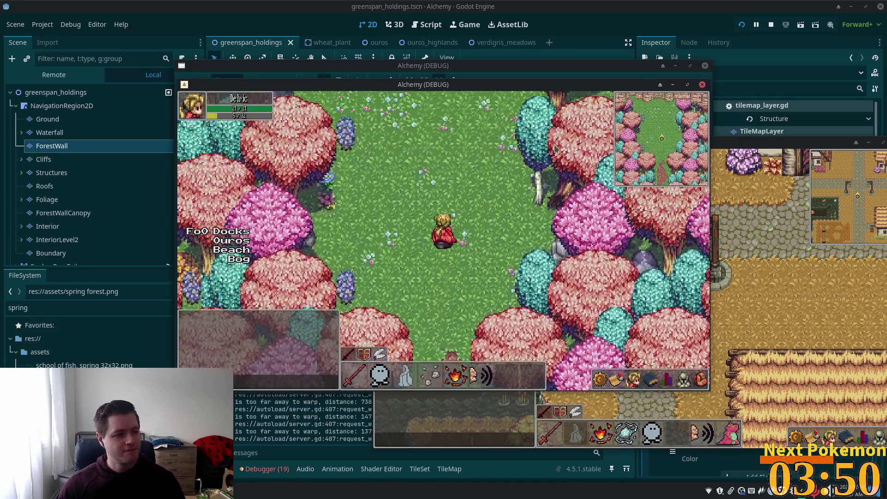
{"action": "key", "text": "Up"}
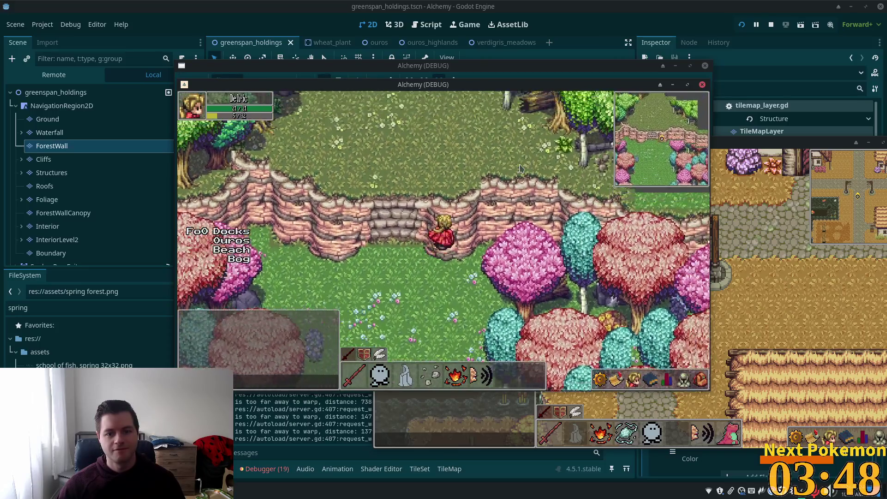
{"action": "key", "text": "Down"}
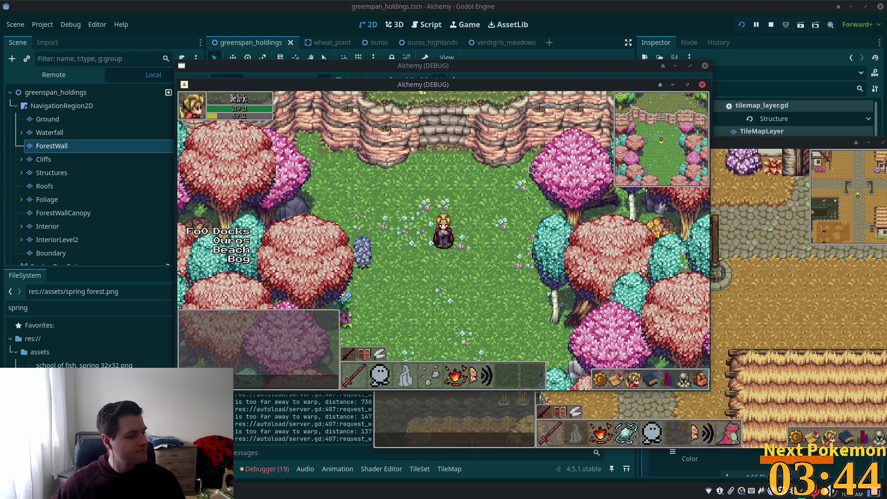
{"action": "key", "text": "Up"}
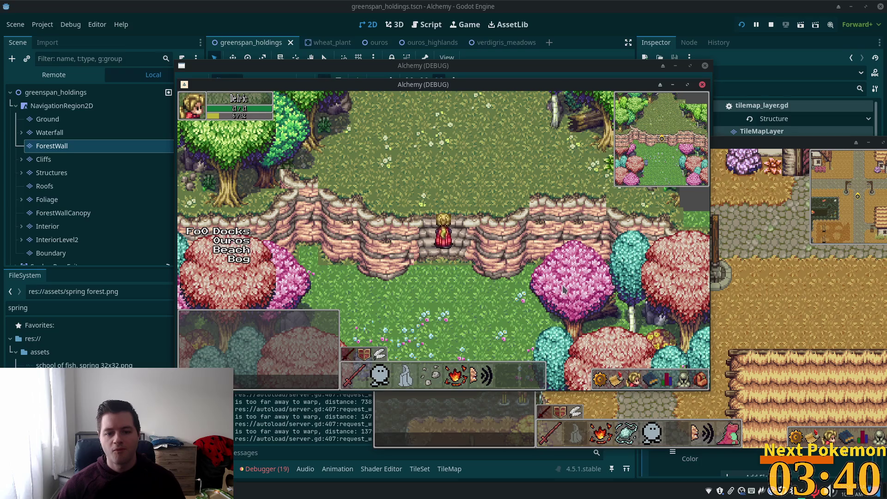
{"action": "key", "text": "Down"}
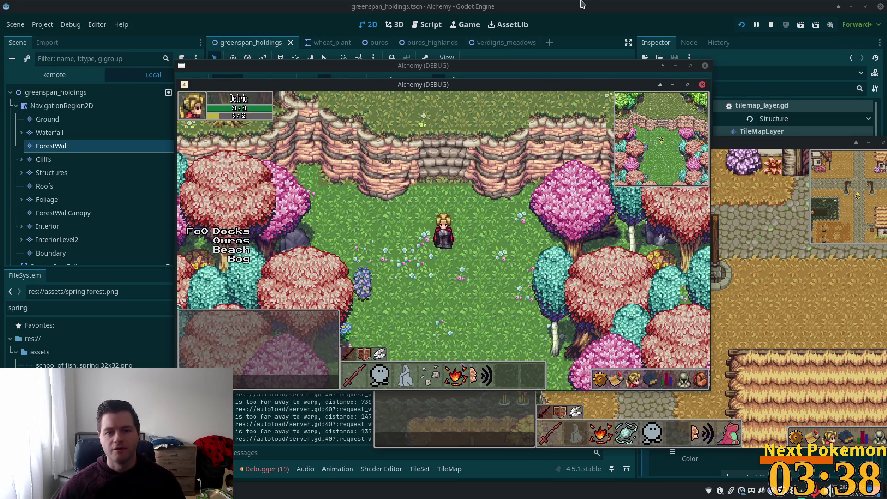
{"action": "left_click", "coordinate": [580, 7]}
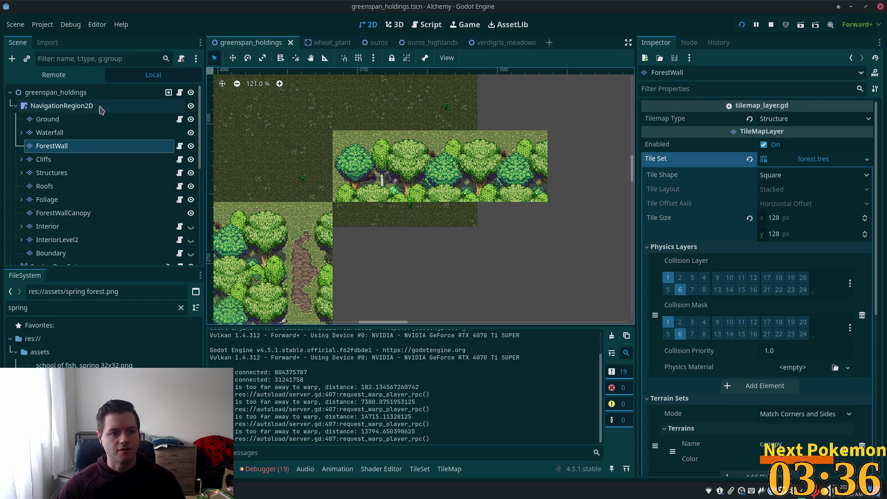
On the ForestWall layer, paint the stacked summer tree tile pair in four columns extending the forest edge rightward.
{"action": "scroll", "coordinate": [370, 291], "scroll_direction": "down", "scroll_amount": 3}
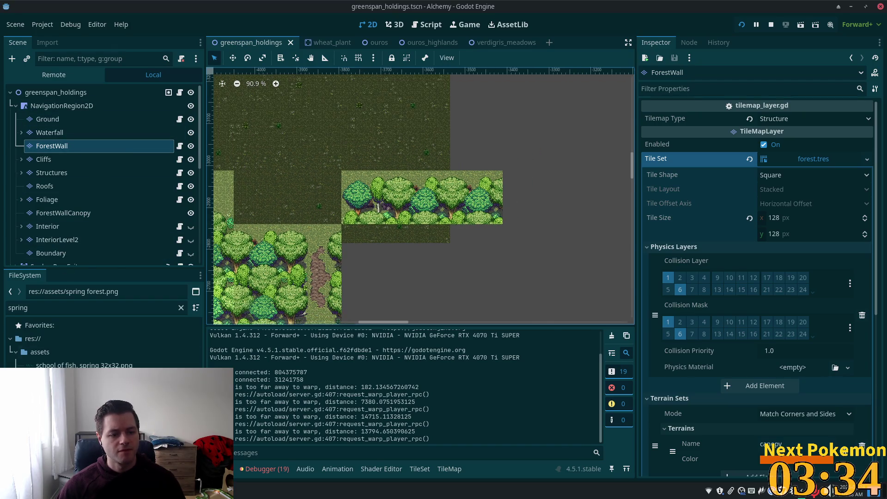
{"action": "left_click_drag", "start_coordinate": [467, 250], "coordinate": [518, 165]}
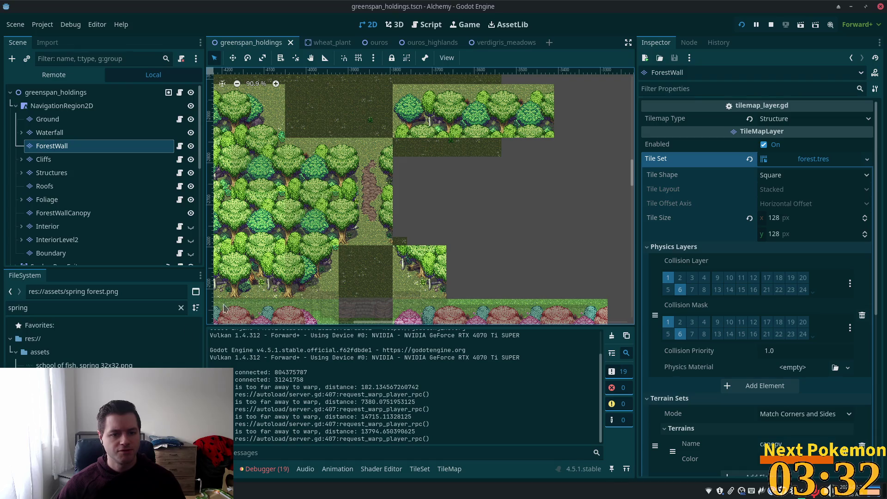
{"action": "left_click", "coordinate": [51, 147]}
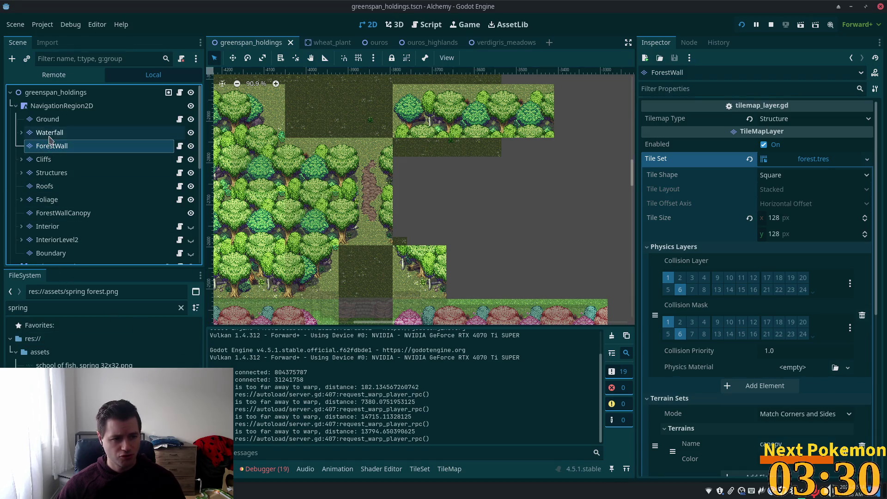
{"action": "left_click", "coordinate": [449, 469]}
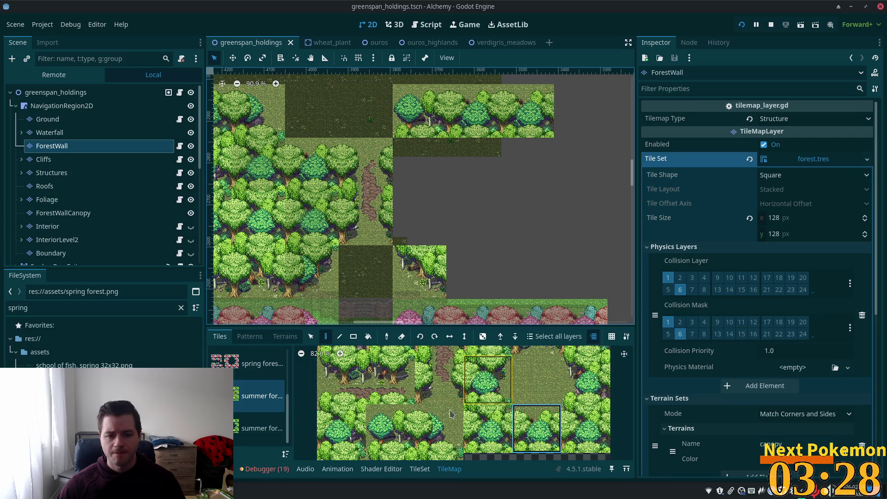
{"action": "scroll", "coordinate": [455, 412], "scroll_direction": "up", "scroll_amount": 3}
{"action": "left_click_drag", "start_coordinate": [388, 386], "coordinate": [384, 418]}
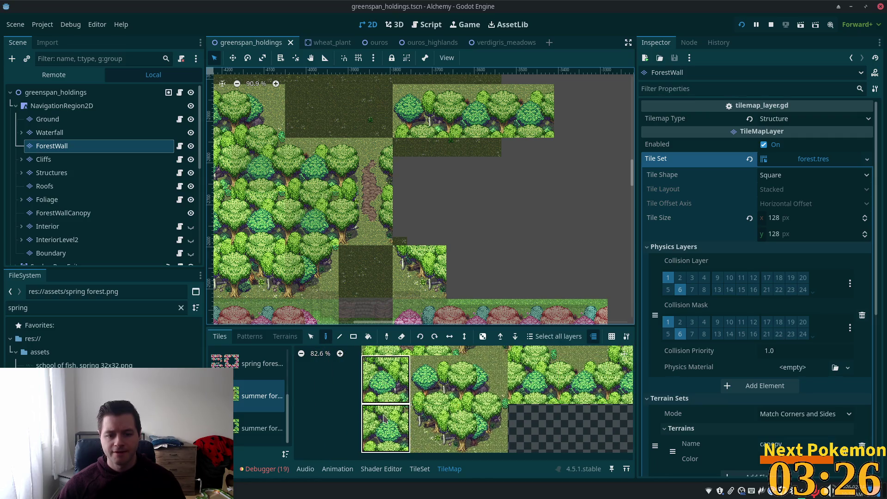
{"action": "left_click", "coordinate": [424, 175]}
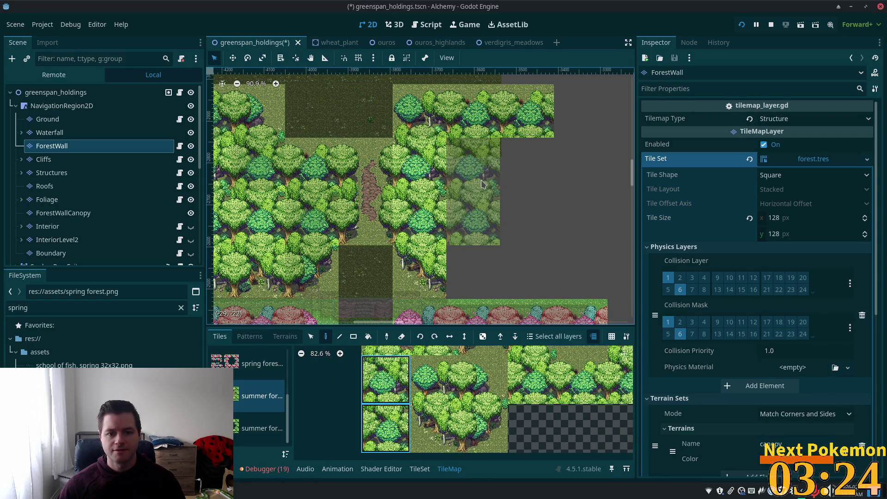
{"action": "left_click", "coordinate": [481, 184]}
{"action": "left_click", "coordinate": [528, 200]}
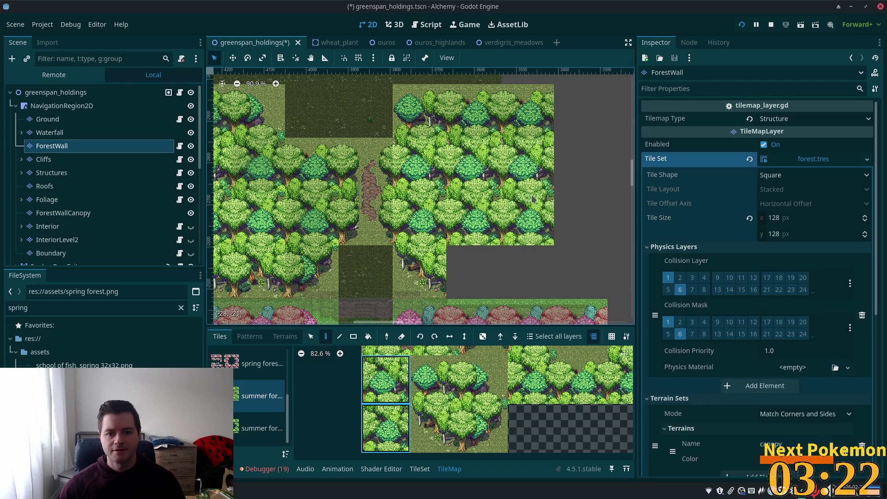
{"action": "left_click", "coordinate": [581, 217]}
Fill the four remaining empty cells in the tree row with another summer tree tile and save the scene.
{"action": "scroll", "coordinate": [554, 208], "scroll_direction": "down", "scroll_amount": 2}
{"action": "scroll", "coordinate": [555, 207], "scroll_direction": "right", "scroll_amount": 3}
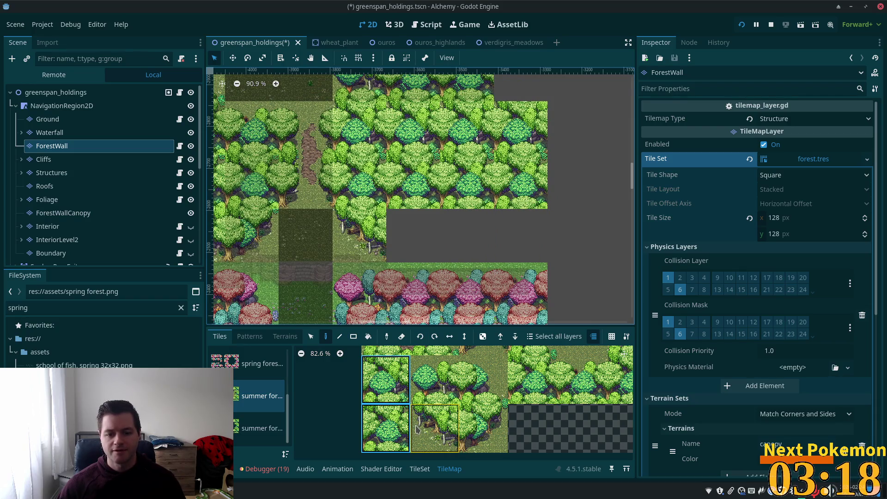
{"action": "scroll", "coordinate": [435, 397], "scroll_direction": "up", "scroll_amount": 5}
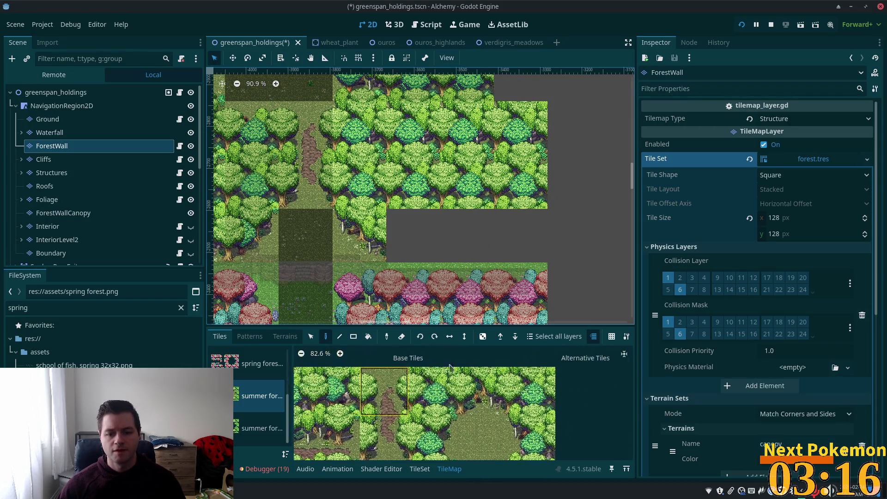
{"action": "left_click", "coordinate": [482, 390]}
{"action": "left_click", "coordinate": [413, 236]}
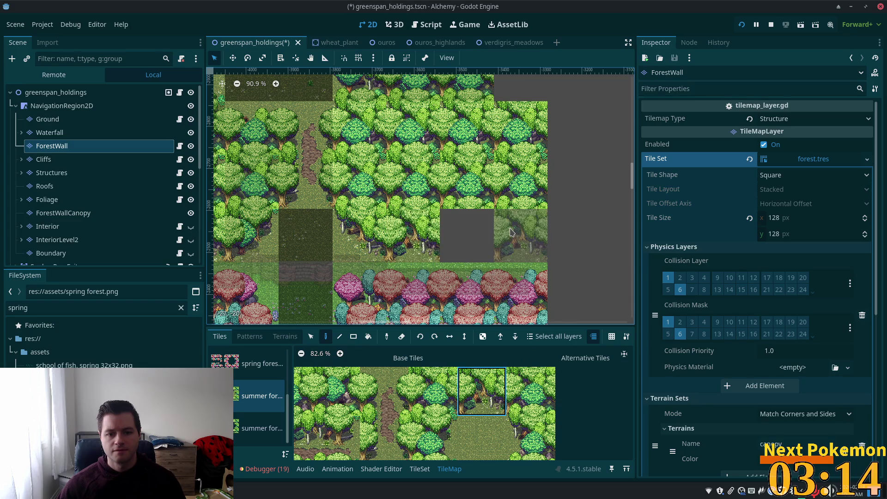
{"action": "left_click", "coordinate": [467, 235]}
{"action": "left_click", "coordinate": [573, 236]}
{"action": "left_click", "coordinate": [527, 235]}
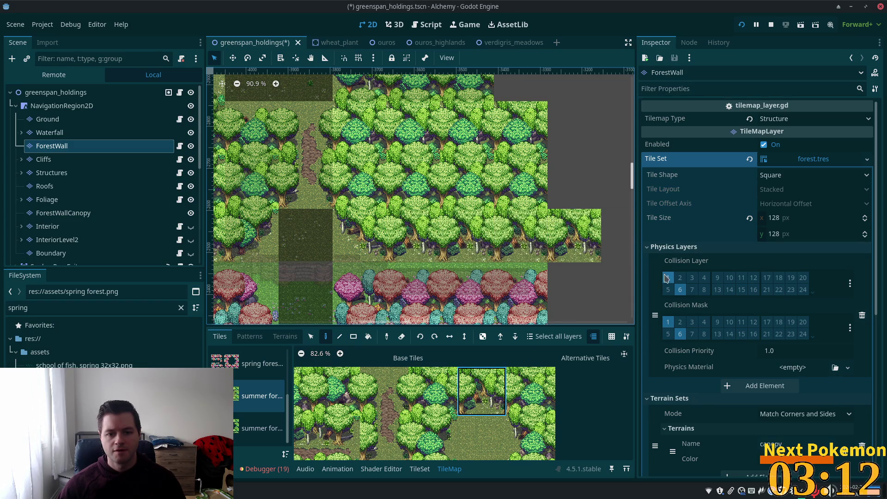
{"action": "key", "text": "ctrl+s"}
{"action": "scroll", "coordinate": [506, 184], "scroll_direction": "down", "scroll_amount": 5}
{"action": "scroll", "coordinate": [506, 185], "scroll_direction": "up", "scroll_amount": 6}
On the Ground layer, drag a Just Grass terrain rectangle across the cliff row above the spring trees.
{"action": "left_click", "coordinate": [53, 121]}
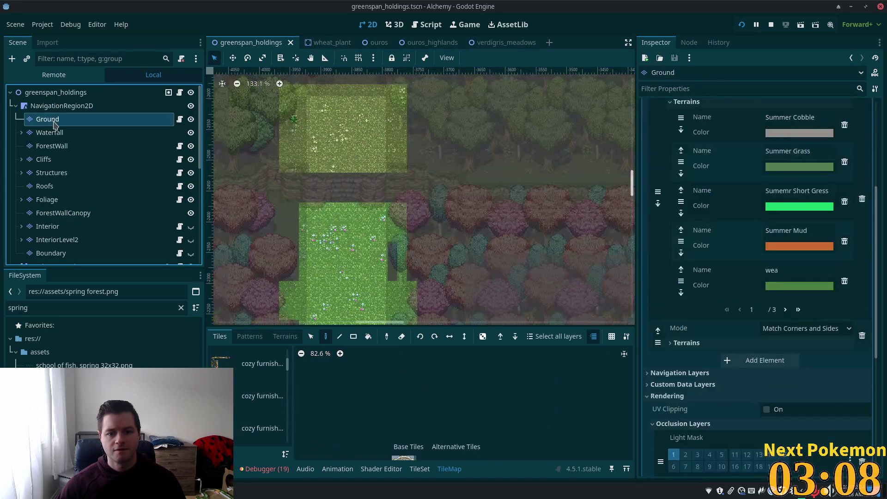
{"action": "left_click_drag", "start_coordinate": [388, 165], "coordinate": [319, 201]}
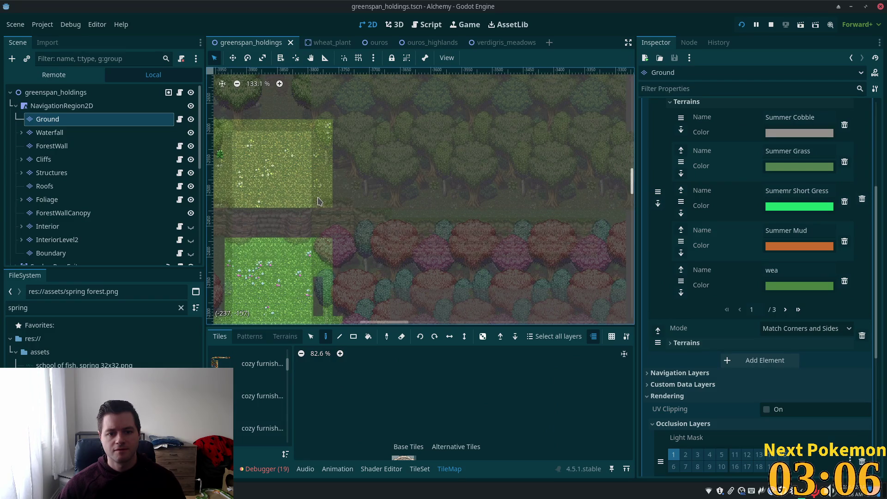
{"action": "left_click", "coordinate": [99, 94]}
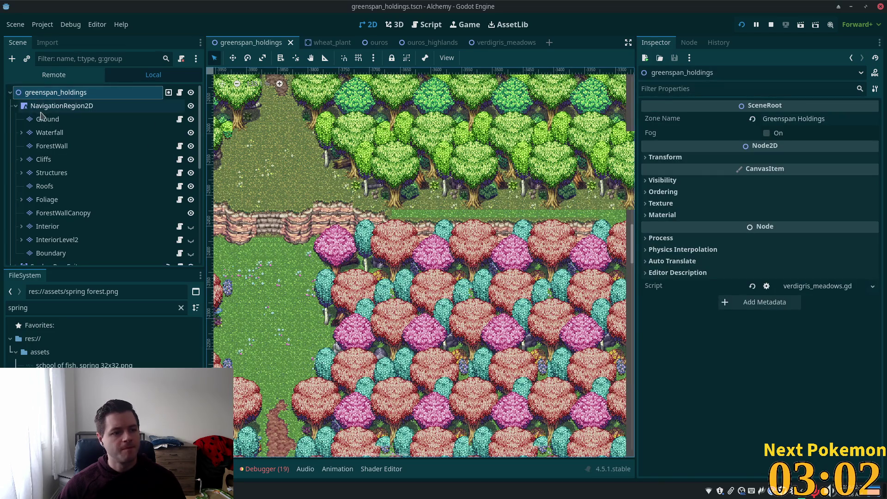
{"action": "left_click", "coordinate": [47, 119]}
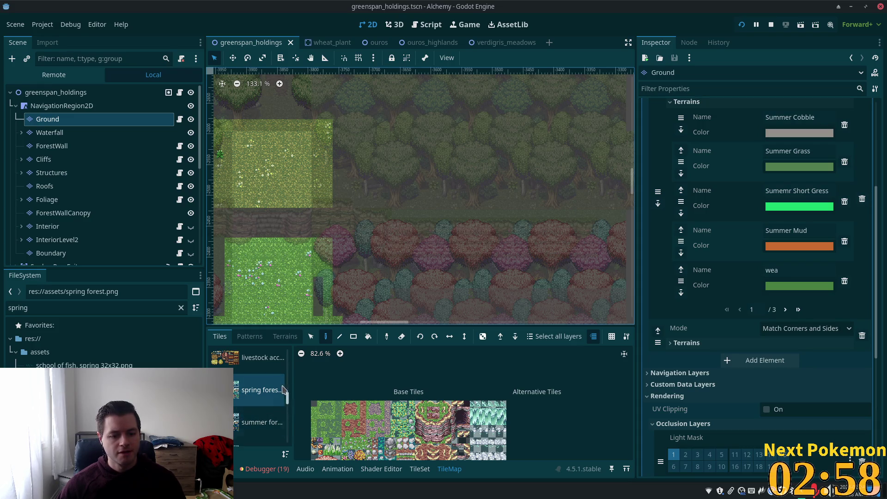
{"action": "left_click", "coordinate": [285, 337]}
{"action": "left_click", "coordinate": [243, 438]}
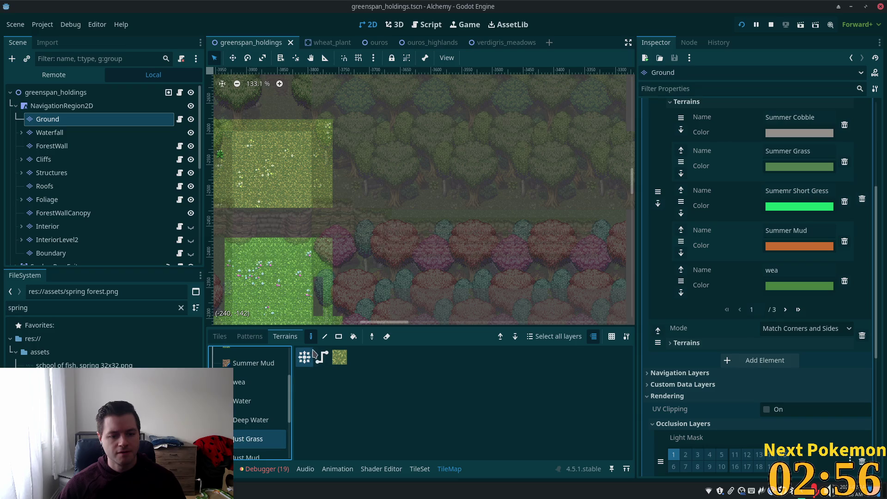
{"action": "left_click", "coordinate": [339, 336]}
{"action": "scroll", "coordinate": [306, 218], "scroll_direction": "right", "scroll_amount": 5}
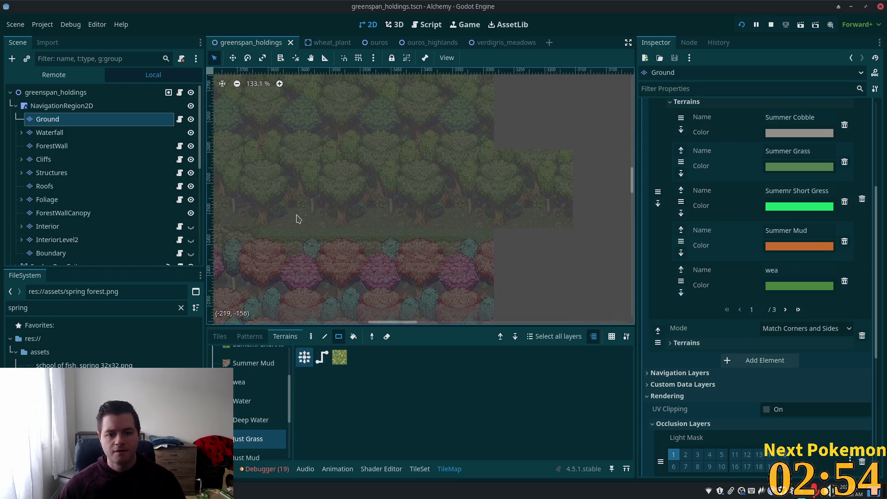
{"action": "left_click_drag", "start_coordinate": [261, 226], "coordinate": [490, 245]}
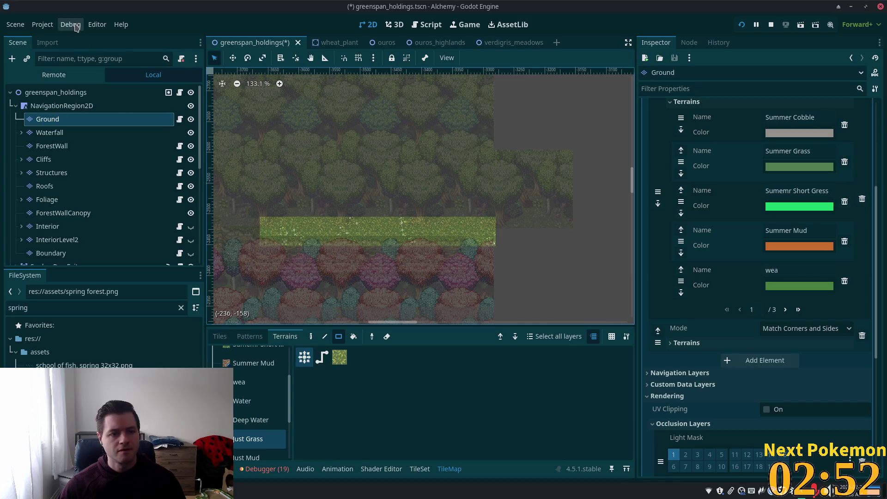
{"action": "left_click", "coordinate": [56, 92]}
{"action": "scroll", "coordinate": [547, 229], "scroll_direction": "down", "scroll_amount": 4}
{"action": "scroll", "coordinate": [547, 228], "scroll_direction": "left", "scroll_amount": 3}
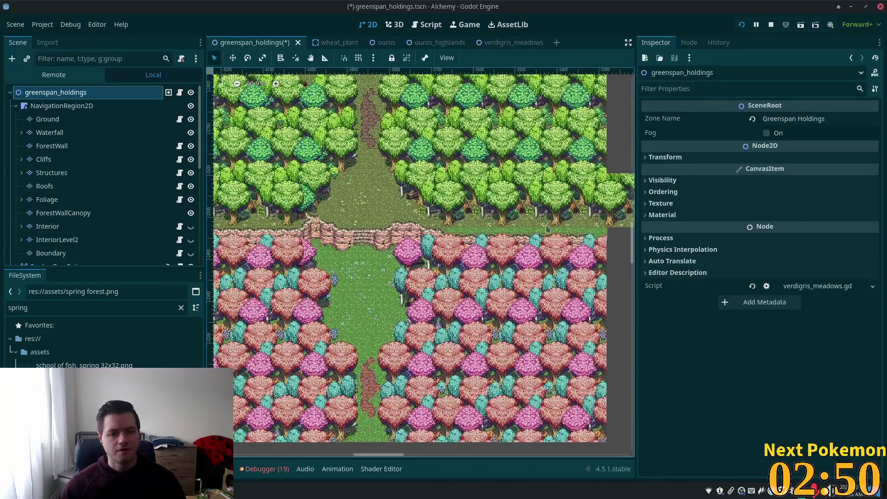
Paint Just Grass terrain along the cliff top on the Cliffs layer and save the scene.
{"action": "scroll", "coordinate": [503, 222], "scroll_direction": "up", "scroll_amount": 4}
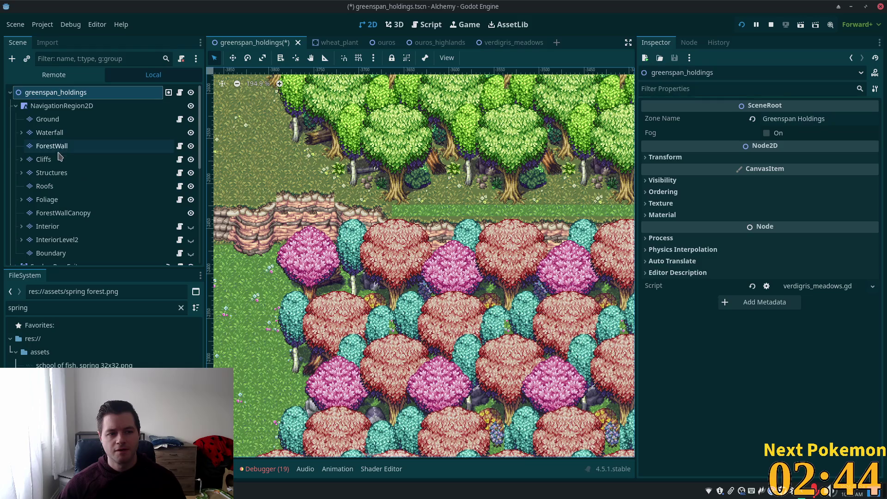
{"action": "left_click", "coordinate": [93, 159]}
{"action": "scroll", "coordinate": [488, 298], "scroll_direction": "right", "scroll_amount": 5}
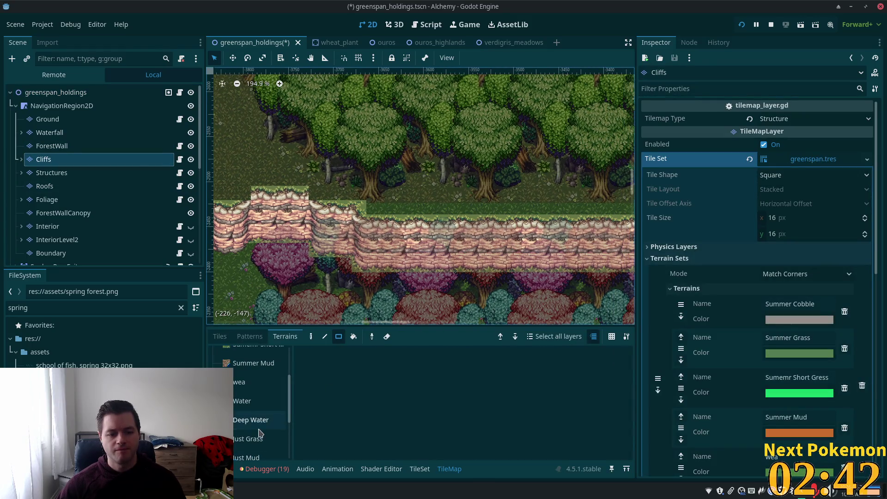
{"action": "left_click", "coordinate": [259, 439]}
{"action": "mouse_move", "coordinate": [289, 213]}
{"action": "left_mouse_down"}
{"action": "mouse_move", "coordinate": [604, 215]}
{"action": "mouse_move", "coordinate": [578, 224]}
{"action": "left_mouse_up"}
{"action": "left_click", "coordinate": [56, 92]}
{"action": "key", "text": "ctrl+s"}
{"action": "scroll", "coordinate": [421, 254], "scroll_direction": "down", "scroll_amount": 4}
{"action": "scroll", "coordinate": [269, 256], "scroll_direction": "left", "scroll_amount": 10}
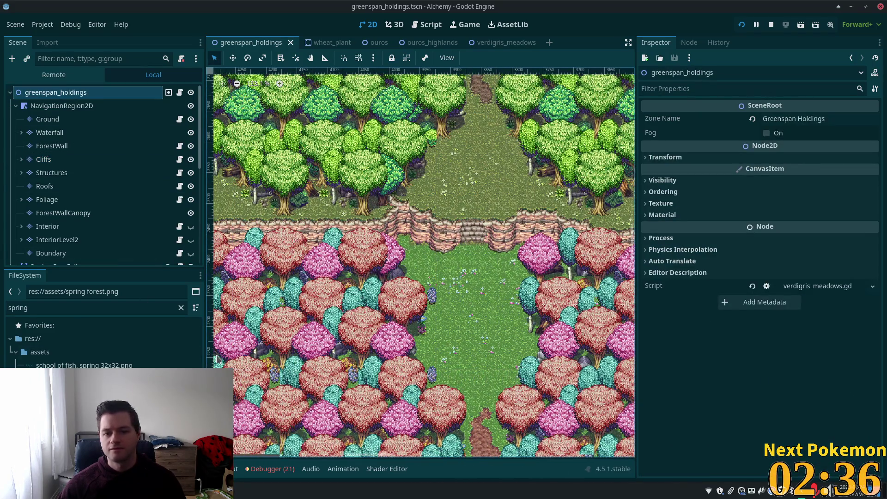
{"action": "scroll", "coordinate": [282, 307], "scroll_direction": "up", "scroll_amount": 4}
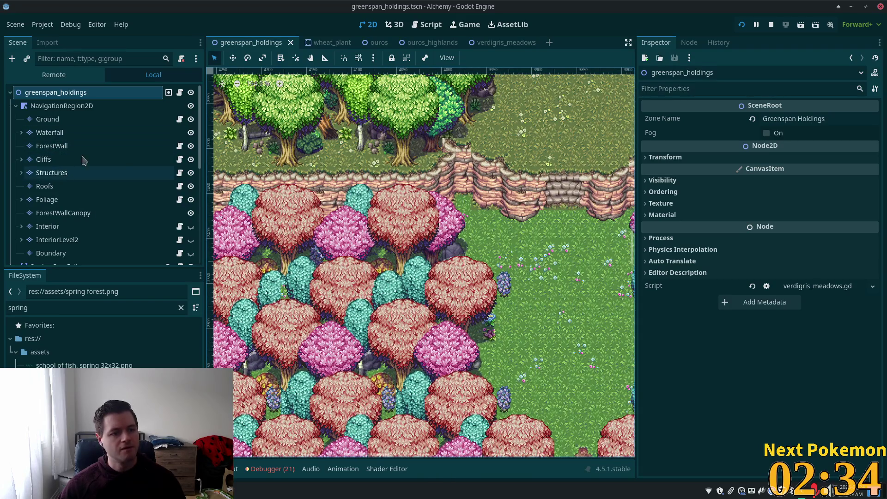
Make the Cliffs layer active and show its tile atlases for single-tile painting.
{"action": "left_click", "coordinate": [74, 173]}
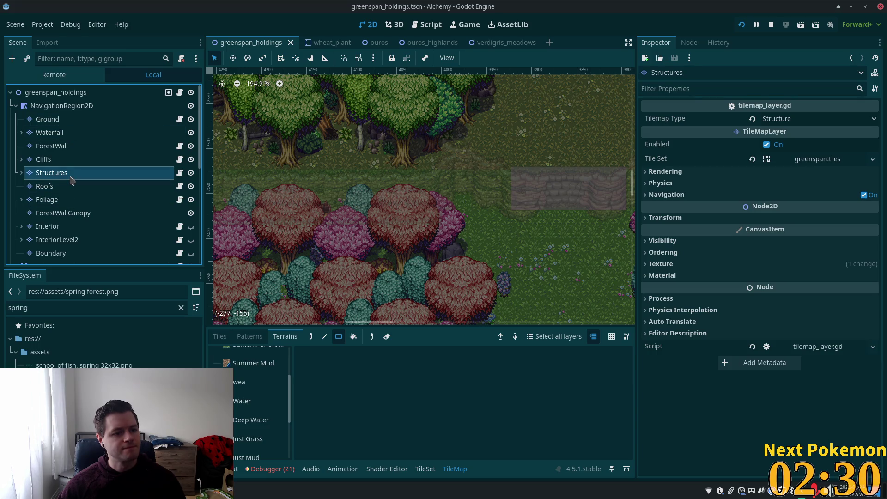
{"action": "left_click", "coordinate": [79, 158]}
{"action": "scroll", "coordinate": [316, 215], "scroll_direction": "right", "scroll_amount": 5}
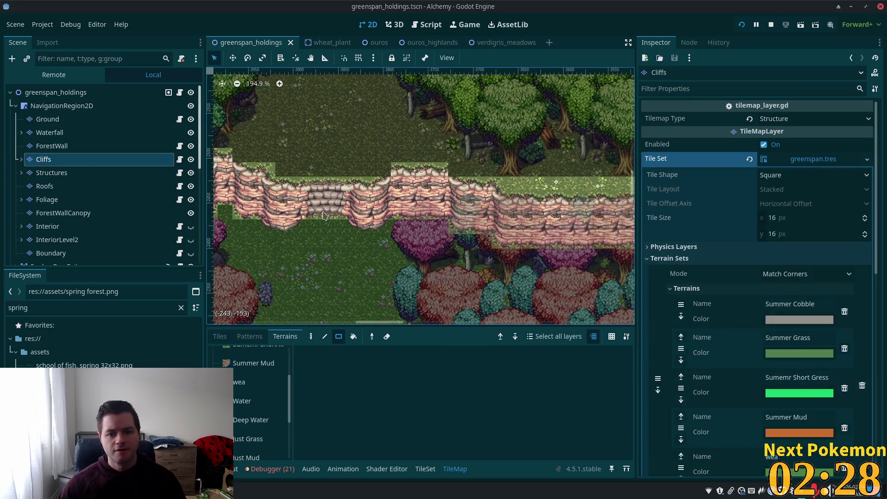
{"action": "scroll", "coordinate": [315, 215], "scroll_direction": "up", "scroll_amount": 5}
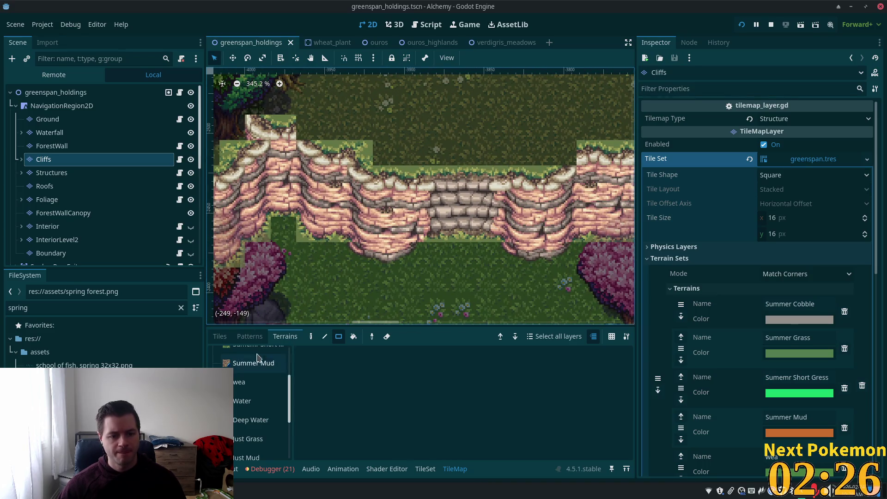
{"action": "left_click", "coordinate": [220, 339]}
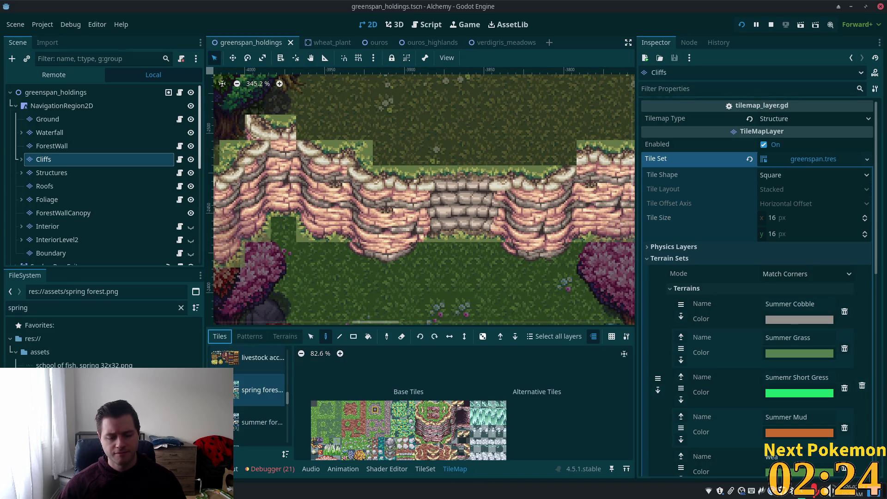
Switch the Tiles palette to the summer forest.png sheet and zoom in on its cliff tiles.
{"action": "scroll", "coordinate": [431, 439], "scroll_direction": "up", "scroll_amount": 4}
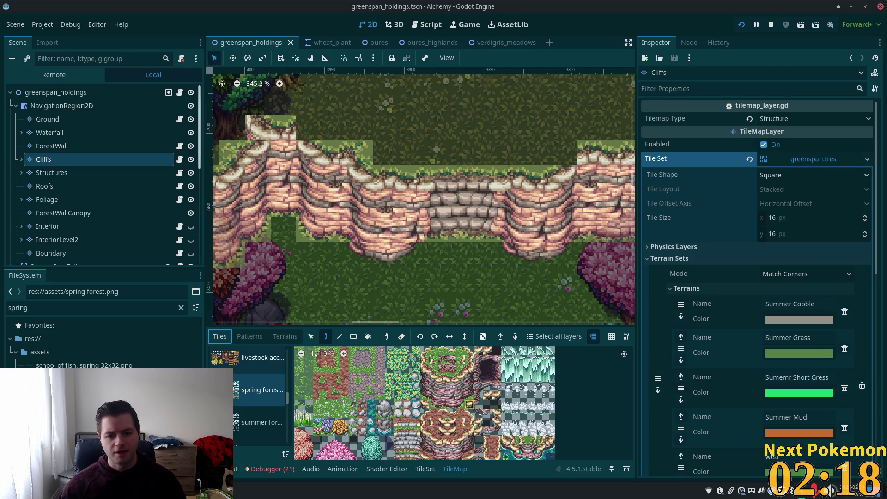
{"action": "scroll", "coordinate": [477, 410], "scroll_direction": "down", "scroll_amount": 5}
{"action": "scroll", "coordinate": [476, 409], "scroll_direction": "up", "scroll_amount": 4}
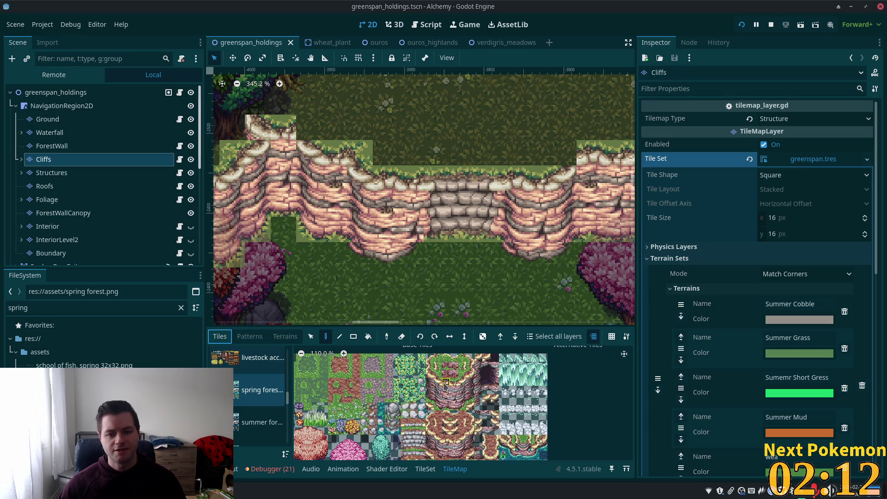
{"action": "scroll", "coordinate": [455, 431], "scroll_direction": "up", "scroll_amount": 3}
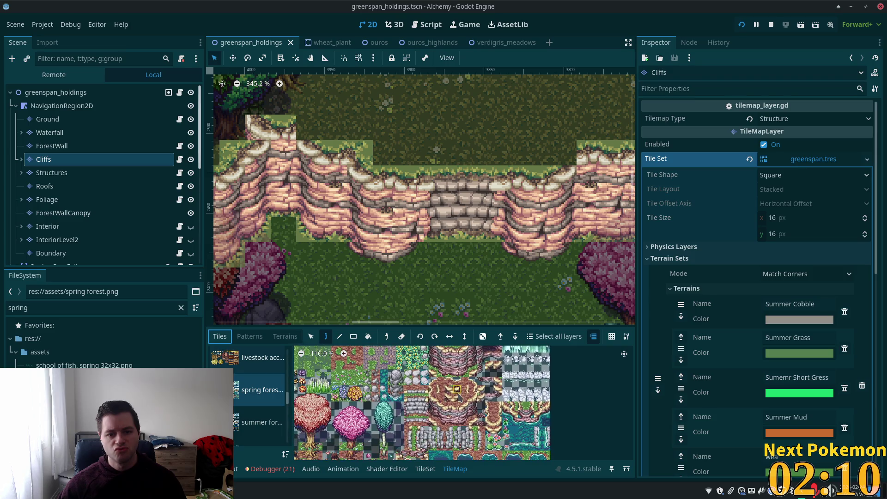
{"action": "scroll", "coordinate": [442, 416], "scroll_direction": "down", "scroll_amount": 3}
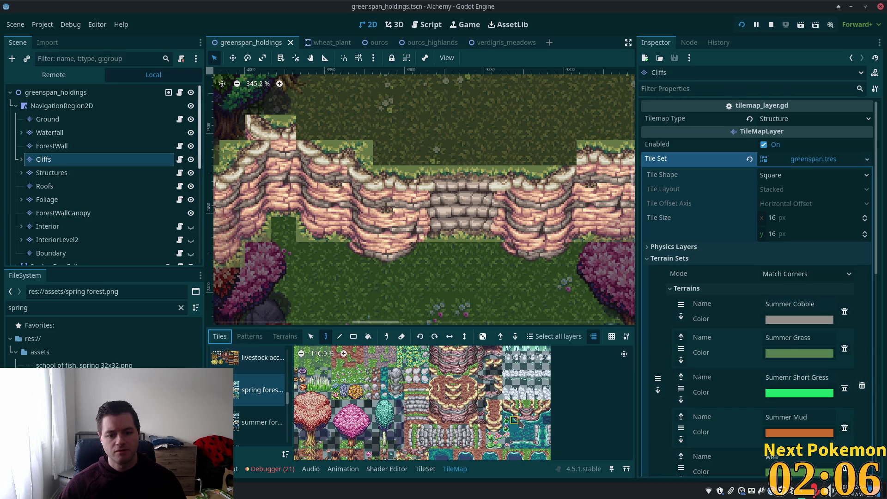
{"action": "scroll", "coordinate": [474, 405], "scroll_direction": "down", "scroll_amount": 2}
{"action": "scroll", "coordinate": [469, 402], "scroll_direction": "up", "scroll_amount": 1}
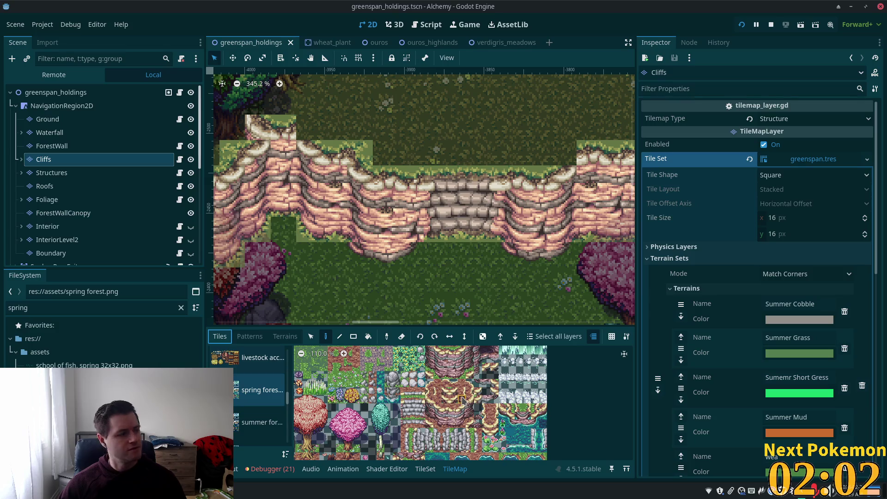
{"action": "scroll", "coordinate": [319, 398], "scroll_direction": "up", "scroll_amount": 1}
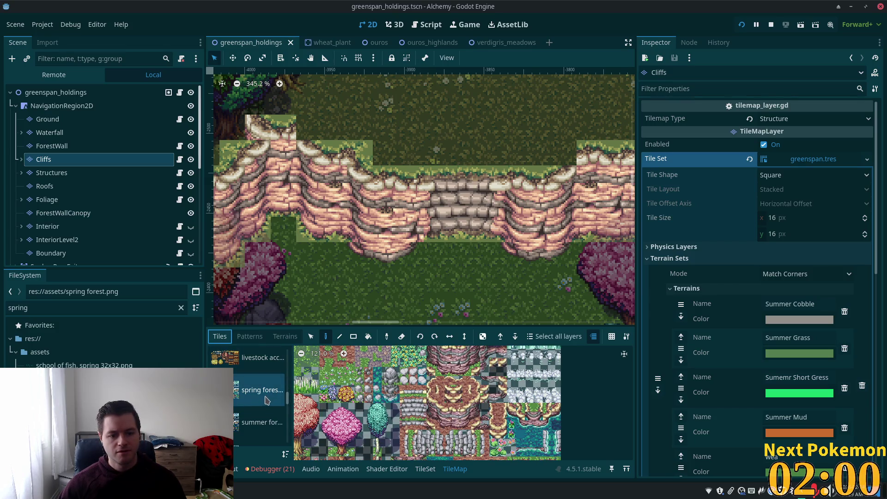
{"action": "left_click", "coordinate": [257, 423]}
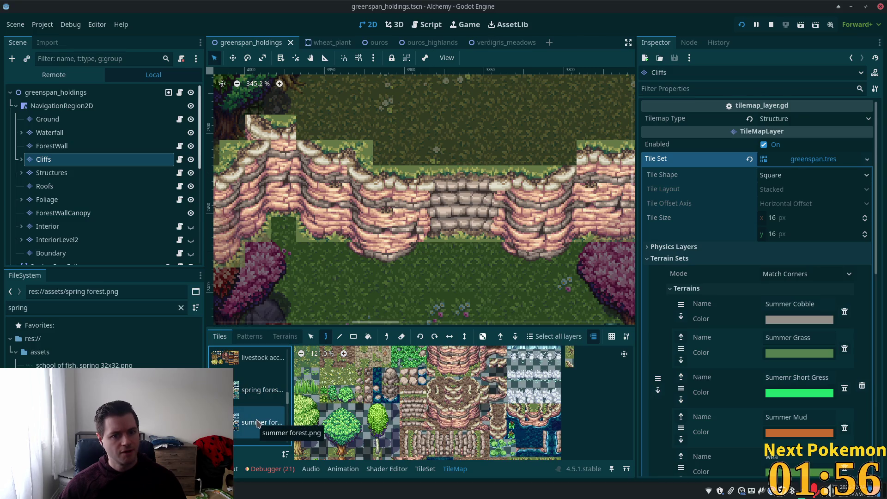
{"action": "scroll", "coordinate": [401, 427], "scroll_direction": "up", "scroll_amount": 3}
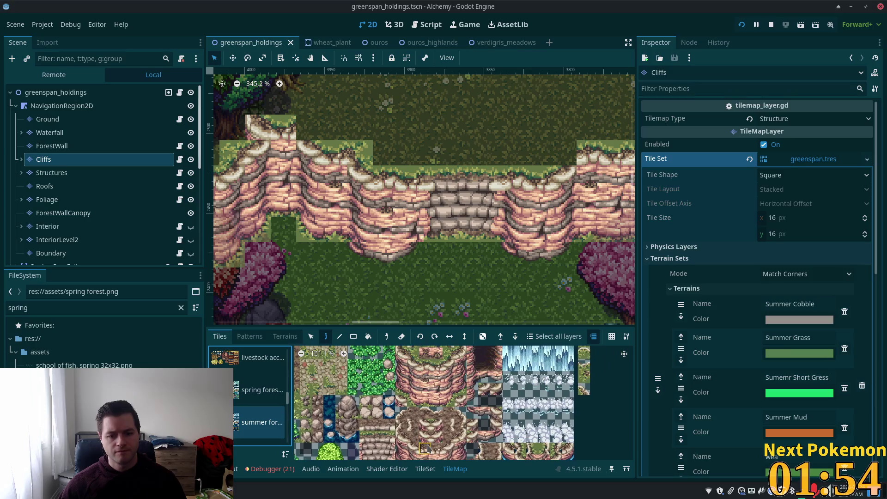
{"action": "scroll", "coordinate": [401, 427], "scroll_direction": "up", "scroll_amount": 5}
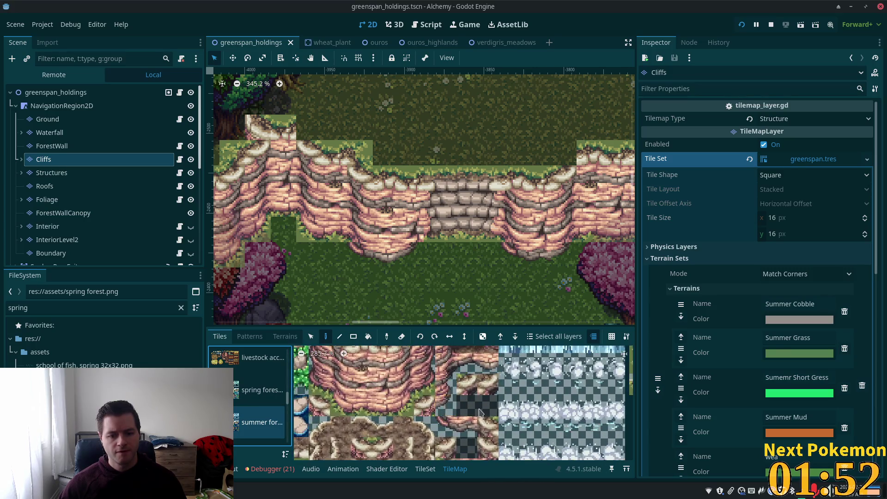
{"action": "scroll", "coordinate": [450, 376], "scroll_direction": "down", "scroll_amount": 2}
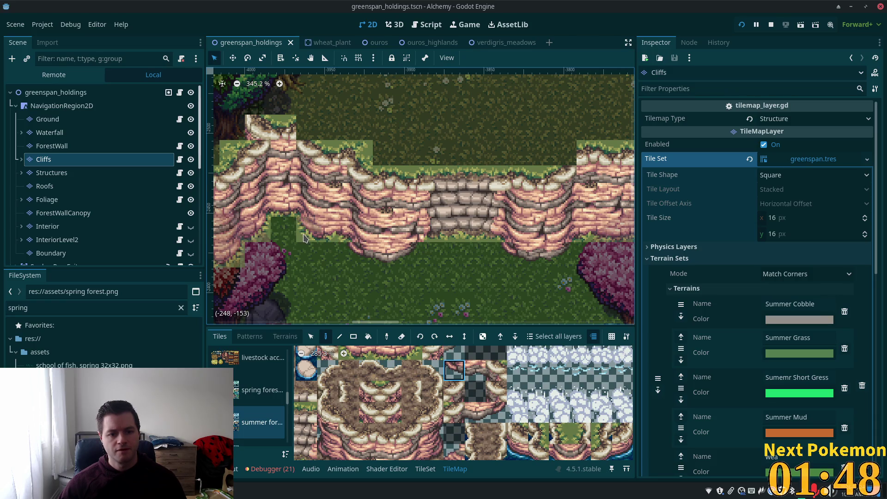
Paint a summer cliff tile onto the grass below the cliffs and pick neighbouring cliff-edge tiles.
{"action": "left_click", "coordinate": [304, 236]}
{"action": "left_click", "coordinate": [475, 370]}
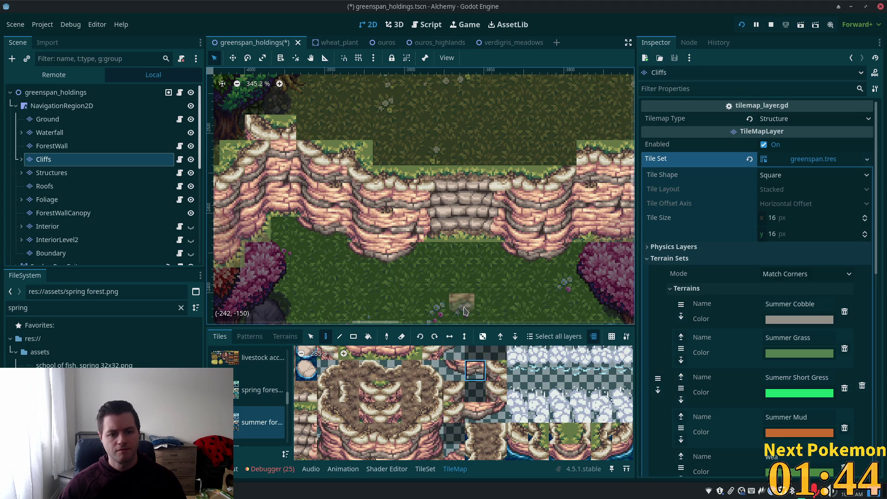
{"action": "scroll", "coordinate": [474, 369], "scroll_direction": "up", "scroll_amount": 3}
{"action": "scroll", "coordinate": [443, 383], "scroll_direction": "left", "scroll_amount": 2}
{"action": "left_click", "coordinate": [387, 395]}
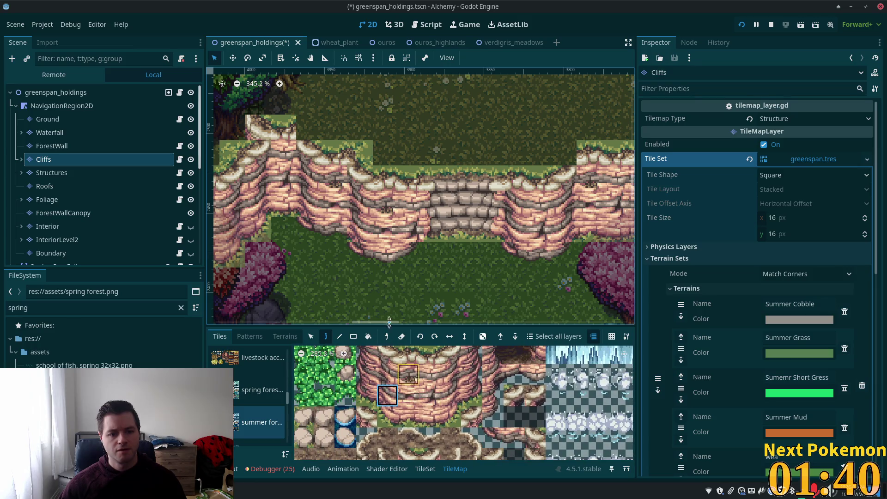
{"action": "left_click", "coordinate": [391, 376]}
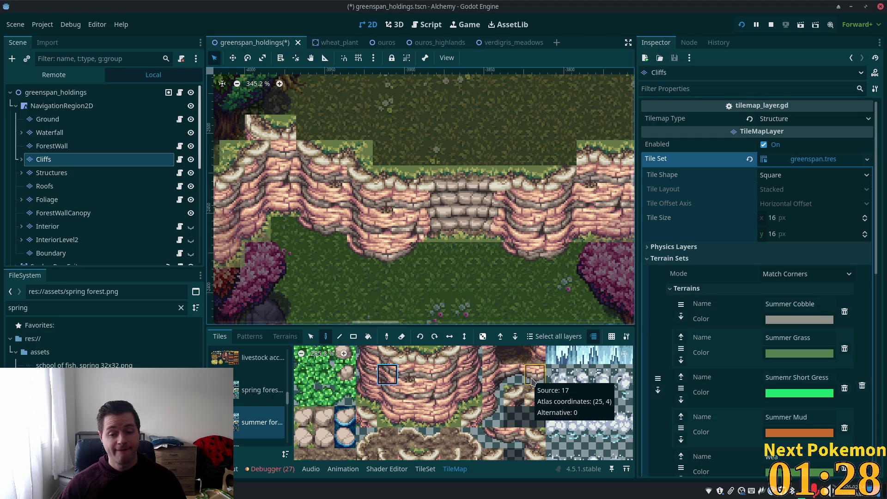
Pick the cliff corner tile at (25, 4) and adjacent upper-row cliff-edge tiles from the atlas.
{"action": "left_click", "coordinate": [532, 381]}
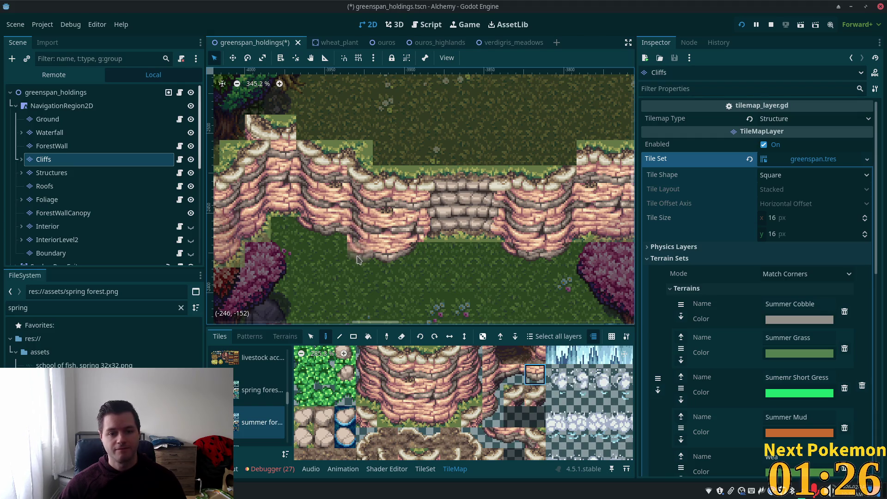
{"action": "scroll", "coordinate": [505, 378], "scroll_direction": "down", "scroll_amount": 3}
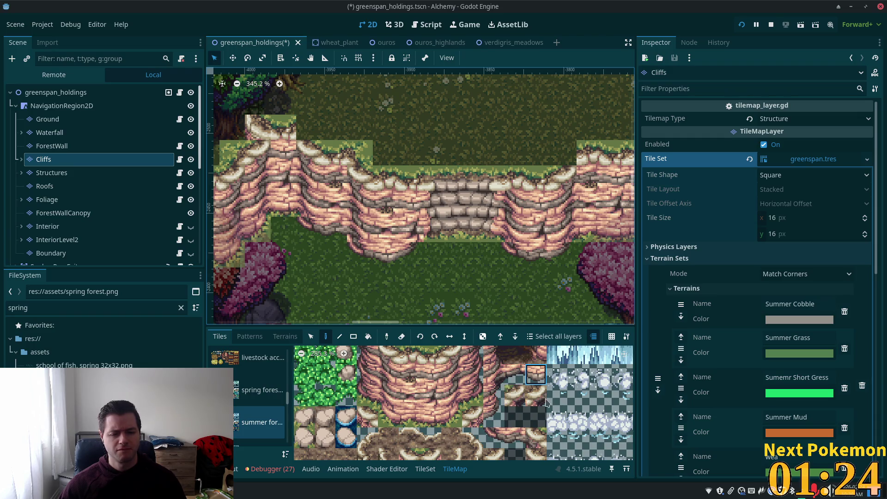
{"action": "scroll", "coordinate": [525, 396], "scroll_direction": "down", "scroll_amount": 3}
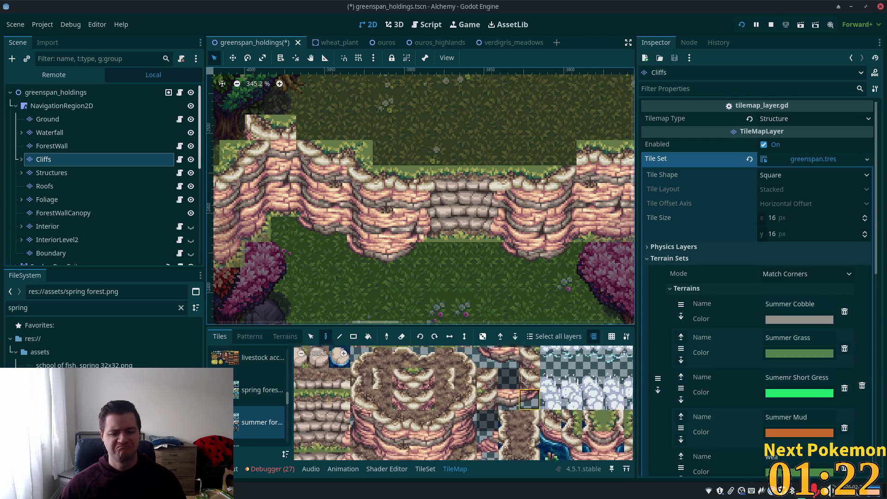
{"action": "scroll", "coordinate": [454, 412], "scroll_direction": "down", "scroll_amount": 2}
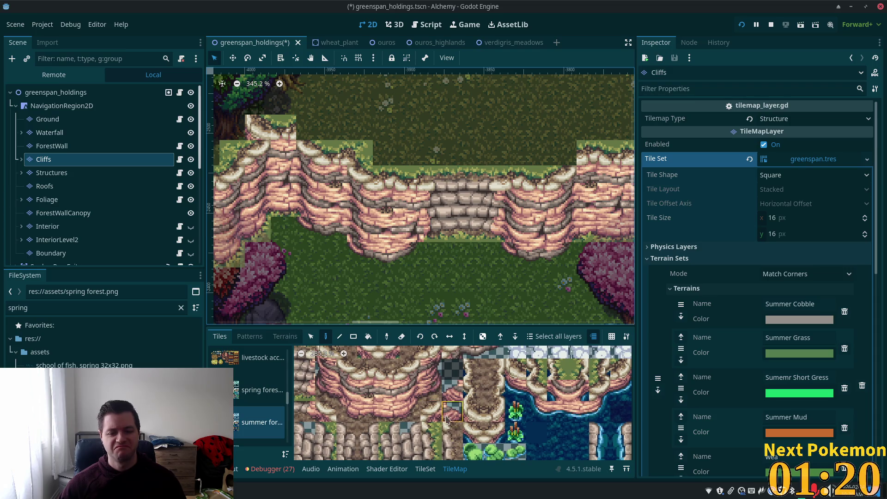
{"action": "scroll", "coordinate": [446, 388], "scroll_direction": "up", "scroll_amount": 6}
{"action": "scroll", "coordinate": [444, 379], "scroll_direction": "up", "scroll_amount": 5}
{"action": "left_click", "coordinate": [455, 392]}
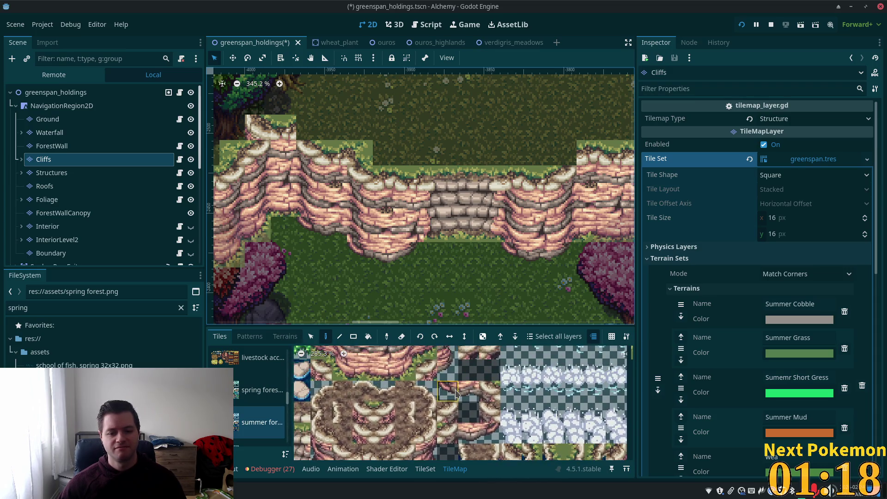
{"action": "left_click", "coordinate": [481, 431]}
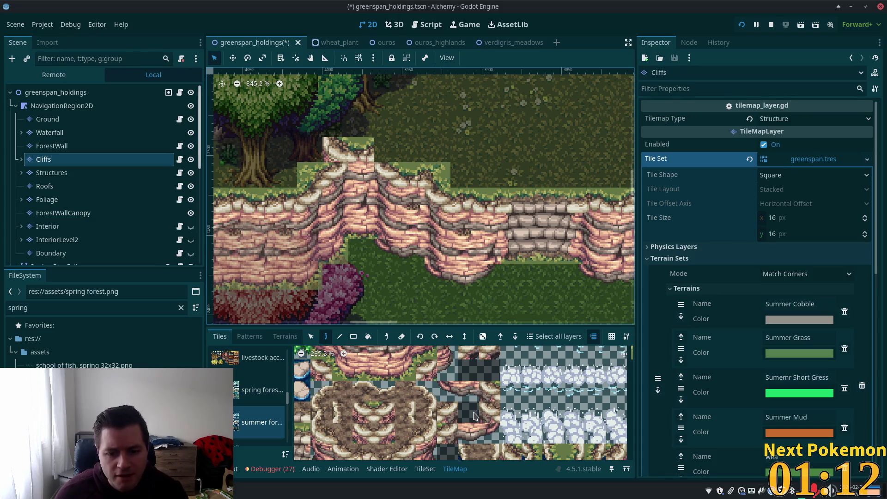
Choose a cliff-edge tile from the summer forest atlas for painting.
{"action": "left_click", "coordinate": [469, 391]}
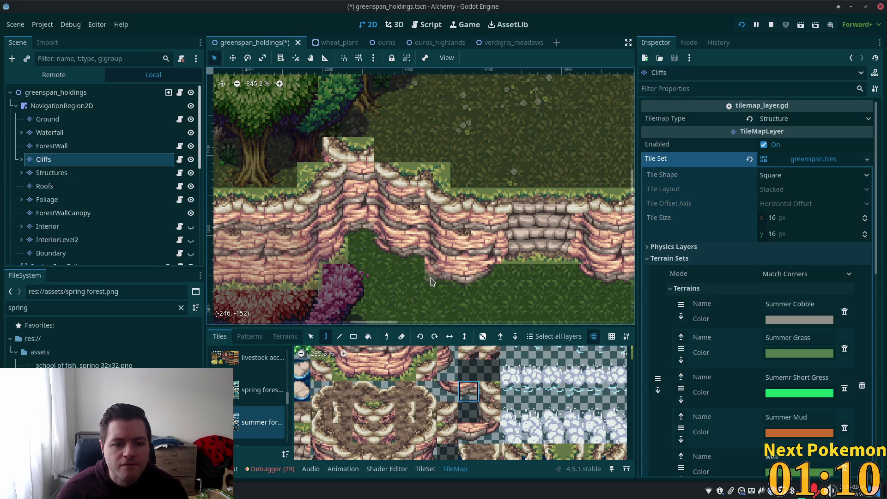
{"action": "left_click", "coordinate": [467, 429]}
{"action": "scroll", "coordinate": [484, 393], "scroll_direction": "up", "scroll_amount": 2}
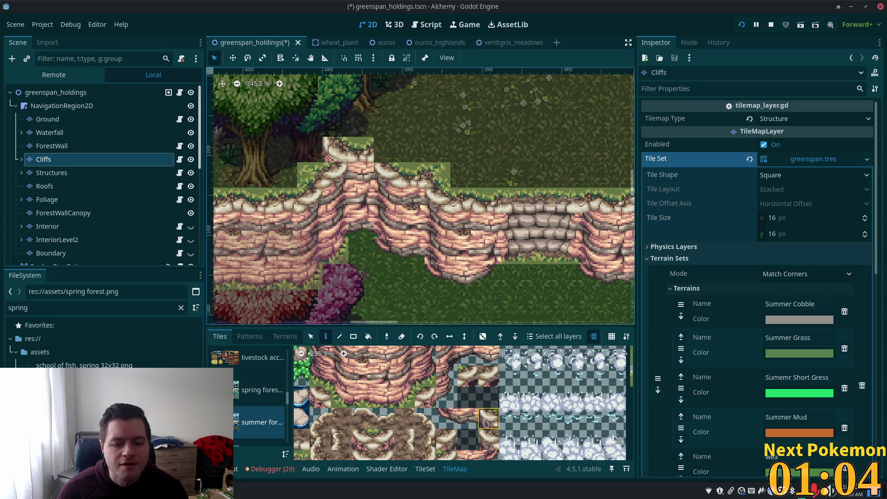
{"action": "scroll", "coordinate": [473, 387], "scroll_direction": "up", "scroll_amount": 1}
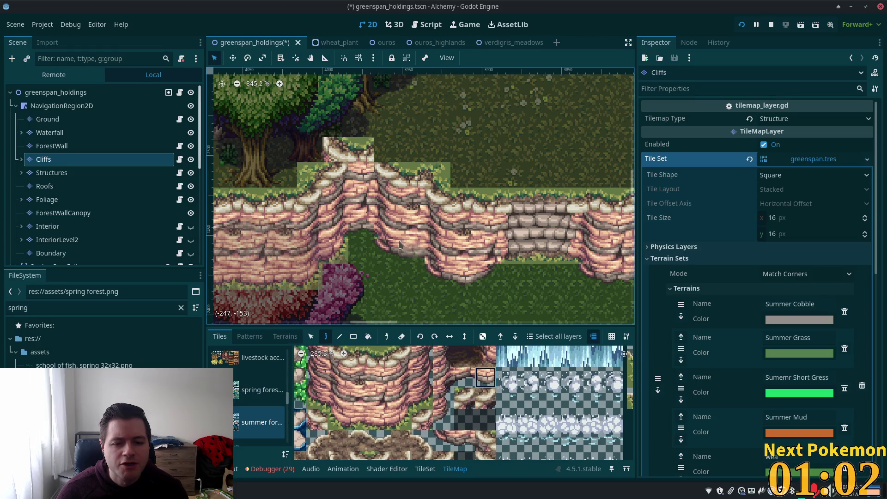
{"action": "left_click", "coordinate": [473, 355]}
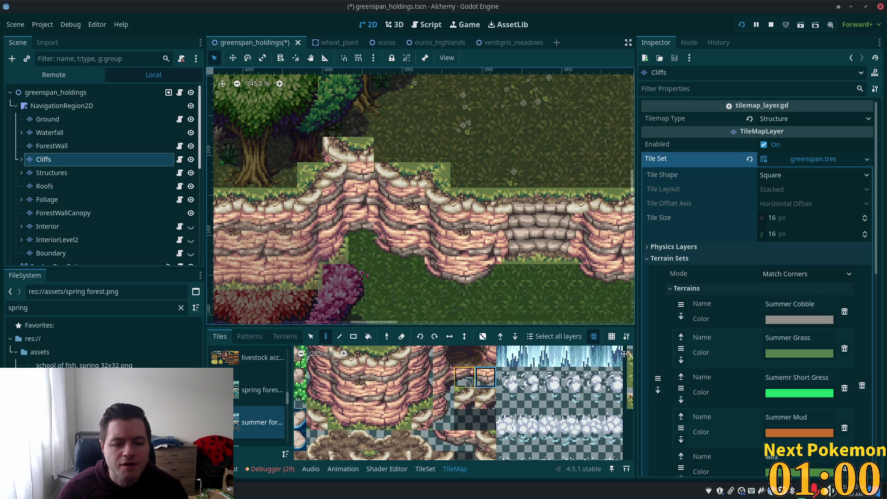
{"action": "scroll", "coordinate": [462, 425], "scroll_direction": "down", "scroll_amount": 3}
{"action": "left_click", "coordinate": [447, 369]}
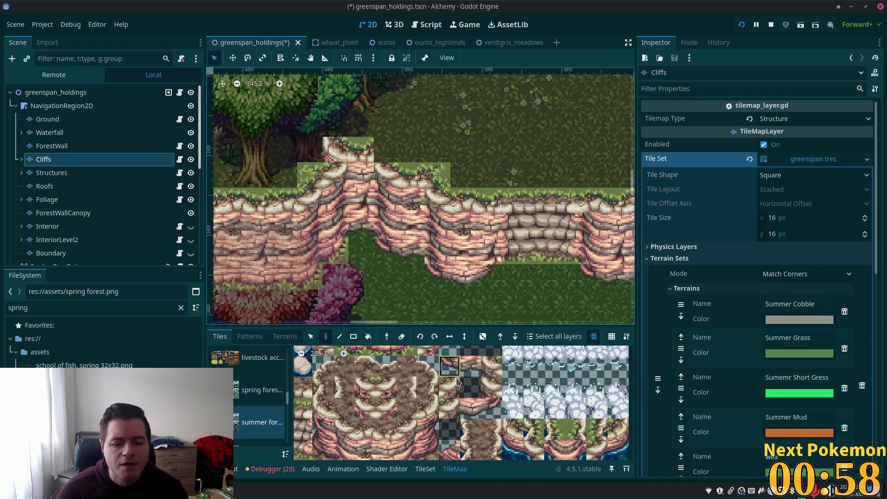
{"action": "left_click", "coordinate": [378, 229], "text": "ctrl"}
{"action": "scroll", "coordinate": [462, 402], "scroll_direction": "up", "scroll_amount": 3}
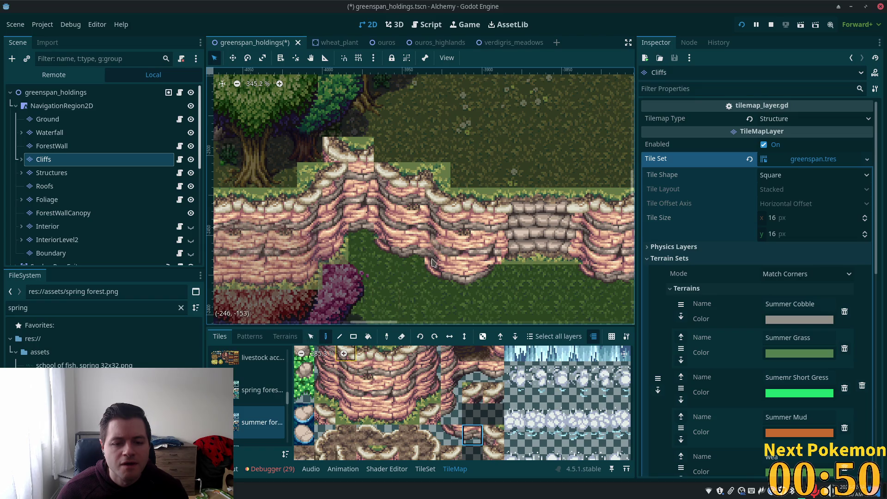
Select a single cliff tile on the map, then return to the Paint tool.
{"action": "key", "text": "s"}
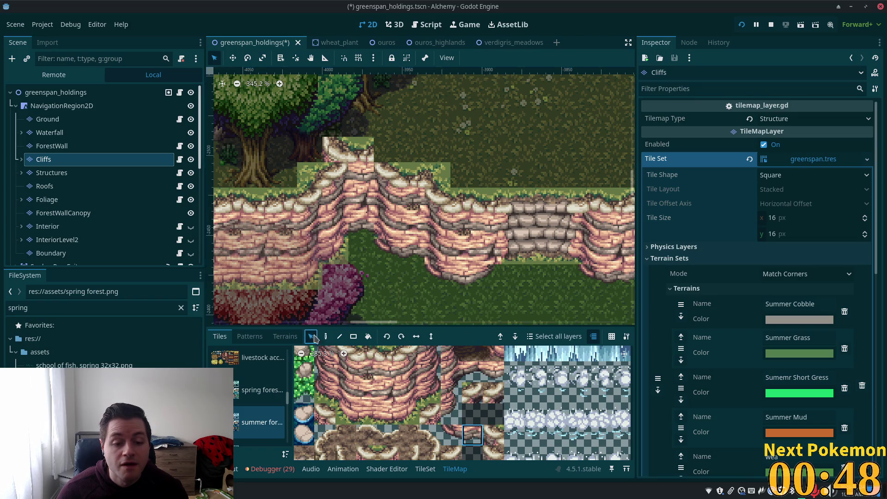
{"action": "left_click", "coordinate": [443, 261]}
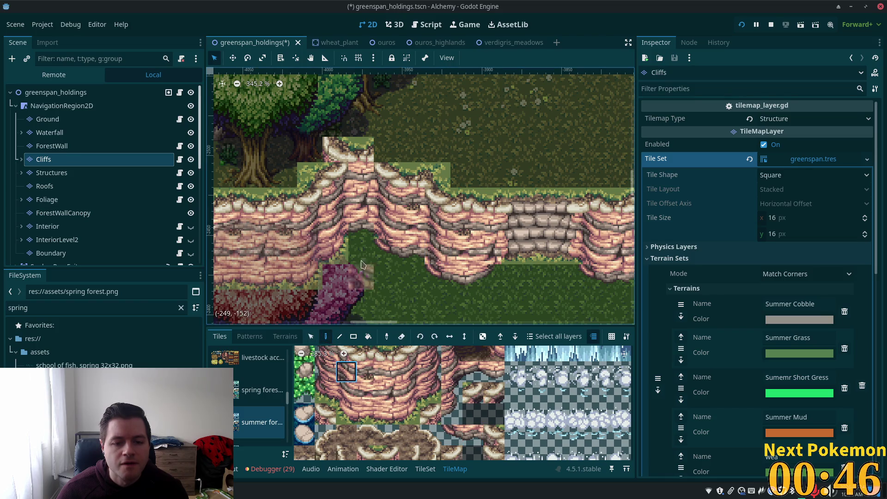
{"action": "key", "text": "d"}
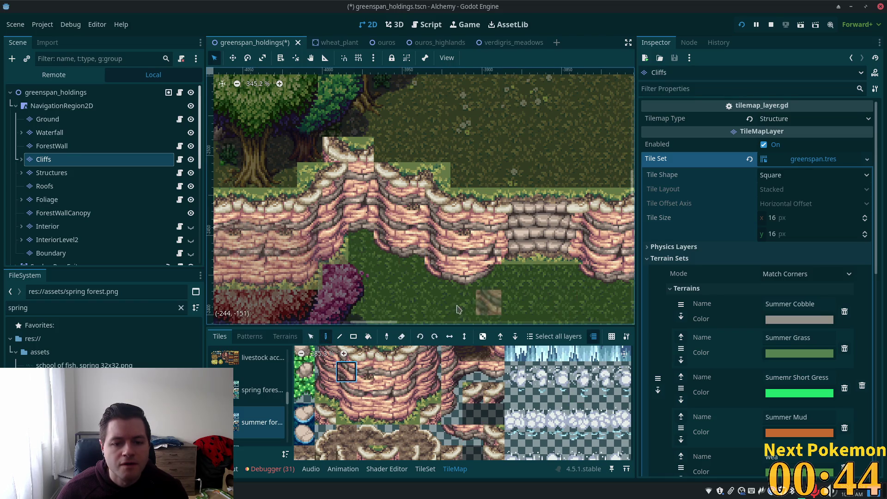
{"action": "scroll", "coordinate": [488, 302], "scroll_direction": "down", "scroll_amount": 2}
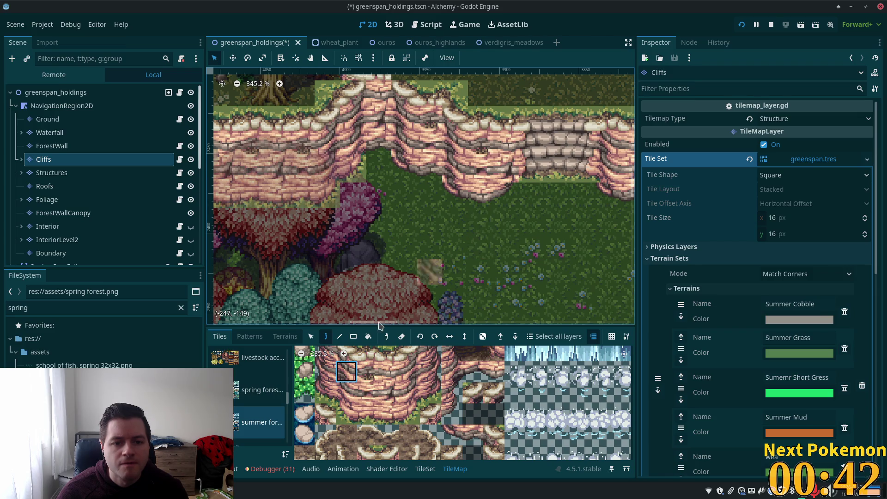
Erase two cliff cells with the transparent tile and repaint them with a summer cliff-edge tile.
{"action": "left_click", "coordinate": [373, 241], "text": "ctrl"}
{"action": "left_click", "coordinate": [360, 196]}
{"action": "left_click", "coordinate": [353, 169]}
{"action": "scroll", "coordinate": [406, 214], "scroll_direction": "up", "scroll_amount": 1}
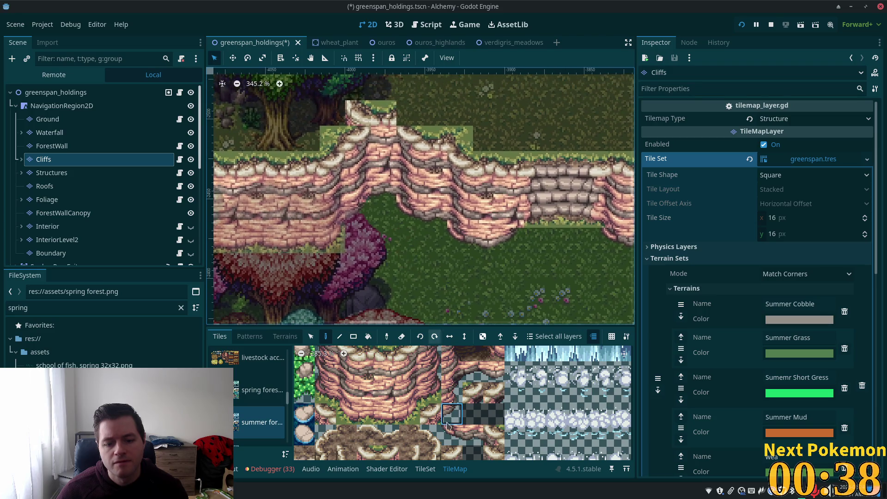
{"action": "left_click", "coordinate": [451, 393]}
{"action": "left_click", "coordinate": [358, 189]}
{"action": "left_click", "coordinate": [382, 190]}
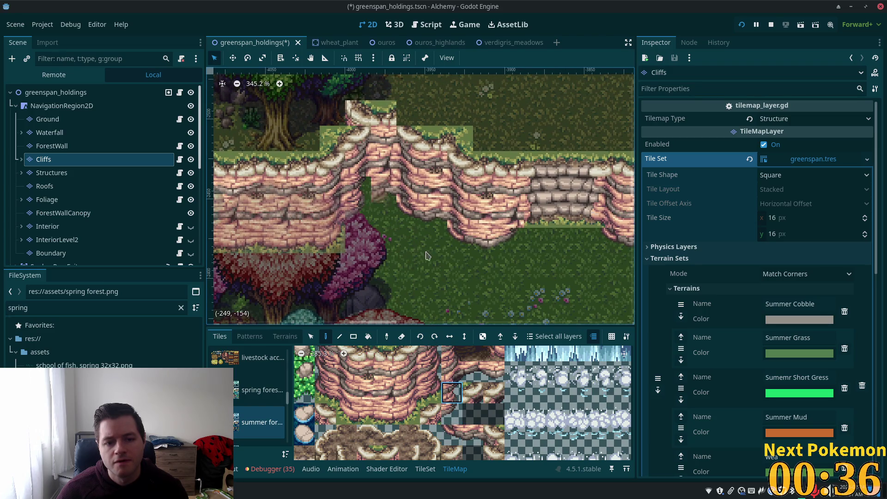
{"action": "left_click", "coordinate": [358, 189]}
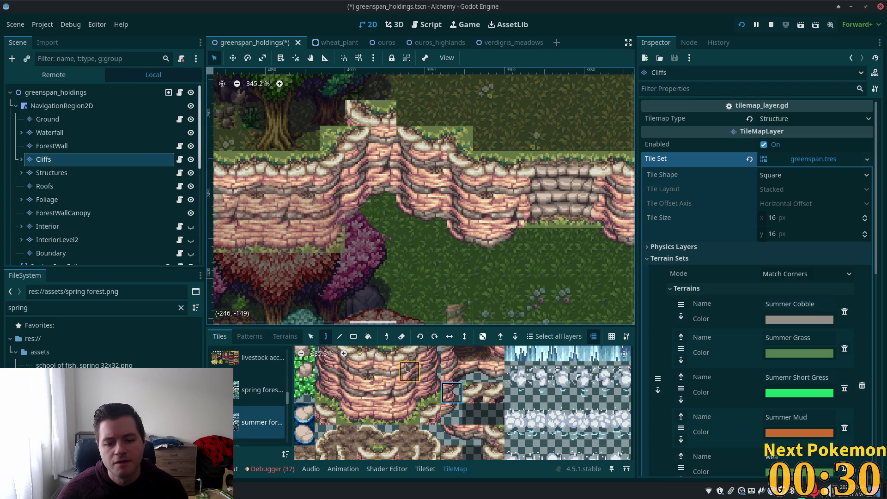
Try other summer cliff tiles from the atlas while inspecting the patched edge.
{"action": "left_click", "coordinate": [409, 354]}
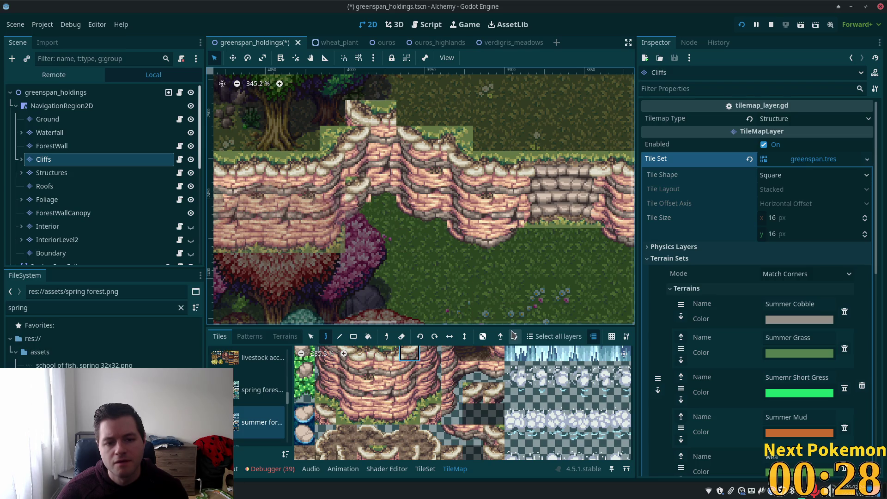
{"action": "left_click", "coordinate": [409, 372]}
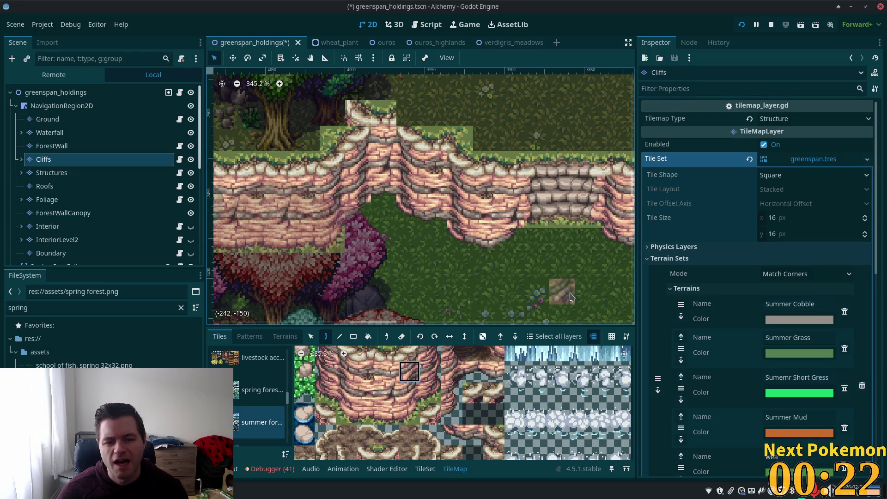
{"action": "scroll", "coordinate": [500, 395], "scroll_direction": "down", "scroll_amount": 5}
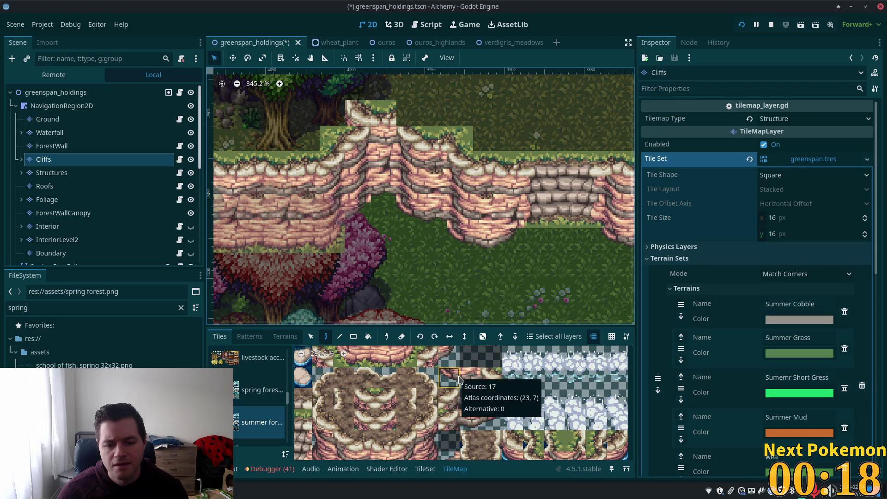
{"action": "left_click", "coordinate": [472, 387]}
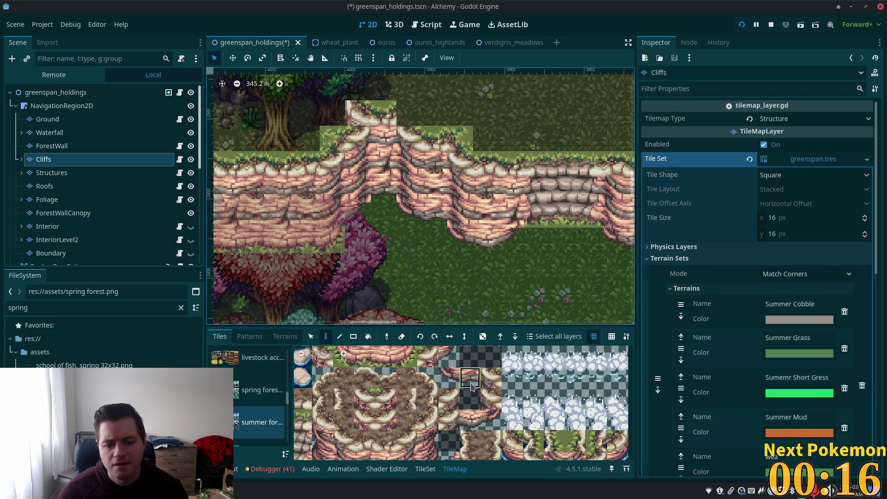
{"action": "scroll", "coordinate": [476, 397], "scroll_direction": "down", "scroll_amount": 4}
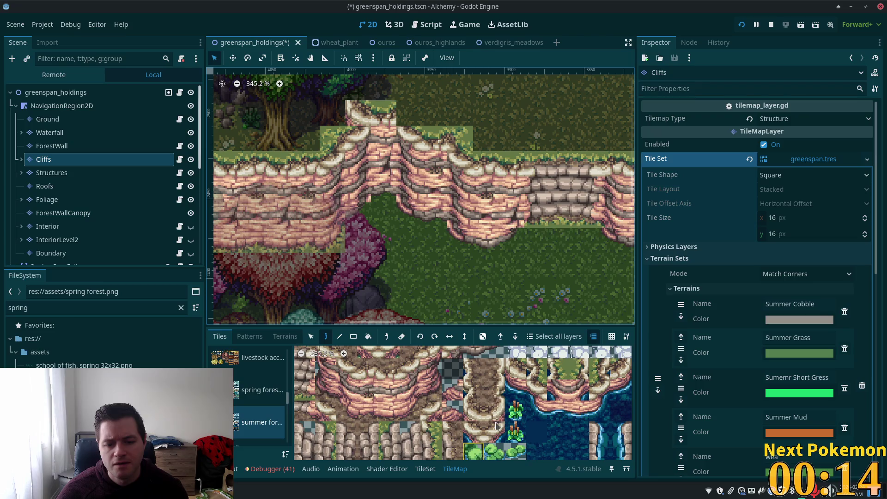
{"action": "scroll", "coordinate": [481, 416], "scroll_direction": "up", "scroll_amount": 1}
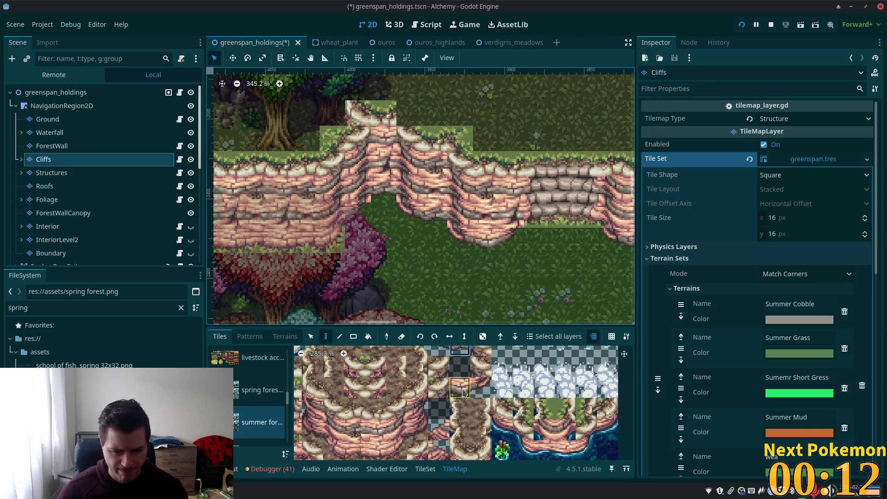
{"action": "scroll", "coordinate": [460, 390], "scroll_direction": "up", "scroll_amount": 5}
{"action": "scroll", "coordinate": [464, 389], "scroll_direction": "down", "scroll_amount": 1, "text": "ctrl"}
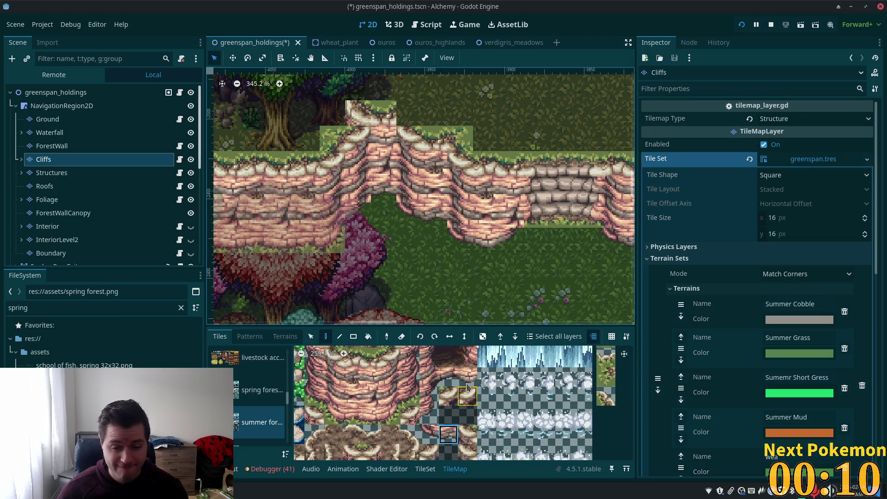
{"action": "scroll", "coordinate": [461, 370], "scroll_direction": "left", "scroll_amount": 2}
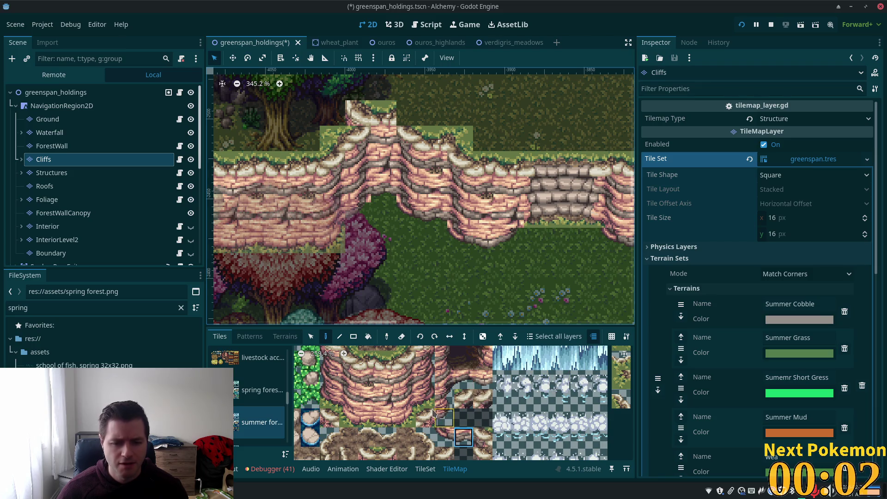
{"action": "scroll", "coordinate": [448, 412], "scroll_direction": "up", "scroll_amount": 3}
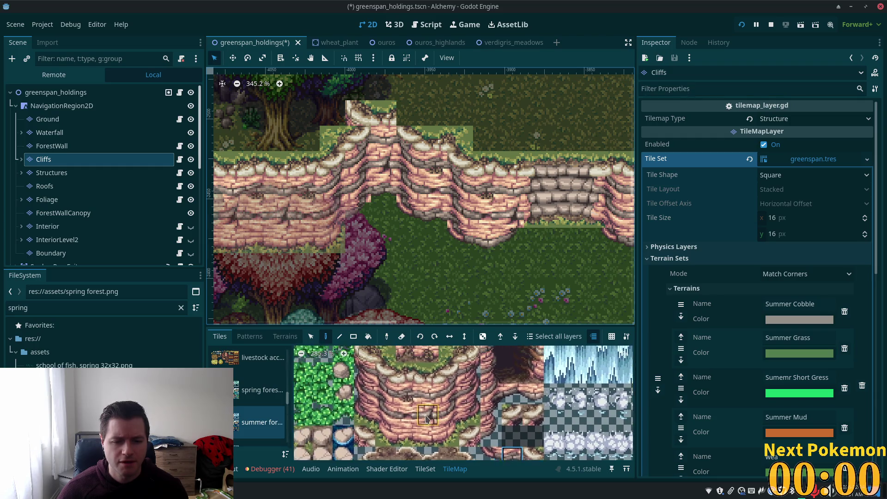
{"action": "scroll", "coordinate": [437, 423], "scroll_direction": "down", "scroll_amount": 4}
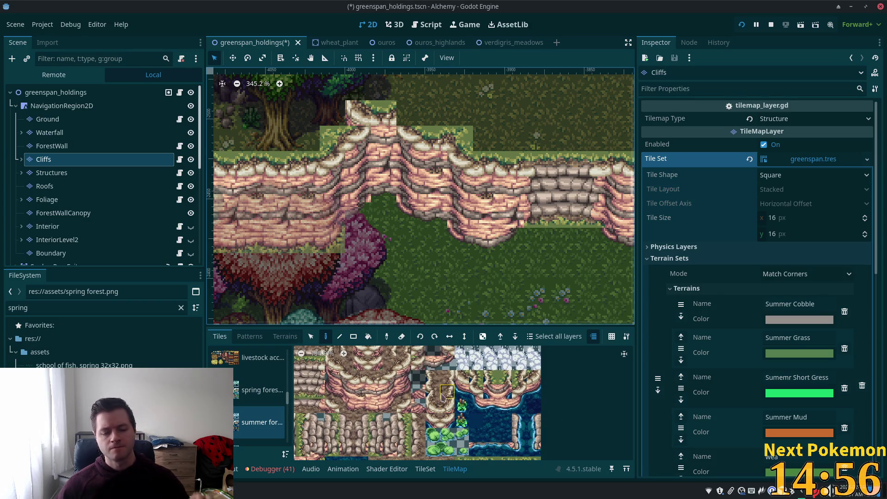
{"action": "scroll", "coordinate": [432, 391], "scroll_direction": "up", "scroll_amount": 4}
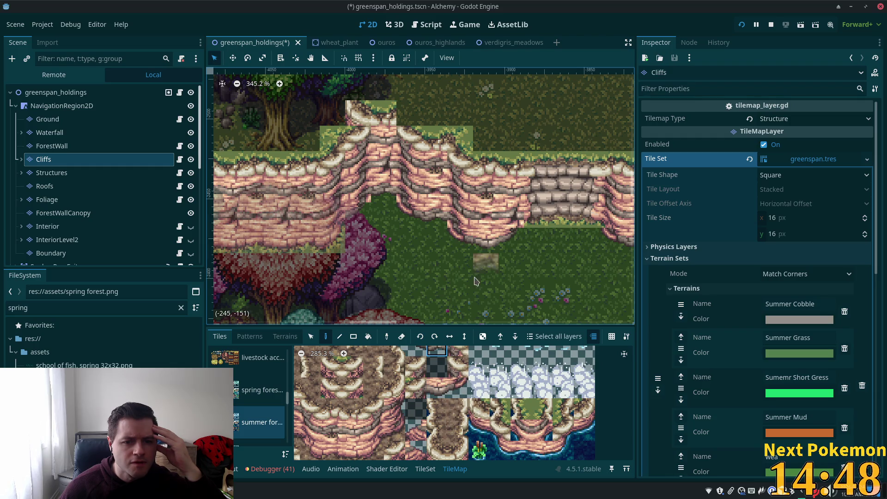
Select the greenspan_holdings root node and move the view to the stone-wall cliff edge.
{"action": "left_click", "coordinate": [61, 93]}
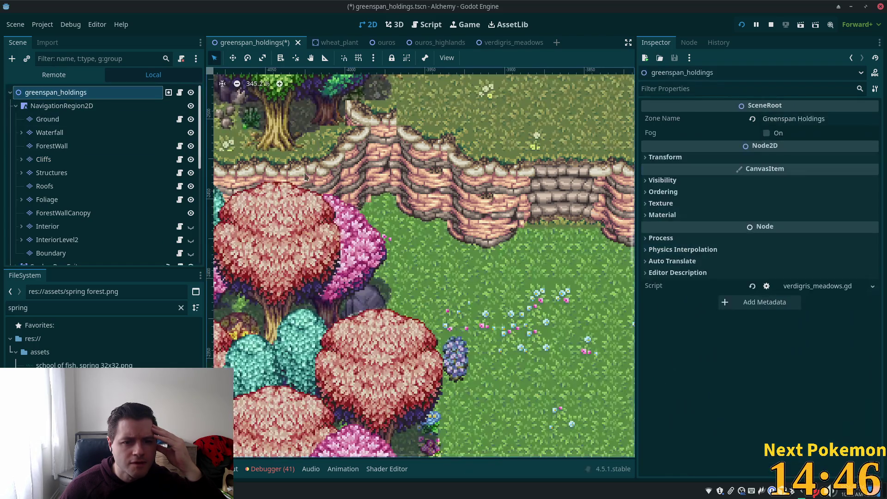
{"action": "scroll", "coordinate": [504, 228], "scroll_direction": "down", "scroll_amount": 4}
{"action": "scroll", "coordinate": [462, 234], "scroll_direction": "right", "scroll_amount": 4}
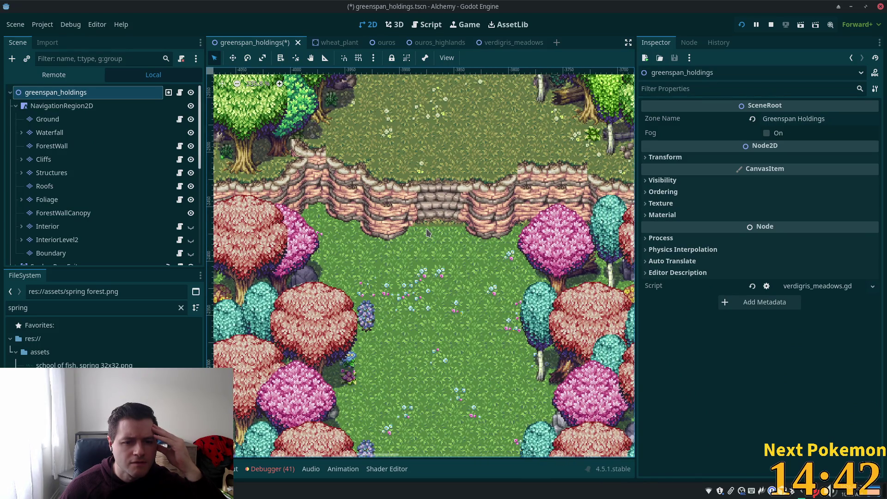
{"action": "scroll", "coordinate": [427, 233], "scroll_direction": "up", "scroll_amount": 4}
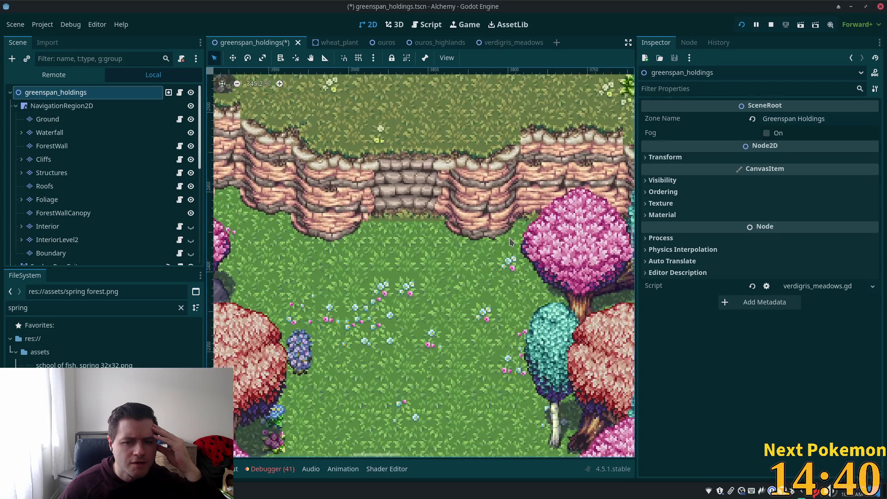
{"action": "scroll", "coordinate": [510, 241], "scroll_direction": "up", "scroll_amount": 5}
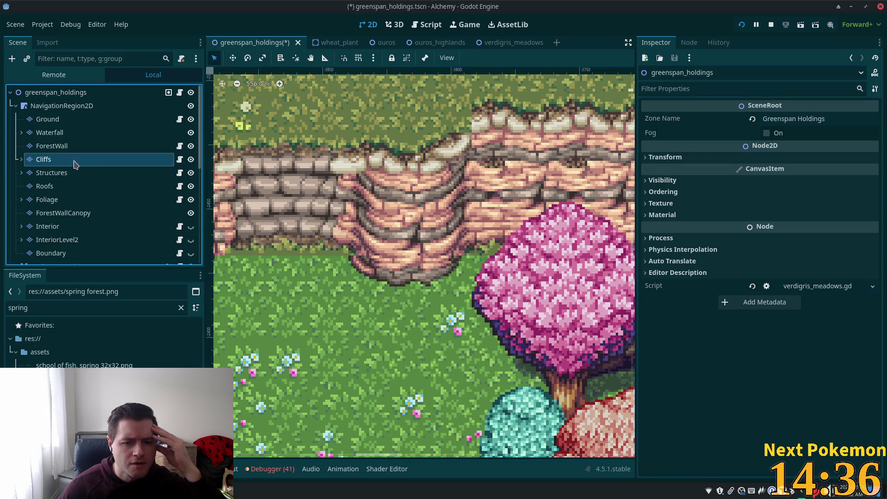
Paint a summer cliff-corner tile onto the Cliffs layer, then reselect the root node.
{"action": "left_click", "coordinate": [44, 159]}
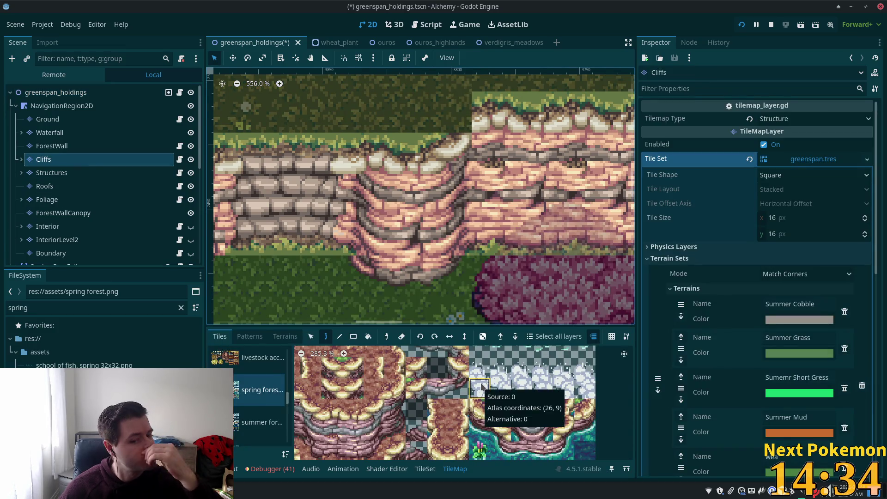
{"action": "scroll", "coordinate": [467, 411], "scroll_direction": "down", "scroll_amount": 3}
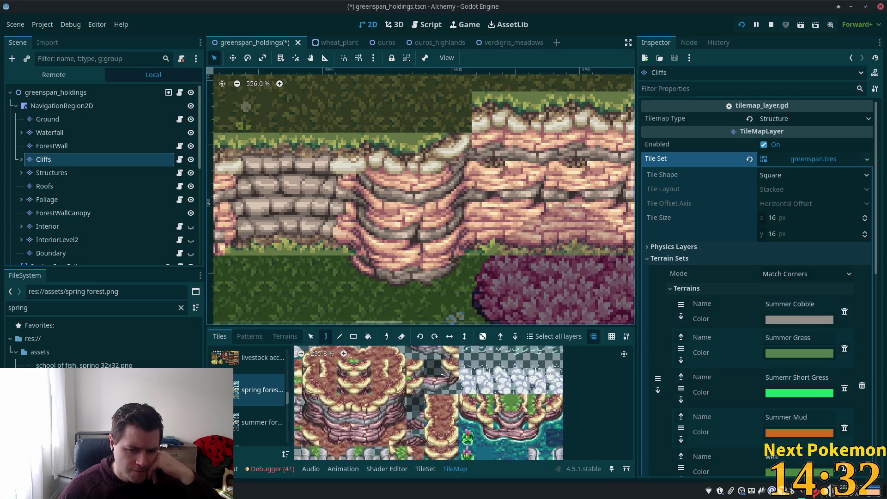
{"action": "left_click", "coordinate": [261, 421]}
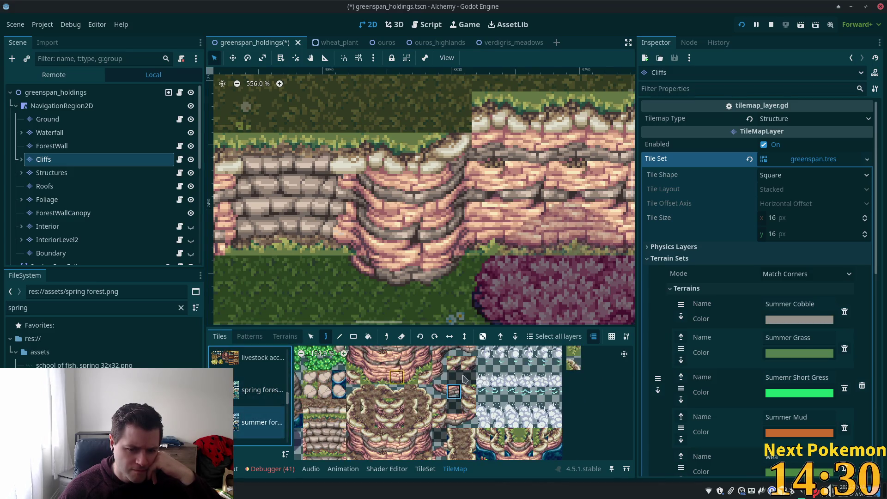
{"action": "left_click", "coordinate": [451, 369]}
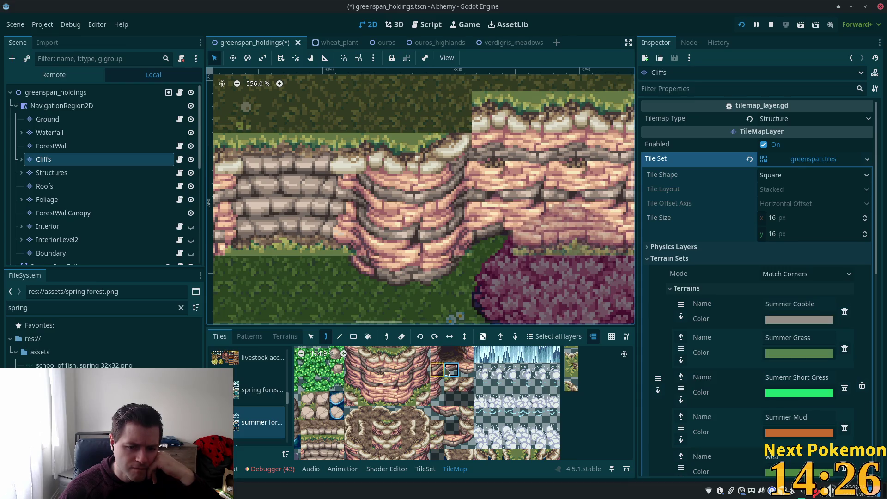
{"action": "left_click", "coordinate": [527, 215]}
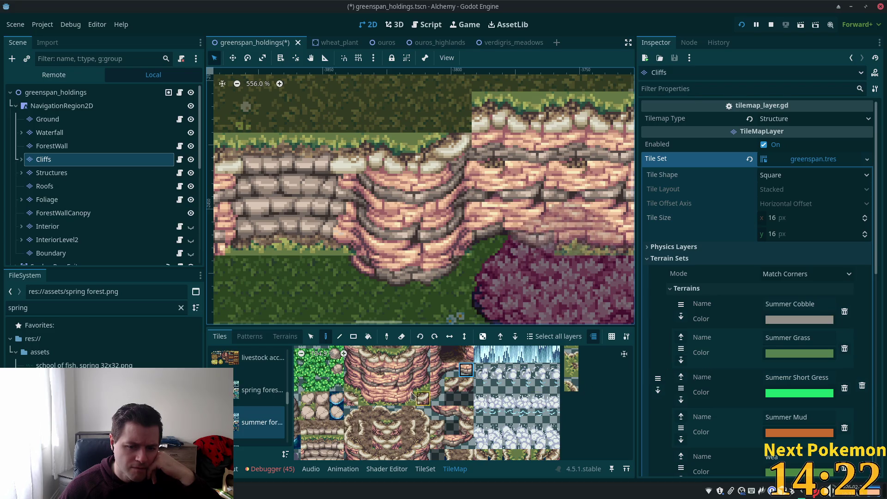
{"action": "left_click", "coordinate": [65, 94]}
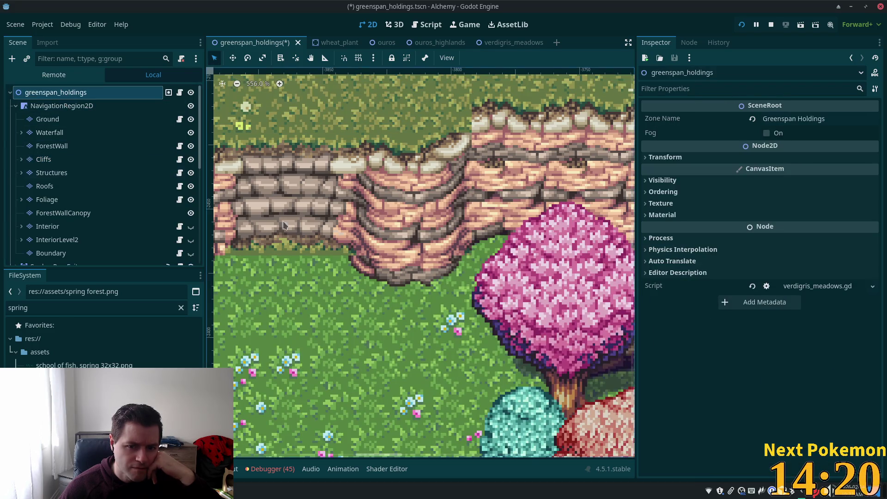
{"action": "scroll", "coordinate": [522, 269], "scroll_direction": "down", "scroll_amount": 3}
{"action": "scroll", "coordinate": [522, 269], "scroll_direction": "left", "scroll_amount": 5}
{"action": "scroll", "coordinate": [522, 269], "scroll_direction": "down", "scroll_amount": 2}
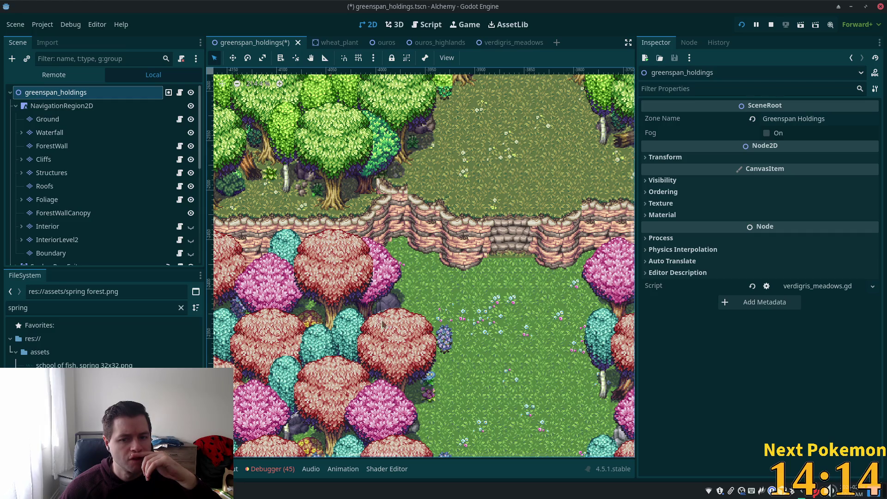
{"action": "scroll", "coordinate": [586, 280], "scroll_direction": "up", "scroll_amount": 9}
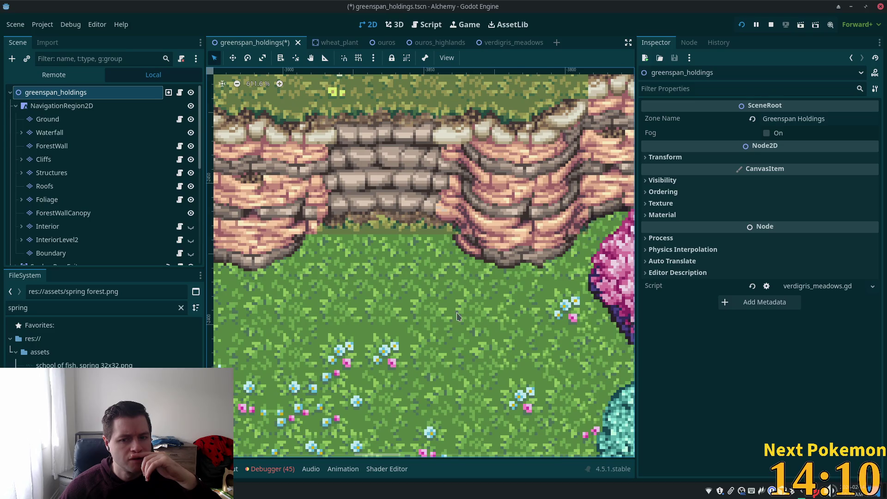
{"action": "scroll", "coordinate": [456, 312], "scroll_direction": "down", "scroll_amount": 3}
{"action": "scroll", "coordinate": [331, 238], "scroll_direction": "down", "scroll_amount": 12}
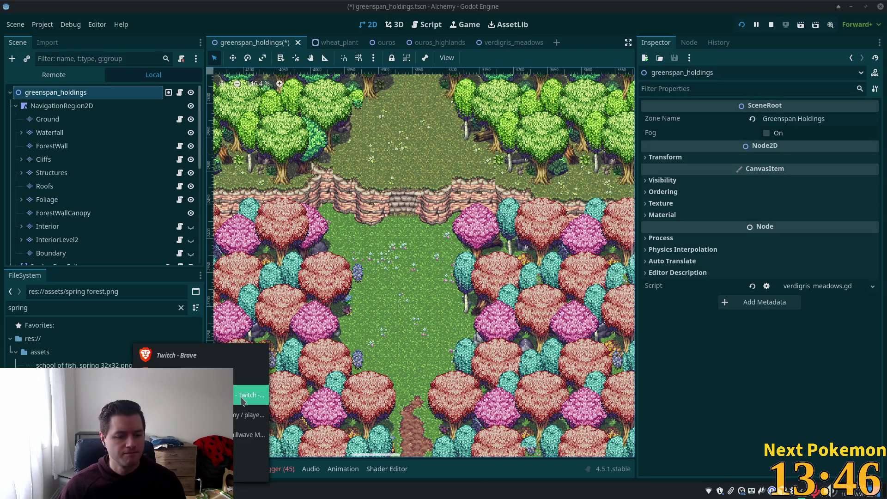
{"action": "left_click", "coordinate": [236, 399]}
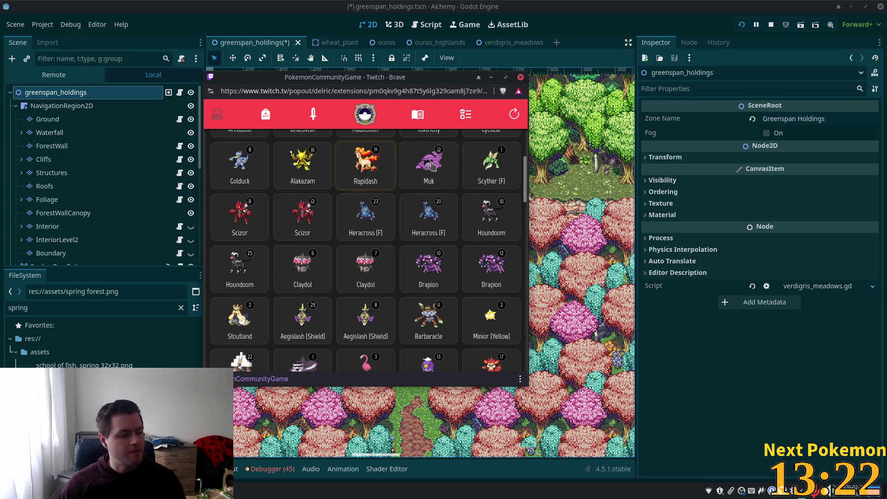
Close the Pokémon Community Game popup.
{"action": "left_click", "coordinate": [521, 78]}
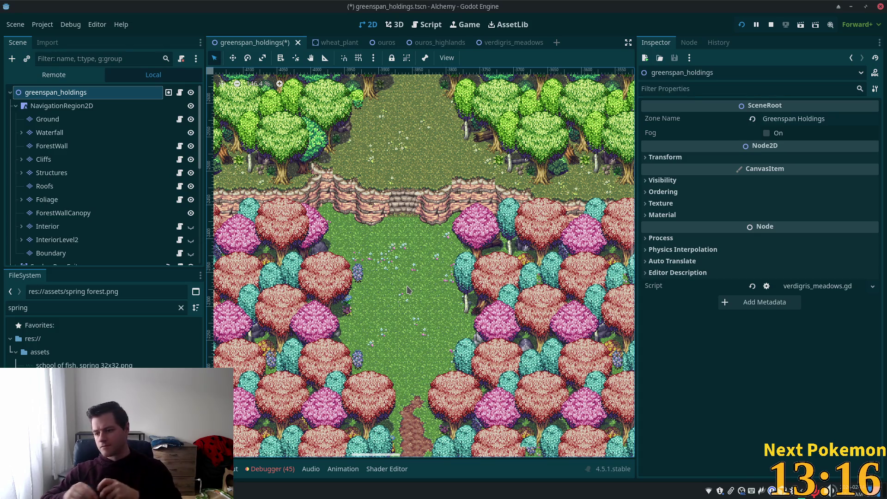
Select the Cliffs layer, pick a summer forest cliff tile, and open the greenspan.tres TileSet editor.
{"action": "key", "text": "XF86AudioLowerVolume"}
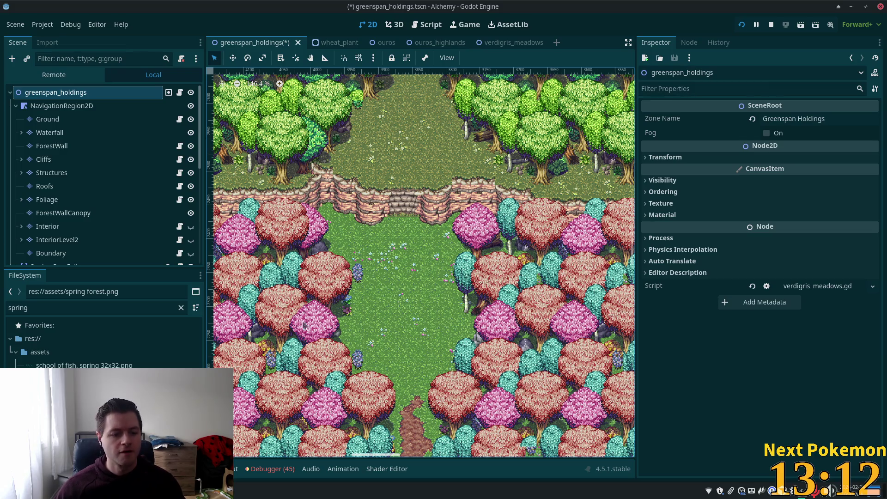
{"action": "scroll", "coordinate": [326, 242], "scroll_direction": "up", "scroll_amount": 2}
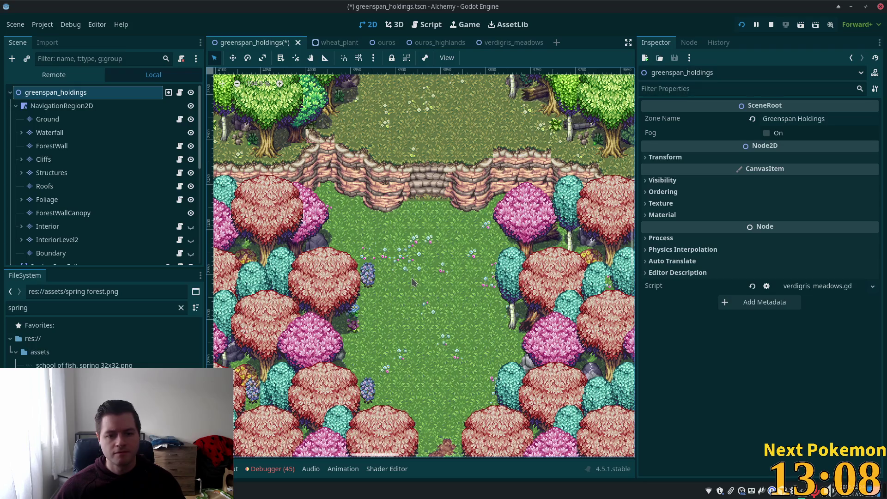
{"action": "scroll", "coordinate": [390, 134], "scroll_direction": "up", "scroll_amount": 3}
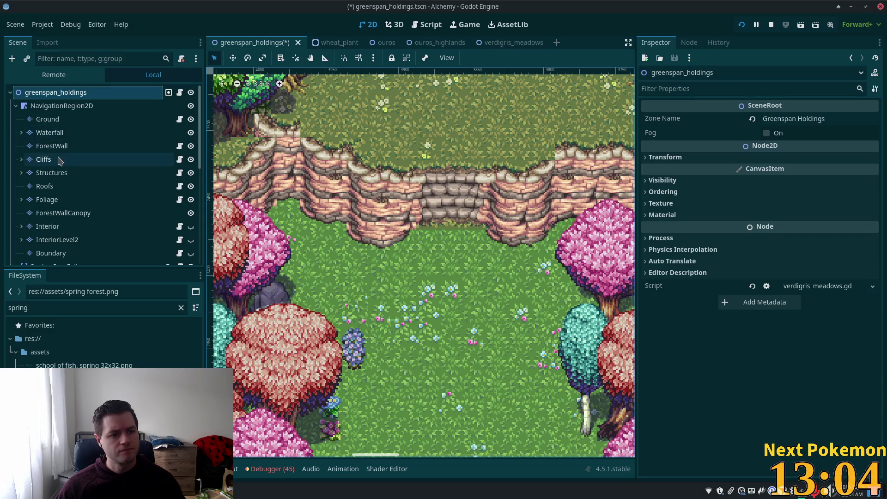
{"action": "left_click", "coordinate": [44, 160]}
{"action": "left_click", "coordinate": [261, 423]}
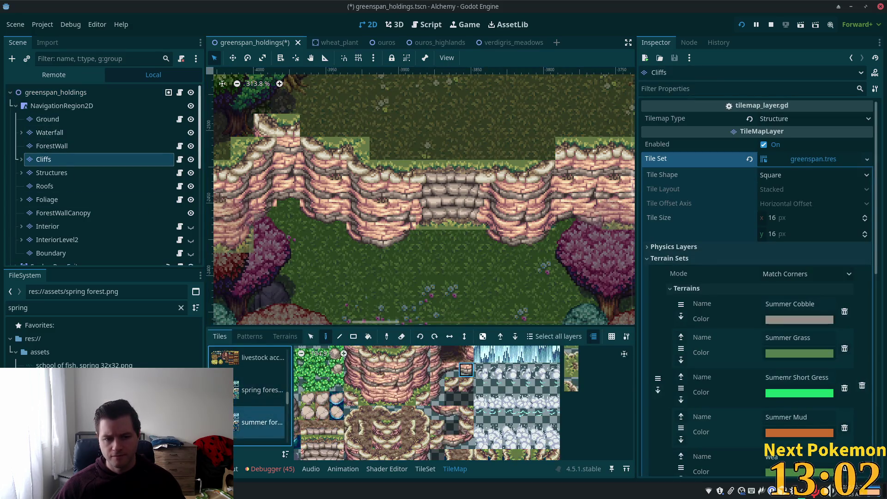
{"action": "left_click", "coordinate": [309, 341]}
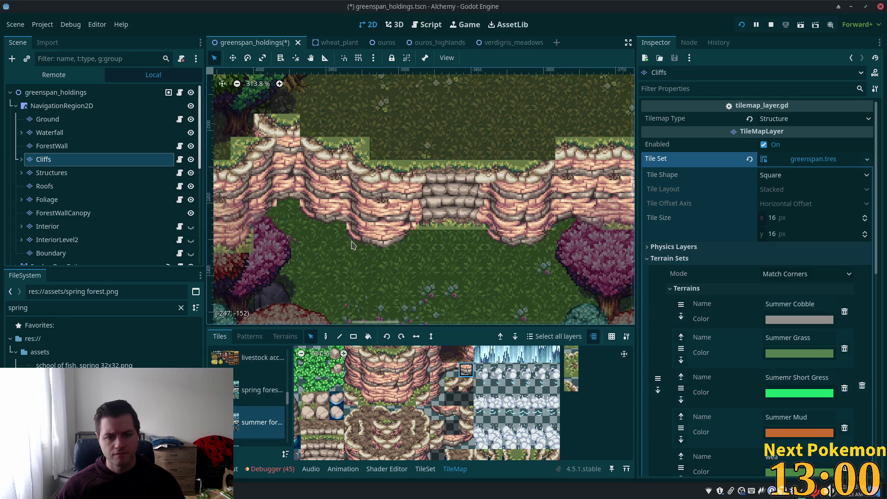
{"action": "scroll", "coordinate": [437, 410], "scroll_direction": "up", "scroll_amount": 2}
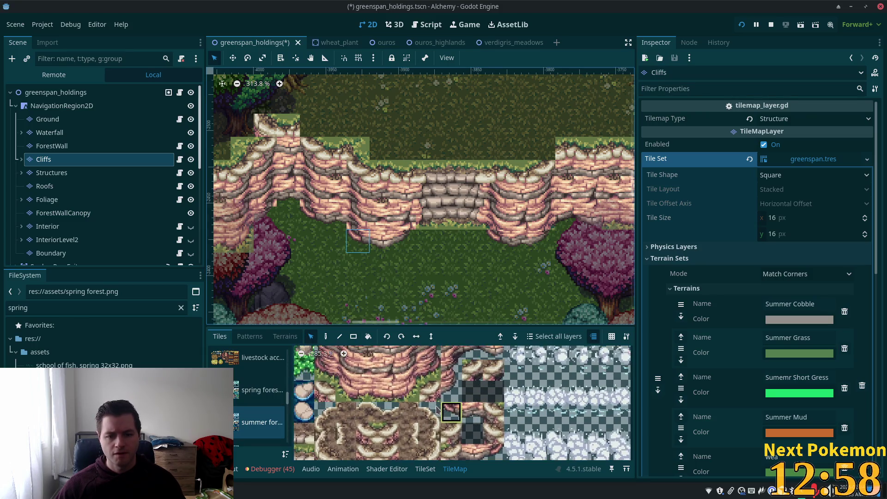
{"action": "left_click", "coordinate": [461, 411]}
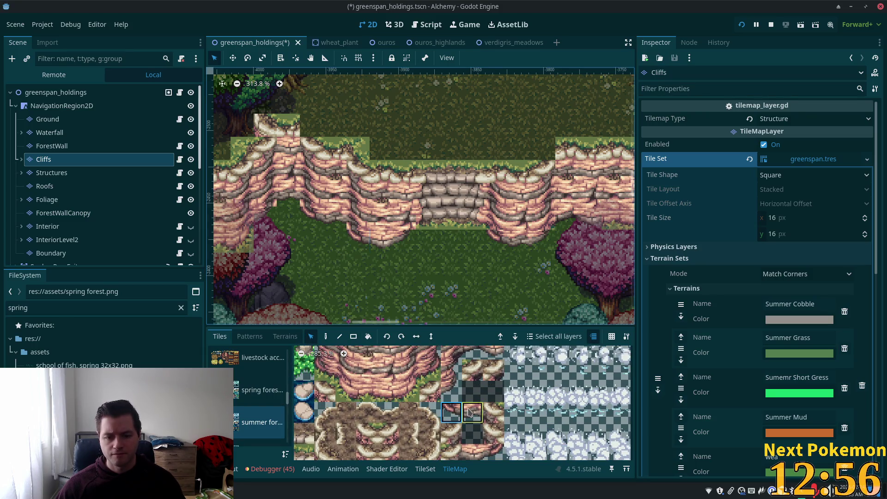
{"action": "scroll", "coordinate": [464, 411], "scroll_direction": "up", "scroll_amount": 1}
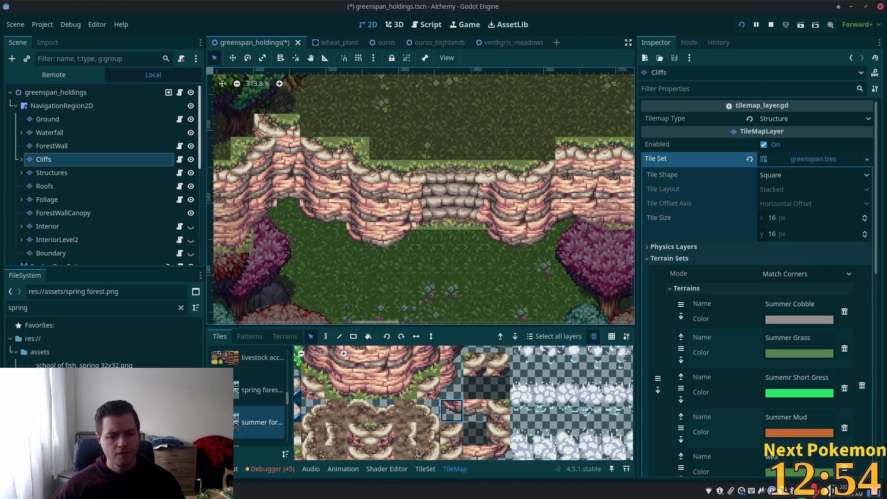
{"action": "left_click", "coordinate": [425, 470]}
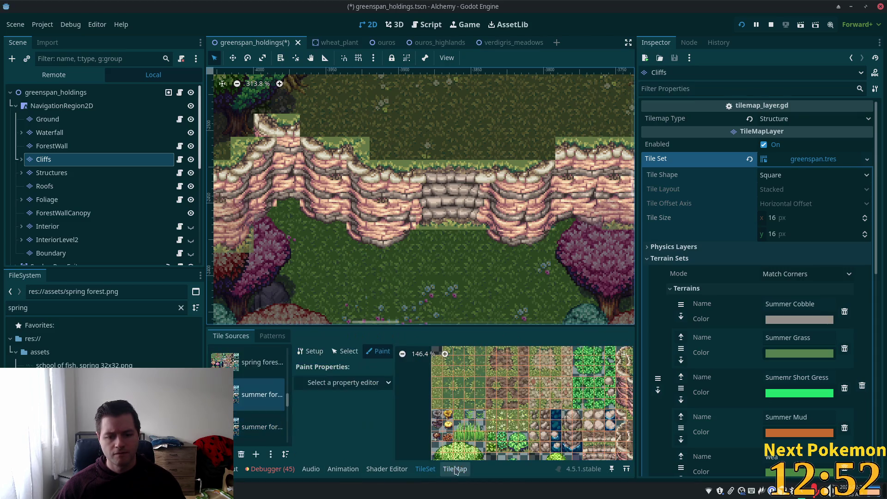
Select summer cliff tile (23, 7), expand Physics Layer 0, and enlarge the TileSet panel.
{"action": "scroll", "coordinate": [549, 407], "scroll_direction": "up", "scroll_amount": 2}
{"action": "scroll", "coordinate": [549, 406], "scroll_direction": "up", "scroll_amount": 6}
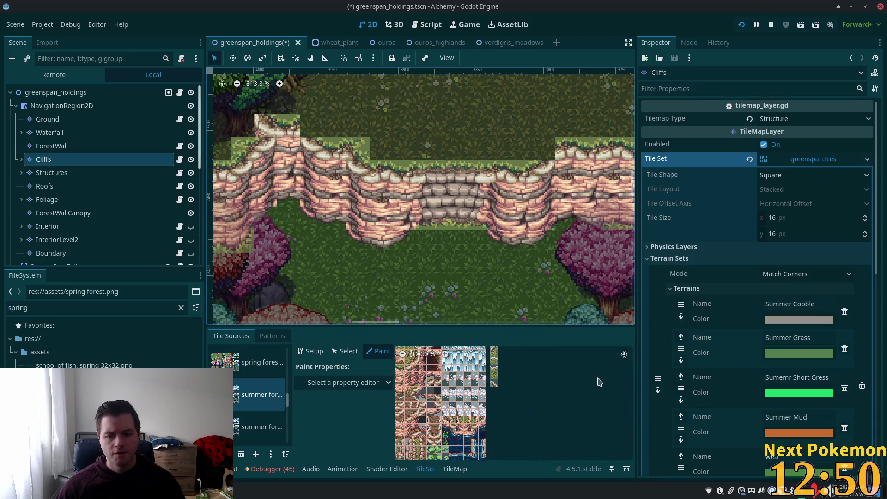
{"action": "scroll", "coordinate": [459, 401], "scroll_direction": "up", "scroll_amount": 10}
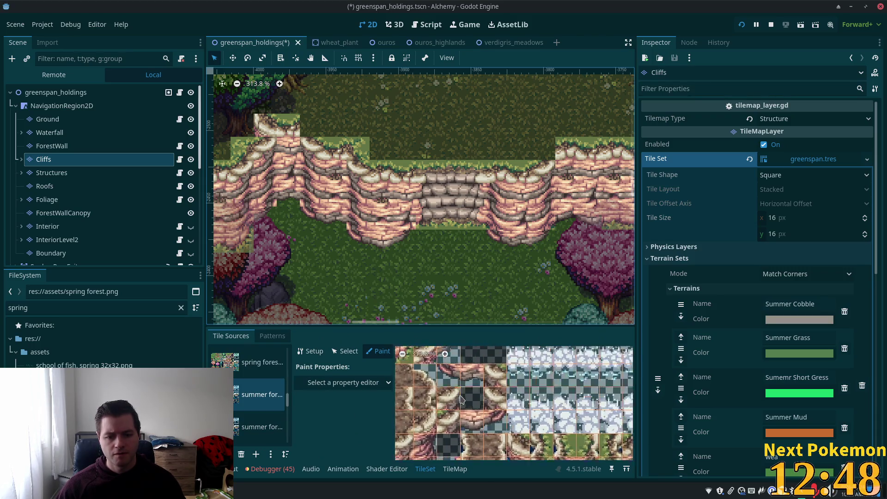
{"action": "left_click", "coordinate": [348, 351]}
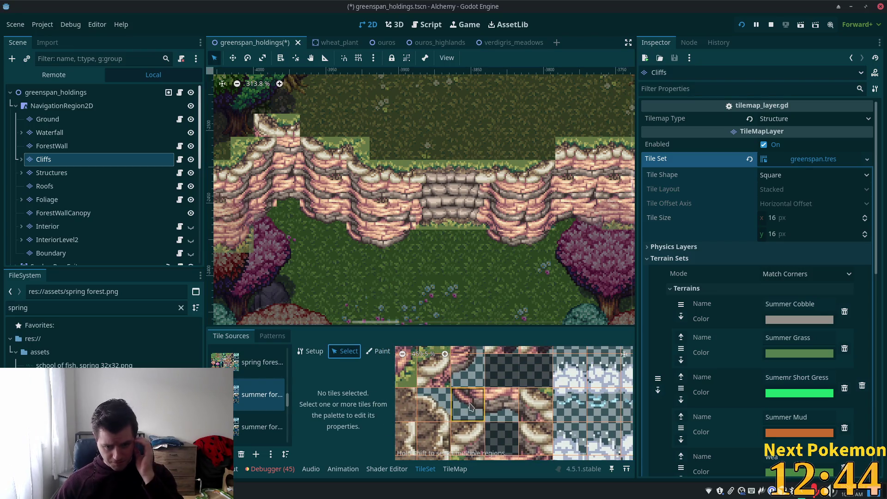
{"action": "left_click", "coordinate": [468, 405]}
{"action": "scroll", "coordinate": [386, 422], "scroll_direction": "down", "scroll_amount": 5}
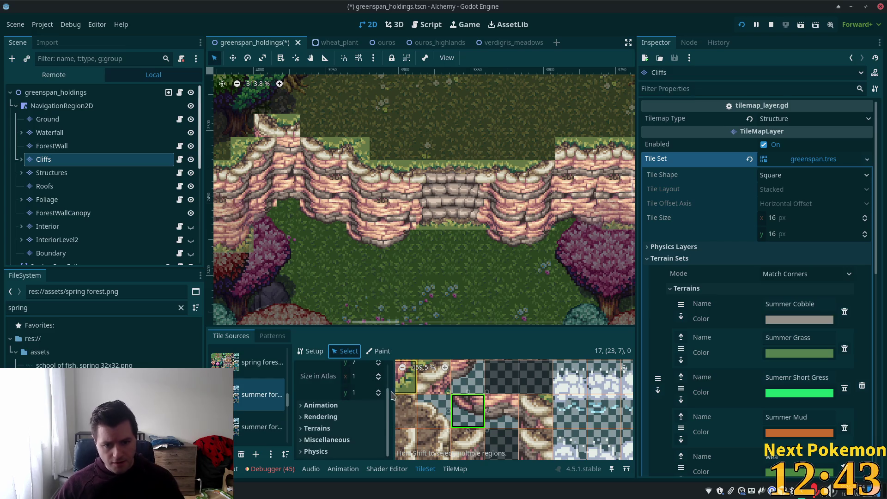
{"action": "left_click", "coordinate": [354, 451]}
{"action": "scroll", "coordinate": [353, 451], "scroll_direction": "down", "scroll_amount": 2}
{"action": "scroll", "coordinate": [353, 451], "scroll_direction": "down", "scroll_amount": 6}
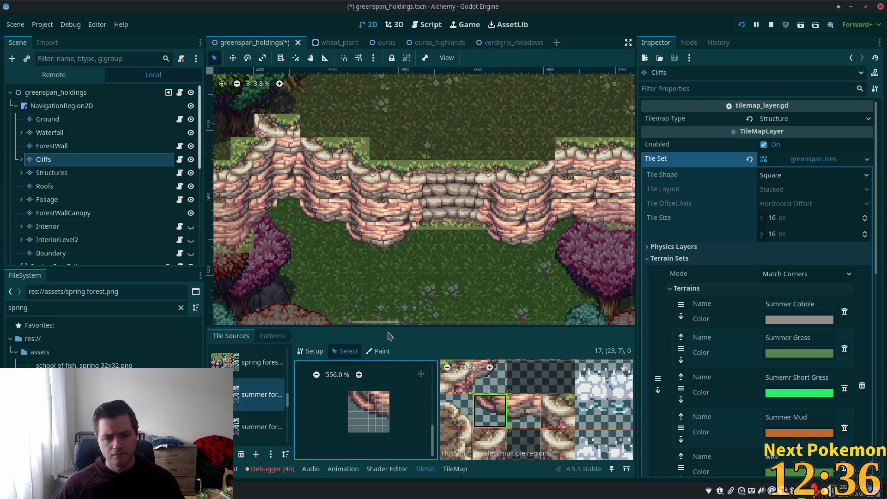
{"action": "left_click_drag", "start_coordinate": [386, 327], "coordinate": [386, 297]}
Draw a triangular collision polygon along the diagonal edge of tile (23, 7).
{"action": "left_click", "coordinate": [348, 391]}
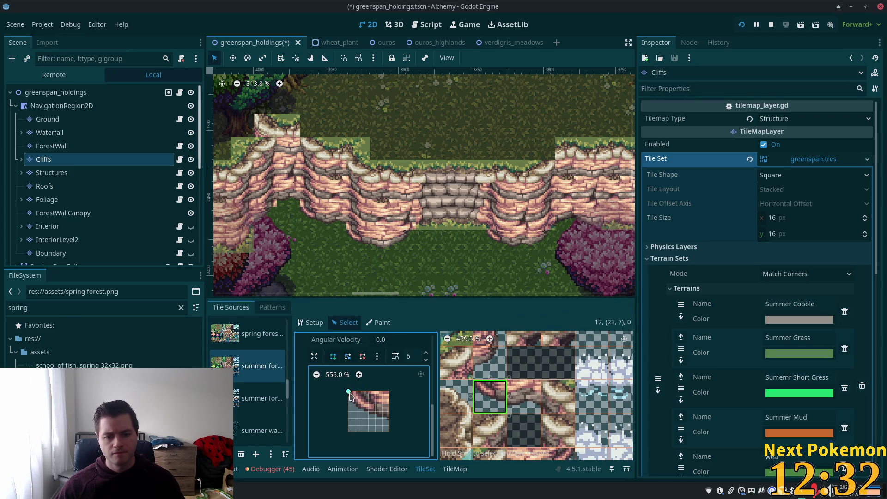
{"action": "left_click", "coordinate": [389, 418]}
{"action": "left_click", "coordinate": [389, 391]}
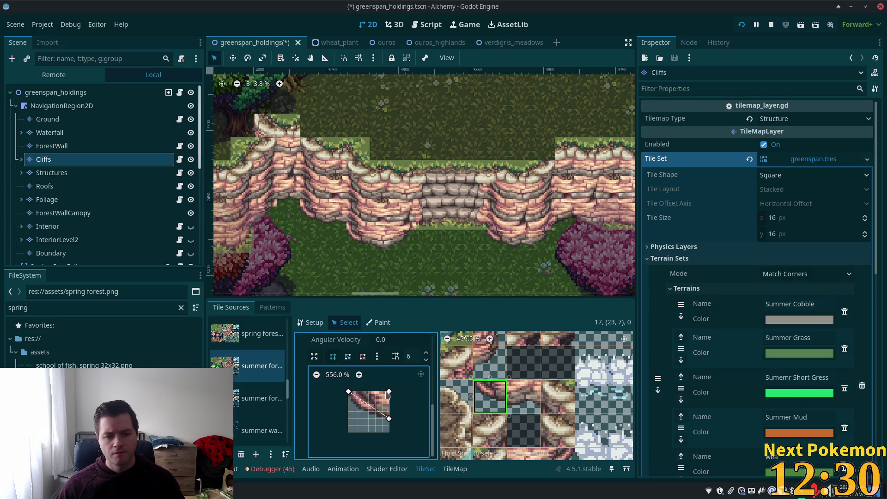
{"action": "left_click", "coordinate": [349, 391]}
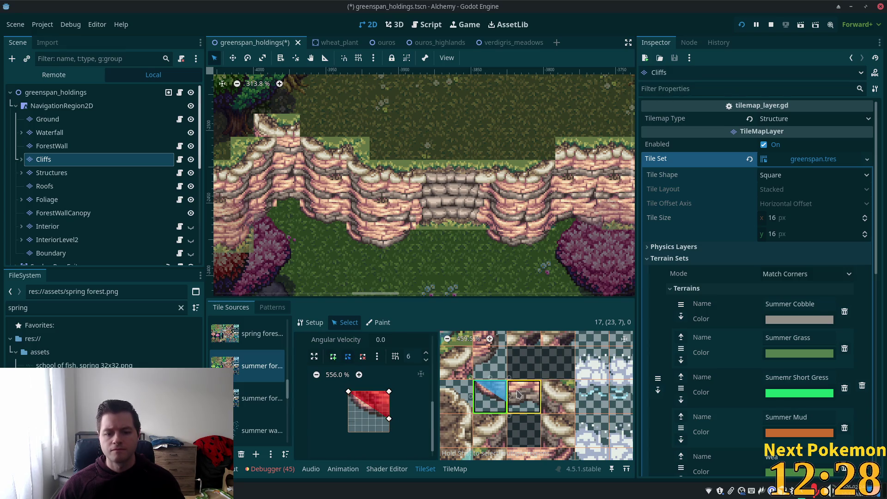
Draw a rectangular collision polygon covering most of tile (24, 7).
{"action": "left_click", "coordinate": [524, 396]}
{"action": "left_click", "coordinate": [335, 357]}
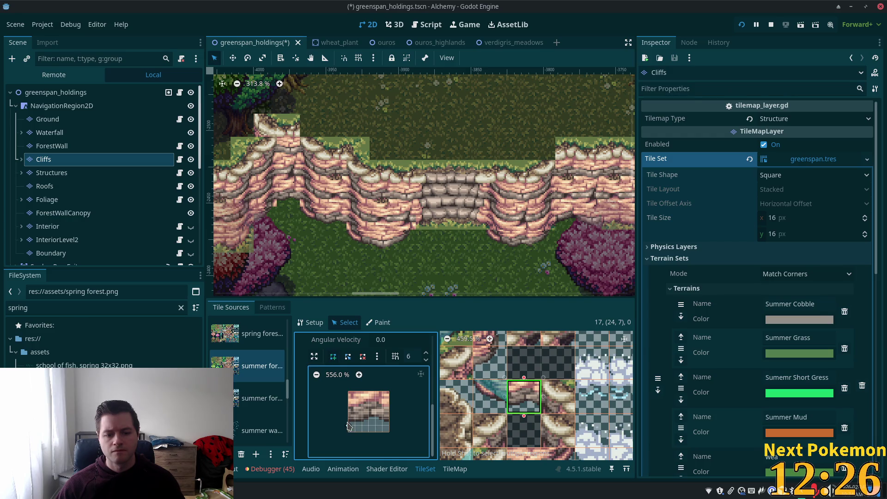
{"action": "left_click", "coordinate": [348, 419]}
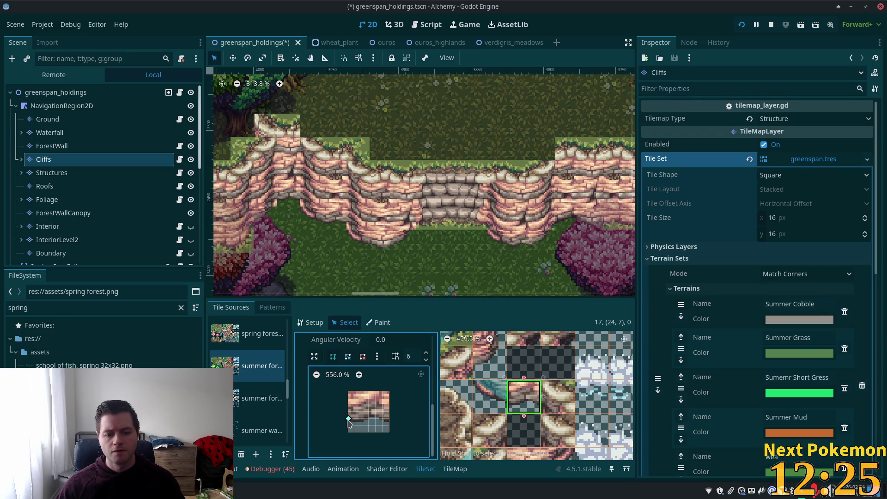
{"action": "left_click", "coordinate": [376, 418]}
{"action": "left_click", "coordinate": [389, 411]}
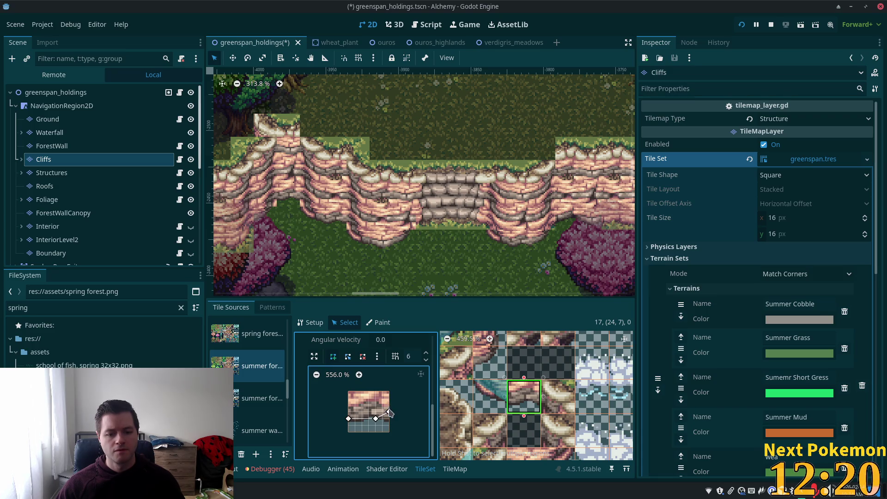
{"action": "left_click", "coordinate": [349, 419]}
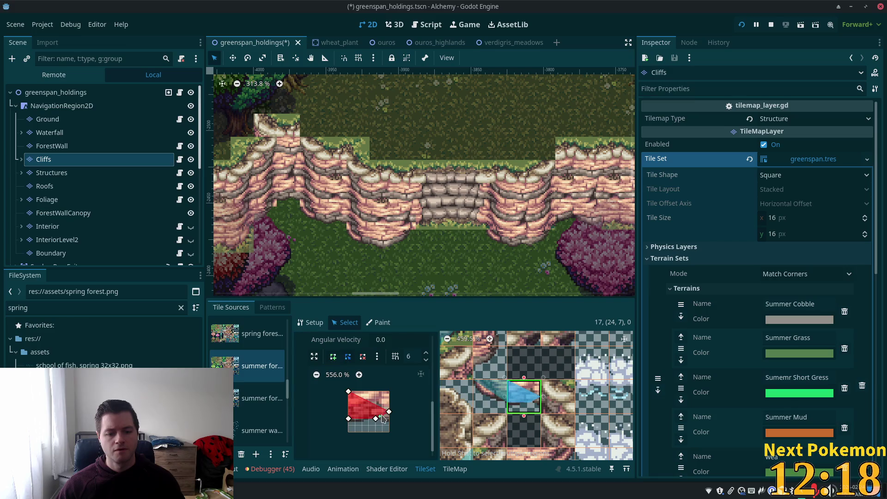
{"action": "mouse_move", "coordinate": [389, 411]}
{"action": "left_mouse_down"}
{"action": "mouse_move", "coordinate": [389, 391]}
{"action": "mouse_move", "coordinate": [389, 419]}
{"action": "left_mouse_up"}
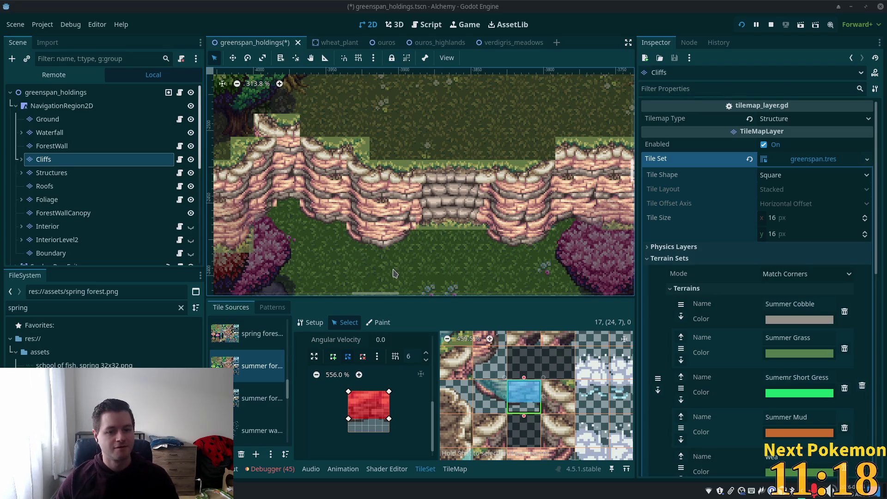
{"action": "scroll", "coordinate": [389, 239], "scroll_direction": "down", "scroll_amount": 2}
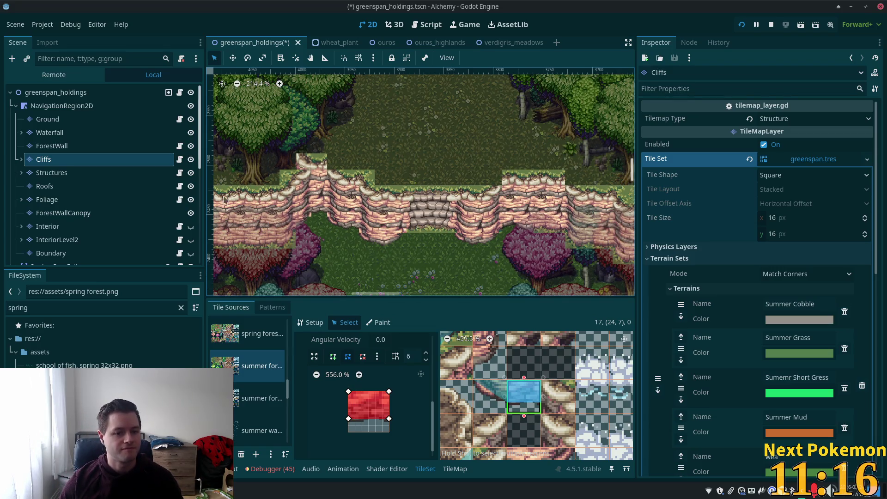
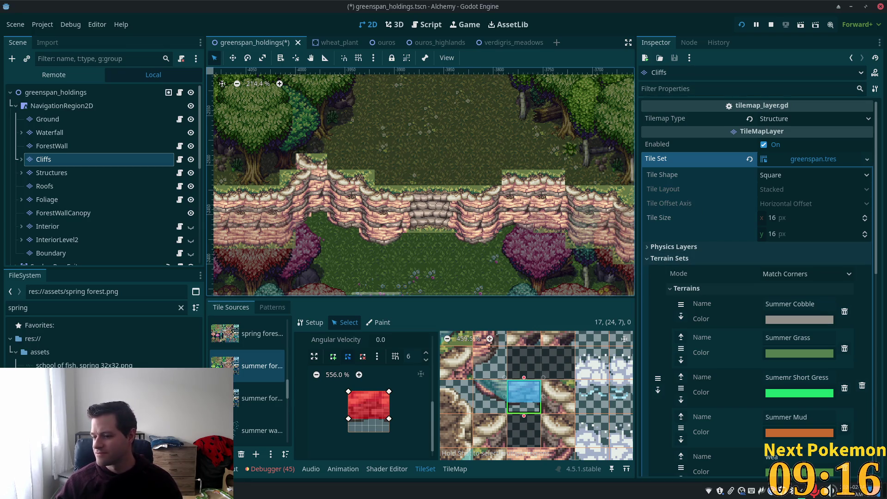
Give cliff corner tile (23,6) a triangular collision polygon and save the scene.
{"action": "scroll", "coordinate": [466, 171], "scroll_direction": "down", "scroll_amount": 3}
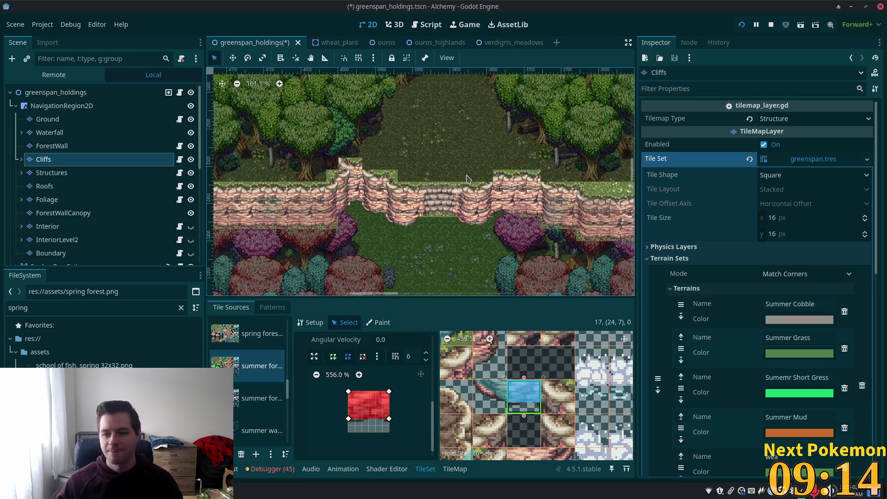
{"action": "scroll", "coordinate": [512, 199], "scroll_direction": "up", "scroll_amount": 3}
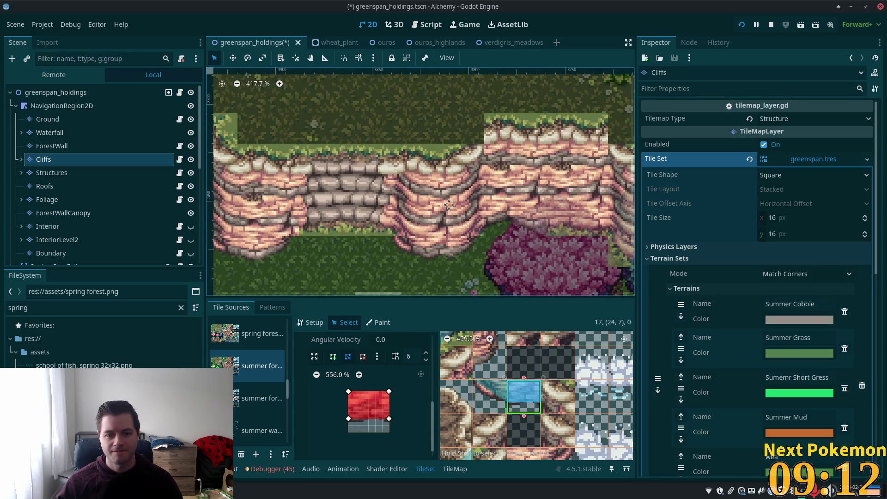
{"action": "scroll", "coordinate": [566, 129], "scroll_direction": "up", "scroll_amount": 2}
{"action": "left_click_drag", "start_coordinate": [566, 129], "coordinate": [555, 170]}
{"action": "scroll", "coordinate": [590, 398], "scroll_direction": "down", "scroll_amount": 3}
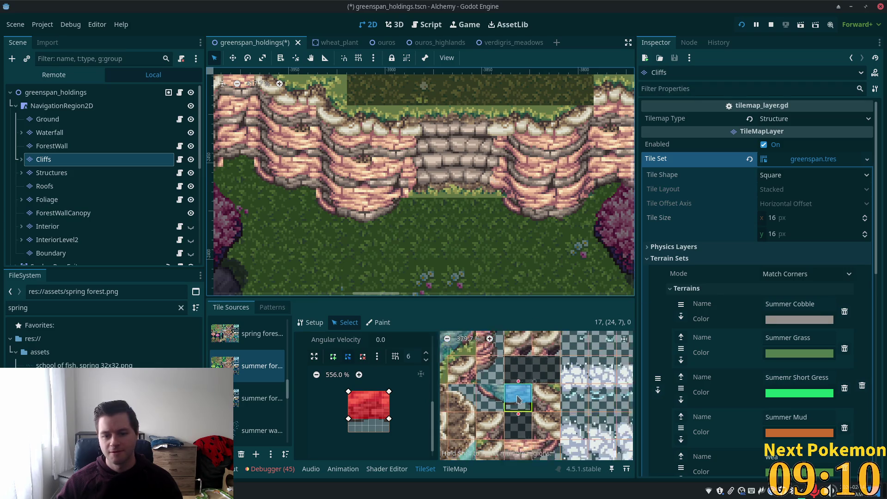
{"action": "scroll", "coordinate": [590, 398], "scroll_direction": "down", "scroll_amount": 1}
{"action": "scroll", "coordinate": [572, 369], "scroll_direction": "down", "scroll_amount": 5}
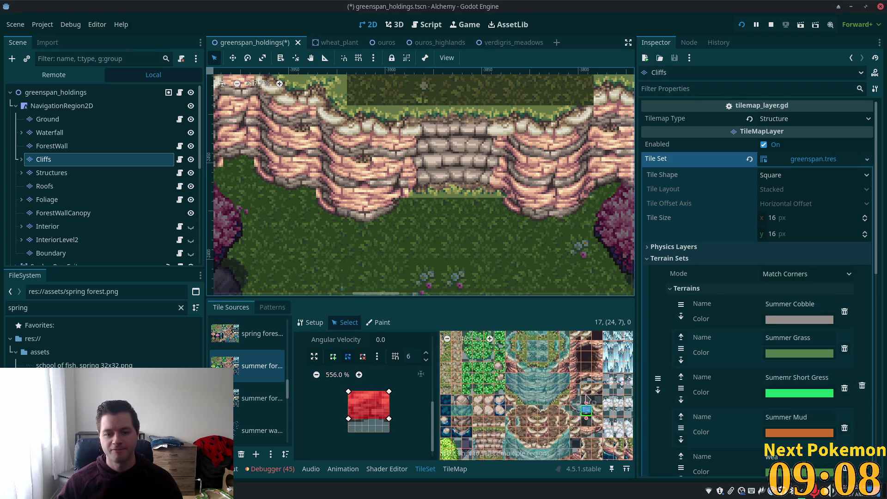
{"action": "scroll", "coordinate": [570, 359], "scroll_direction": "down", "scroll_amount": 2}
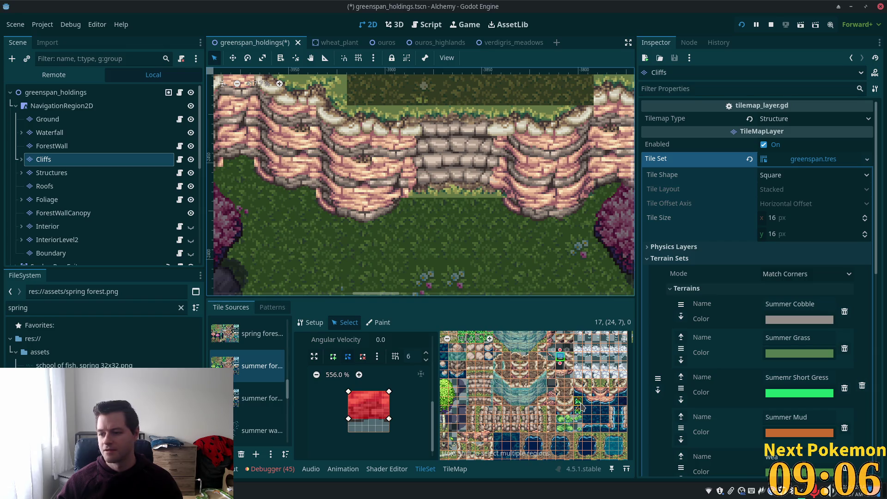
{"action": "scroll", "coordinate": [585, 405], "scroll_direction": "down", "scroll_amount": 1}
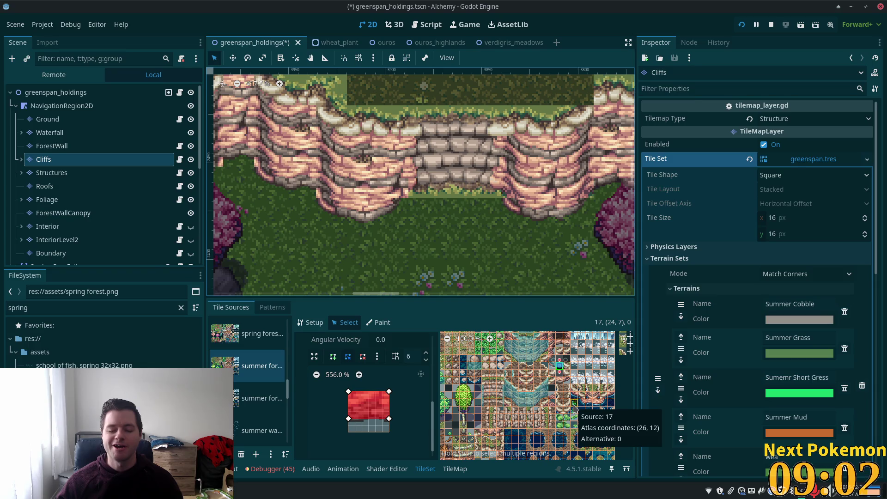
{"action": "scroll", "coordinate": [573, 407], "scroll_direction": "up", "scroll_amount": 5}
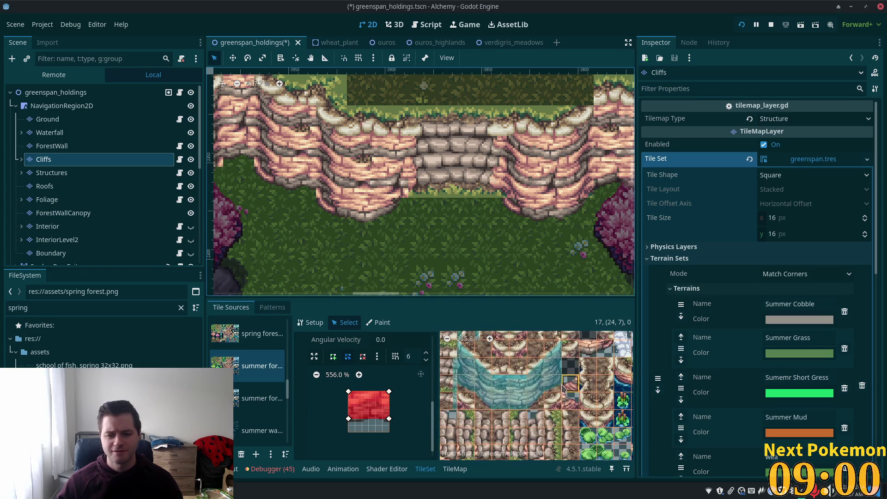
{"action": "scroll", "coordinate": [530, 441], "scroll_direction": "up", "scroll_amount": 3}
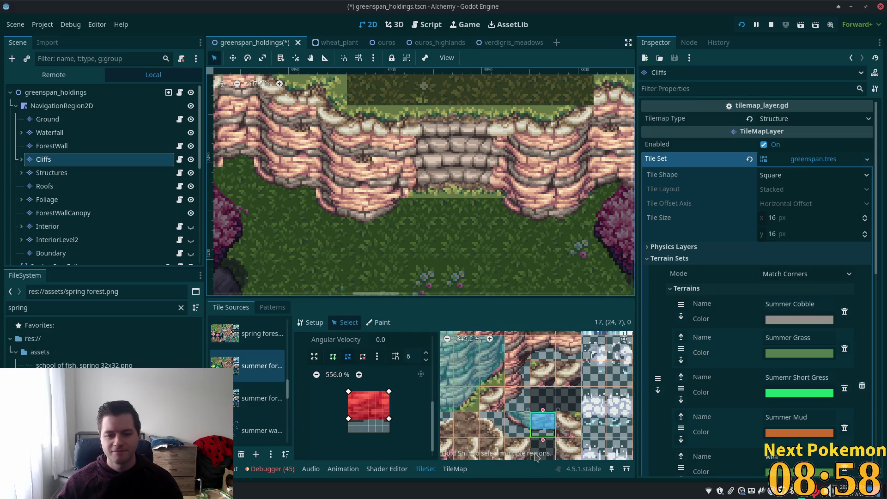
{"action": "left_click", "coordinate": [517, 398]}
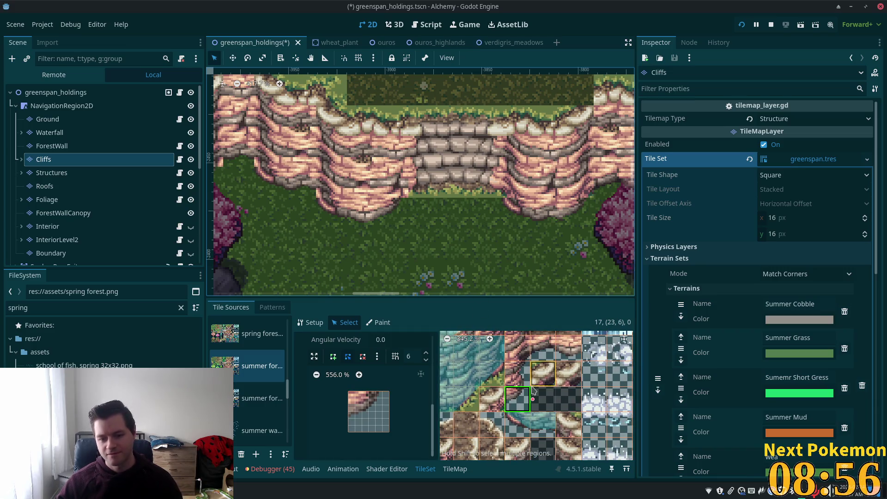
{"action": "left_click", "coordinate": [333, 361]}
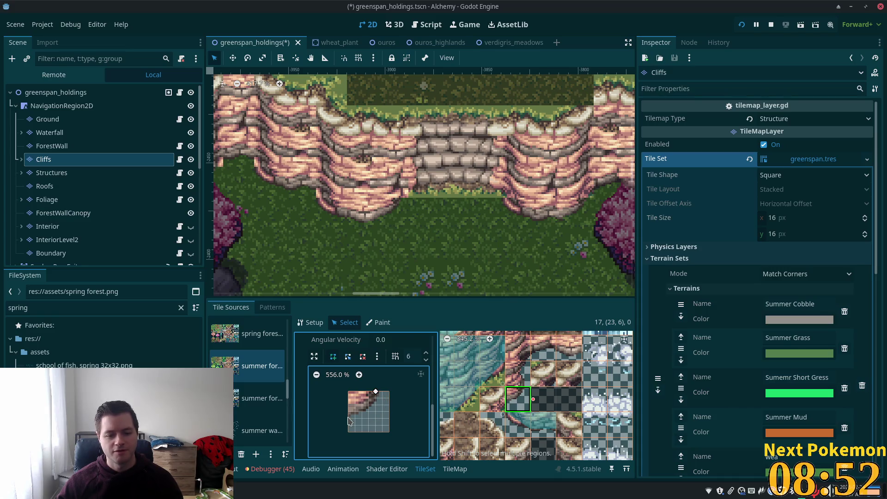
{"action": "left_click", "coordinate": [375, 393]}
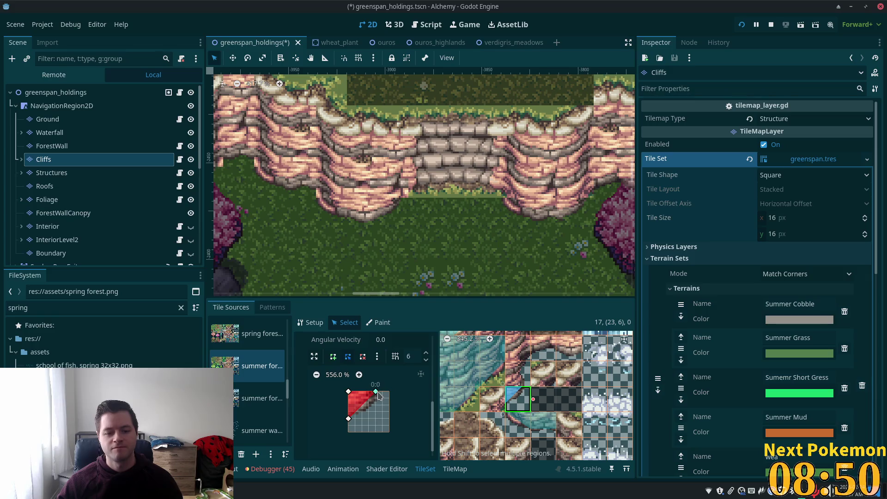
{"action": "left_click_drag", "start_coordinate": [376, 392], "coordinate": [389, 392]}
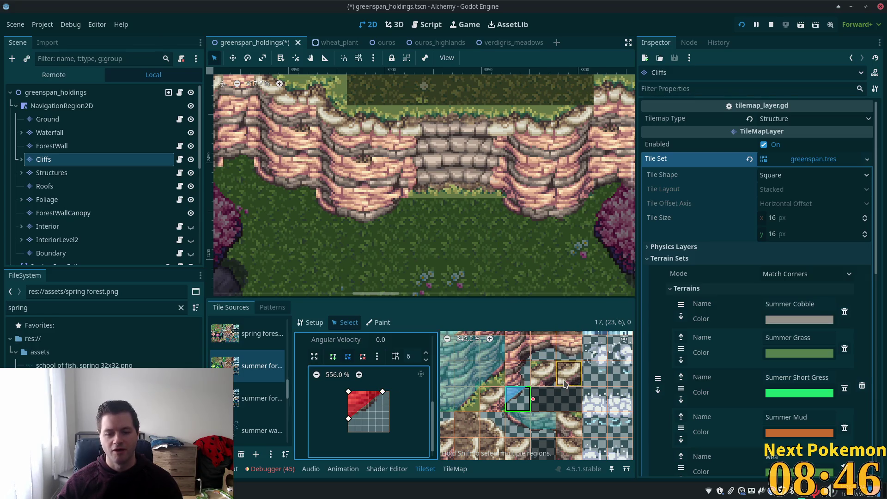
{"action": "scroll", "coordinate": [529, 381], "scroll_direction": "down", "scroll_amount": 3}
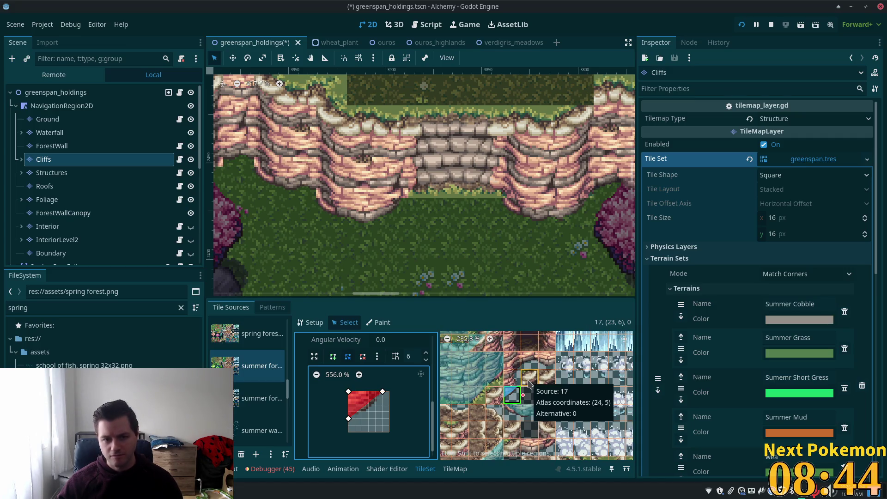
{"action": "key", "text": "ctrl+s"}
Draw a collision polygon over the top of cliff tile (25,9).
{"action": "scroll", "coordinate": [562, 402], "scroll_direction": "down", "scroll_amount": 1}
{"action": "scroll", "coordinate": [562, 401], "scroll_direction": "down", "scroll_amount": 3}
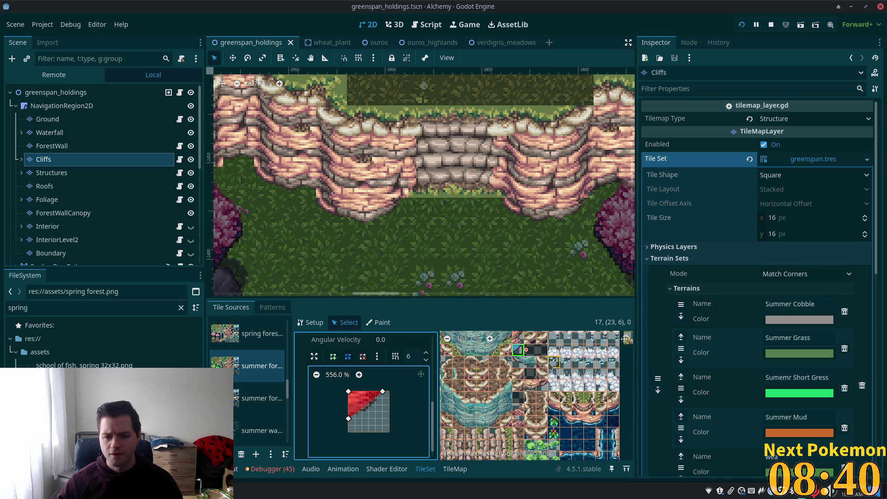
{"action": "scroll", "coordinate": [551, 385], "scroll_direction": "up", "scroll_amount": 1}
{"action": "scroll", "coordinate": [534, 422], "scroll_direction": "up", "scroll_amount": 1}
{"action": "scroll", "coordinate": [533, 421], "scroll_direction": "up", "scroll_amount": 5}
{"action": "left_click", "coordinate": [572, 418]}
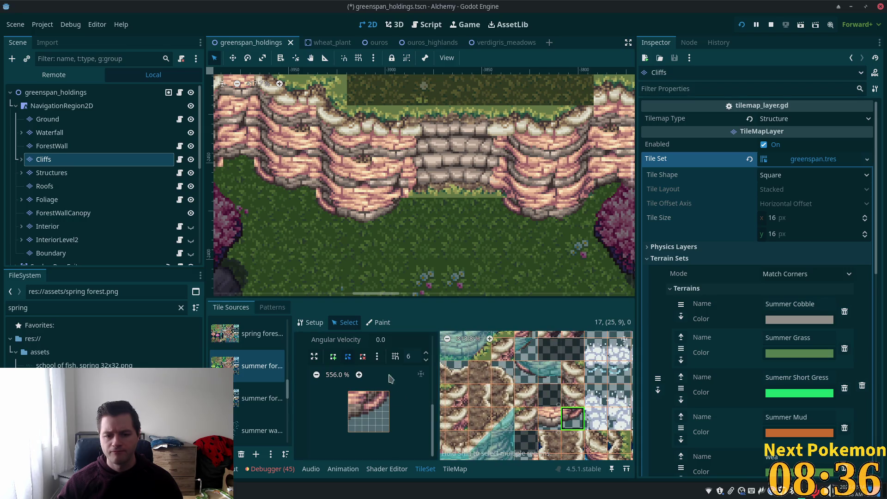
{"action": "left_click", "coordinate": [333, 357]}
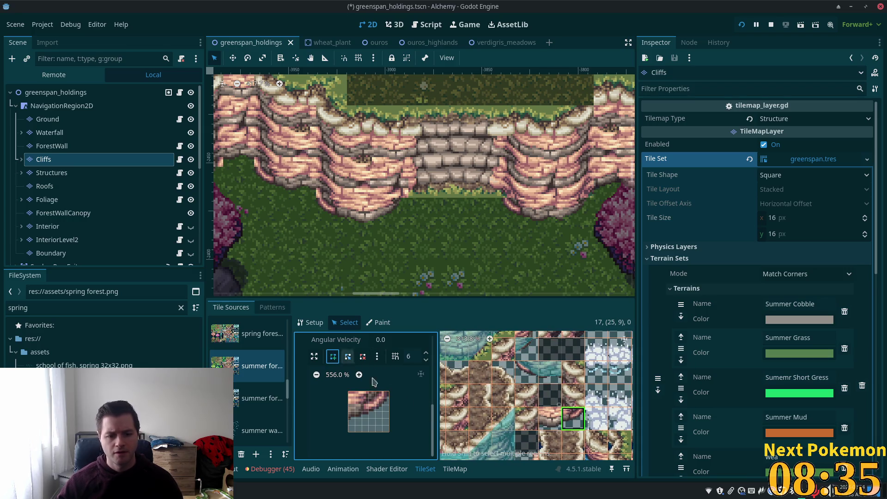
{"action": "left_click", "coordinate": [389, 399]}
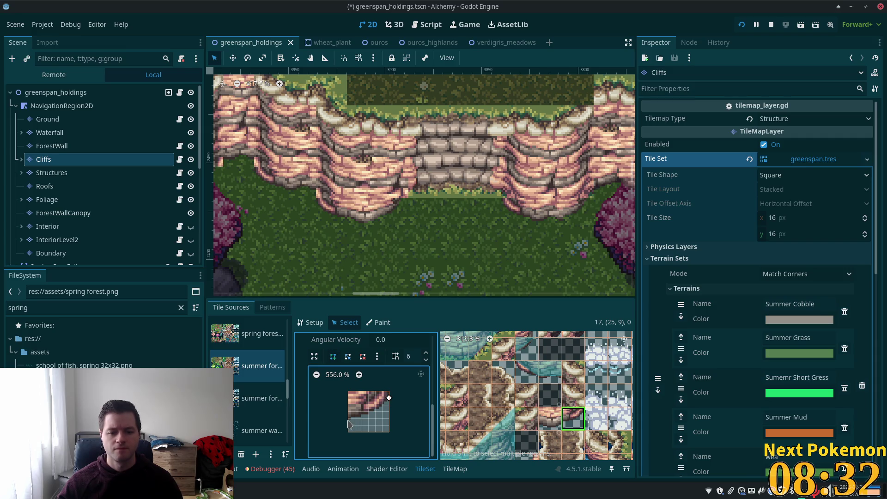
{"action": "left_click", "coordinate": [349, 393]}
{"action": "left_click", "coordinate": [389, 396]}
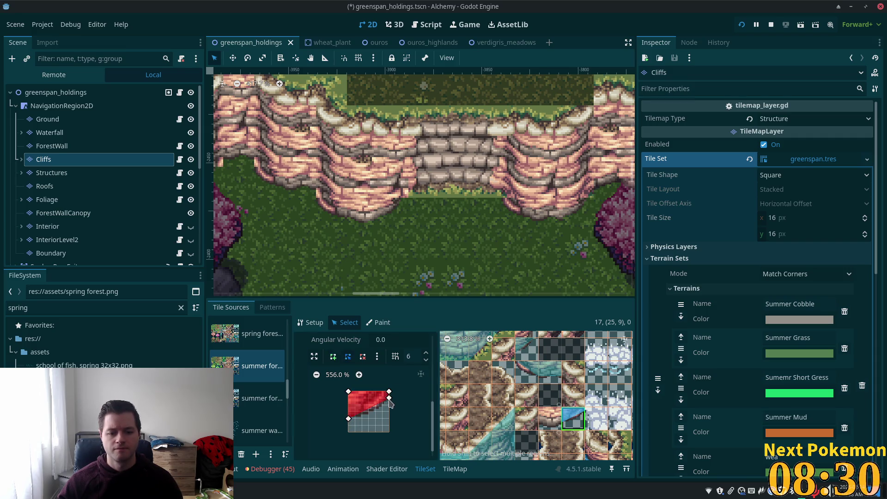
Add a collision polygon to the neighbouring cliff tile (24,9).
{"action": "left_click", "coordinate": [549, 418]}
{"action": "left_click", "coordinate": [389, 425]}
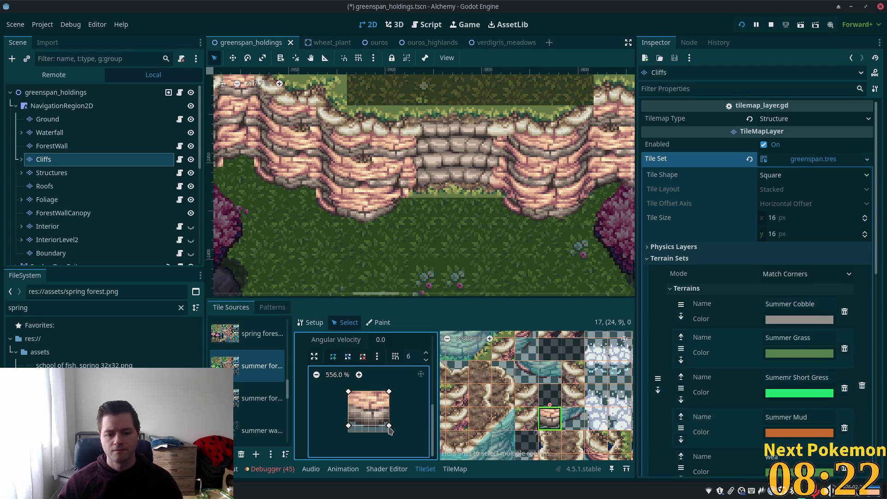
{"action": "left_click", "coordinate": [389, 425]}
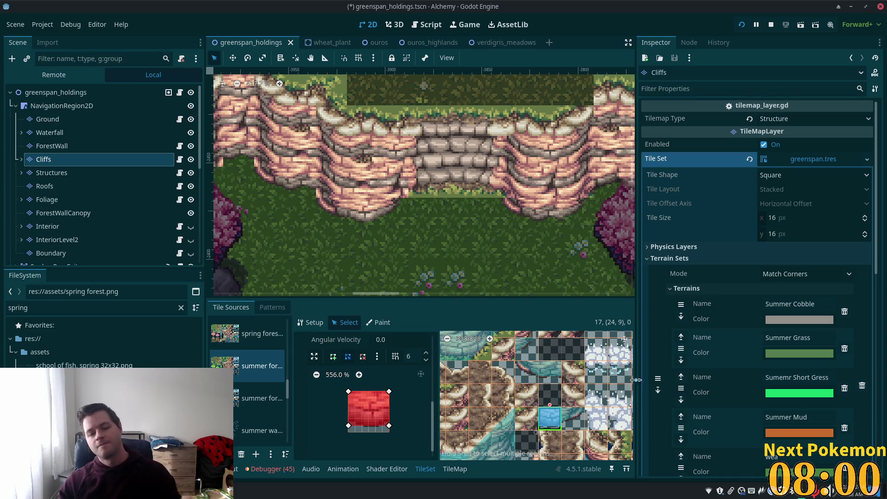
{"action": "scroll", "coordinate": [593, 381], "scroll_direction": "down", "scroll_amount": 1}
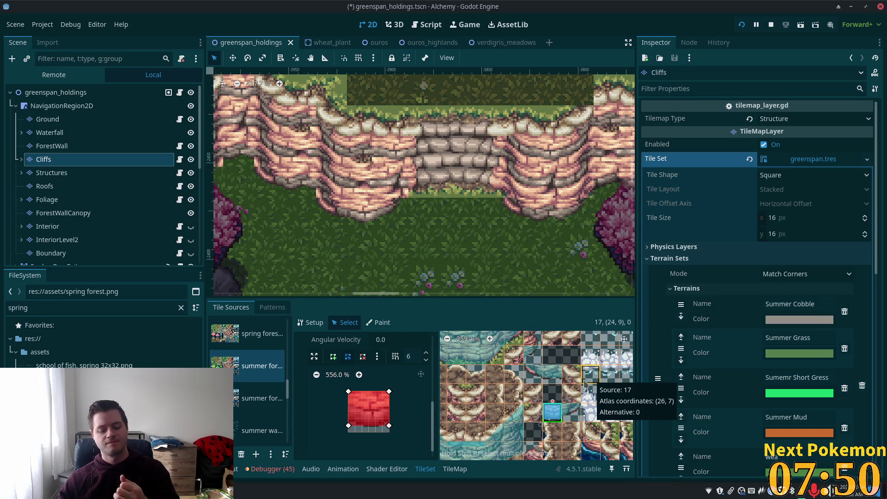
{"action": "scroll", "coordinate": [527, 371], "scroll_direction": "down", "scroll_amount": 1}
{"action": "scroll", "coordinate": [527, 370], "scroll_direction": "down", "scroll_amount": 3}
{"action": "scroll", "coordinate": [531, 370], "scroll_direction": "up", "scroll_amount": 2}
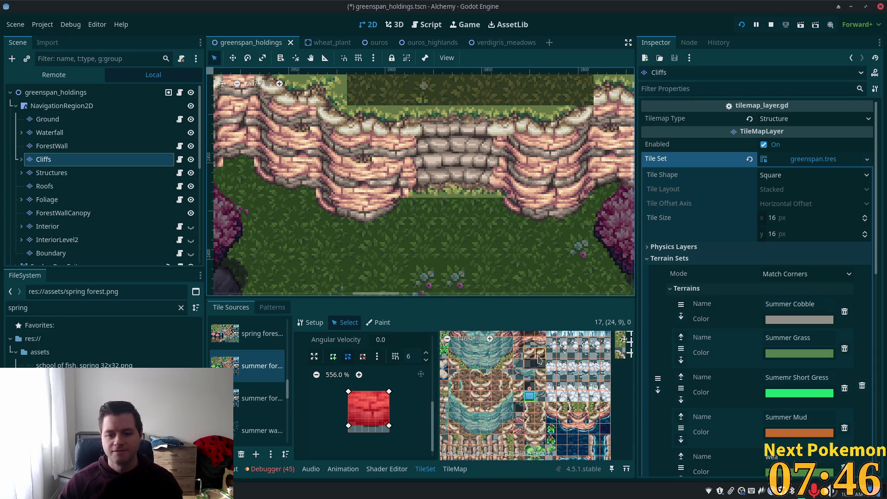
Draw a collision polygon on cliff tile (24,4) that follows the cliff's slope.
{"action": "left_click", "coordinate": [536, 371]}
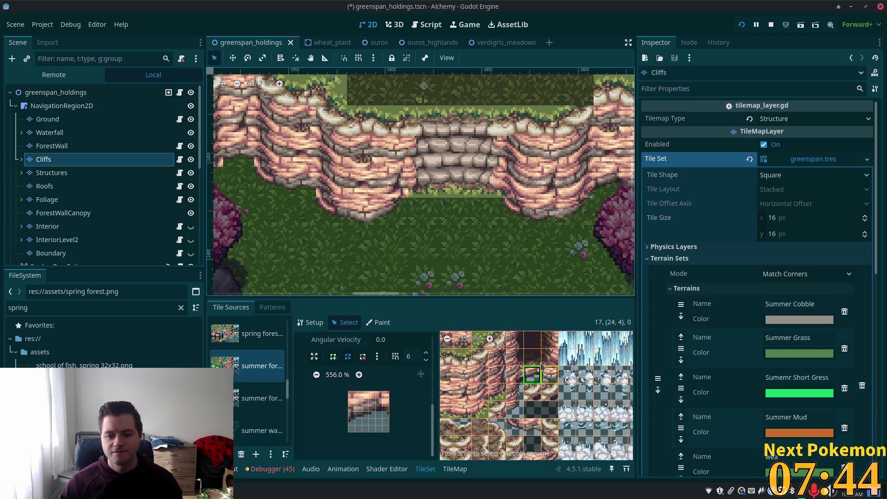
{"action": "left_click", "coordinate": [330, 357]}
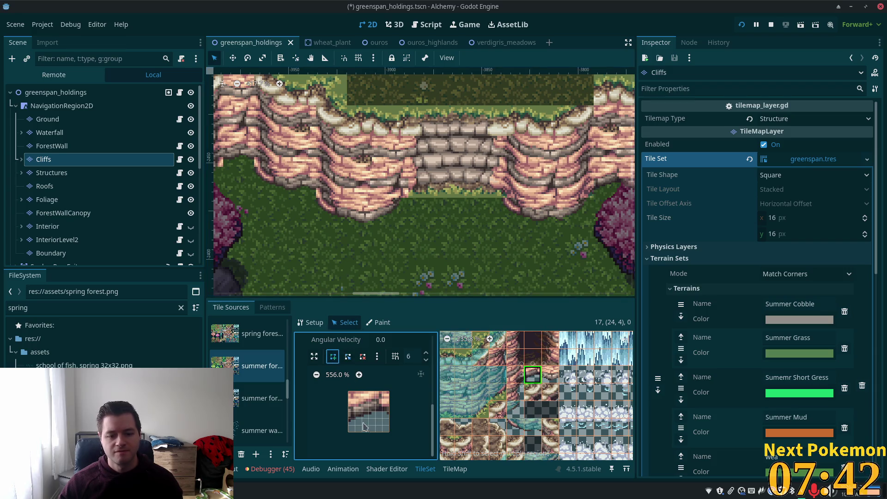
{"action": "left_click", "coordinate": [350, 425]}
{"action": "left_click", "coordinate": [382, 412]}
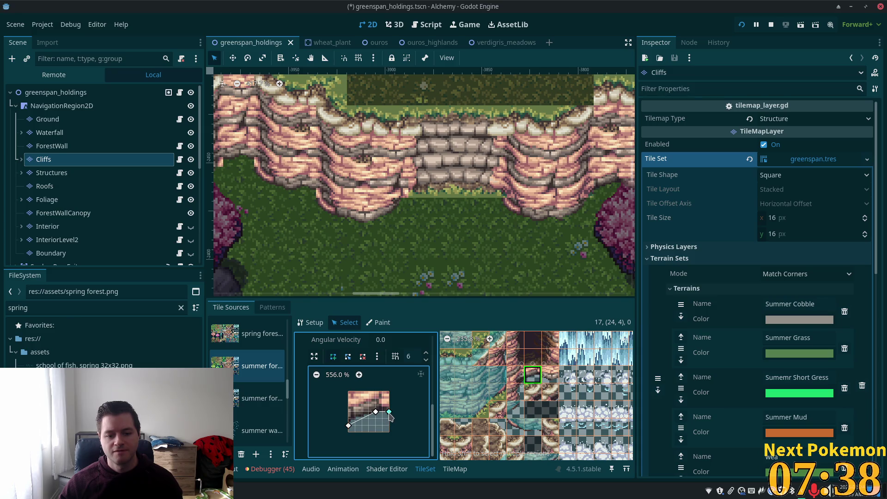
{"action": "left_click", "coordinate": [389, 392]}
{"action": "left_click", "coordinate": [349, 392]}
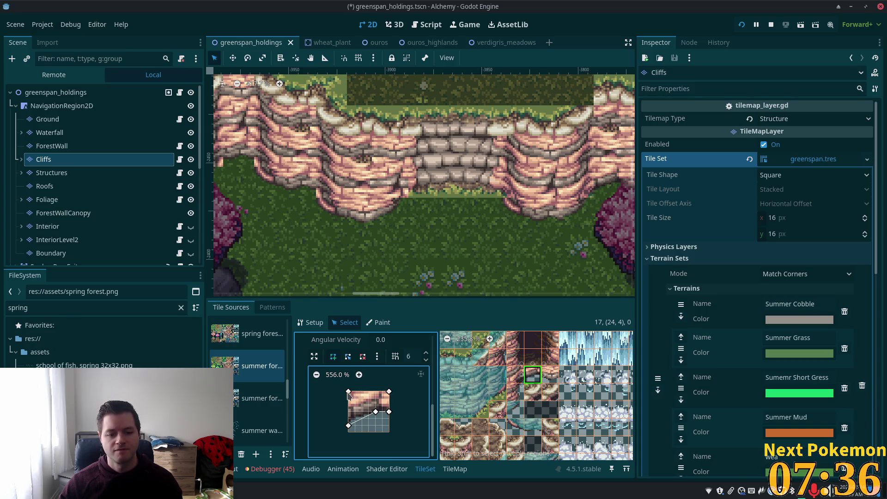
{"action": "left_click", "coordinate": [348, 425]}
Cover the upper rock area of cliff tile (25,4) with a collision polygon and save.
{"action": "left_click", "coordinate": [550, 374]}
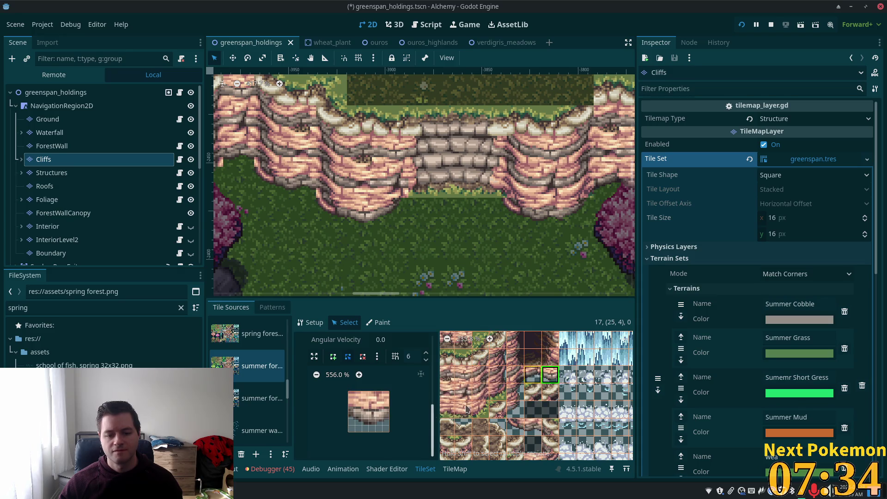
{"action": "left_click", "coordinate": [337, 365]}
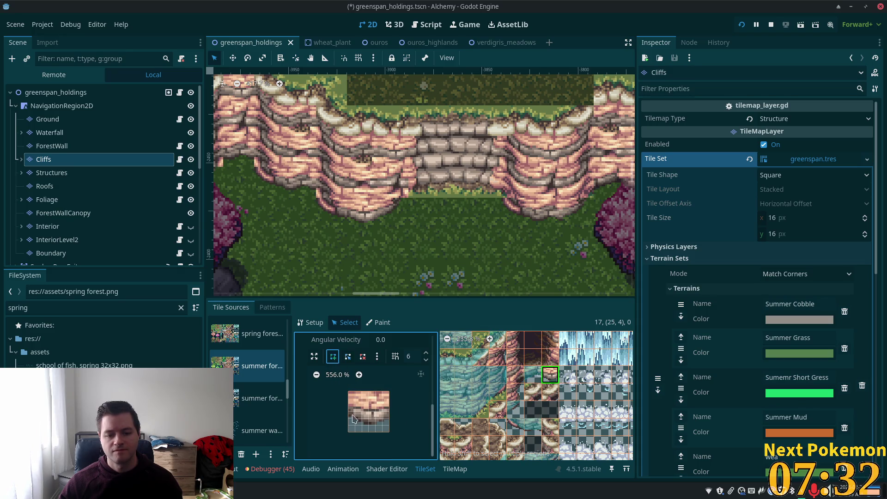
{"action": "left_click", "coordinate": [349, 418]}
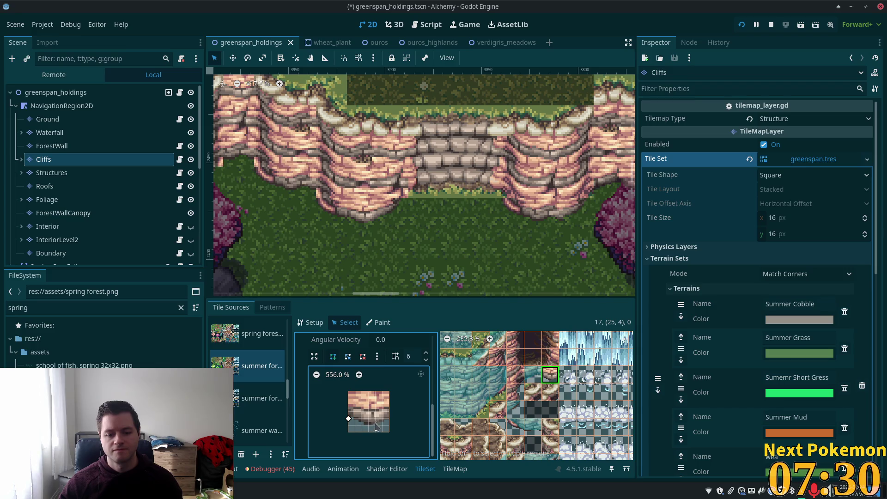
{"action": "left_click", "coordinate": [388, 392]}
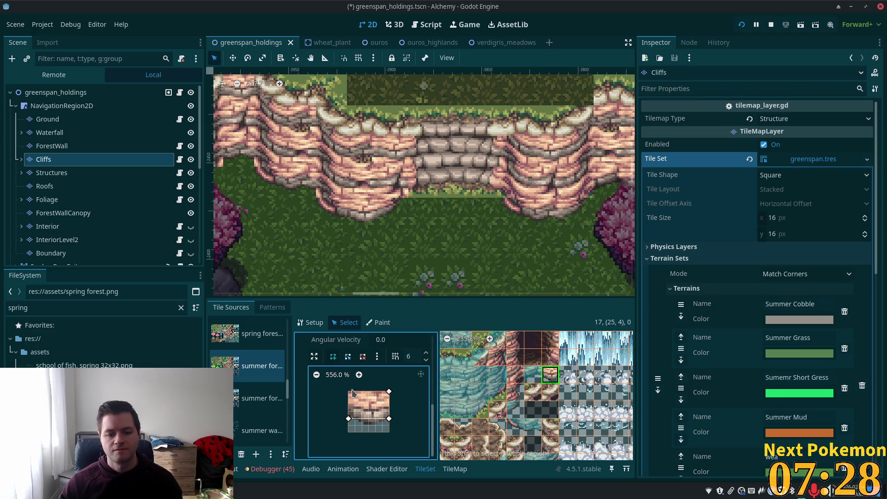
{"action": "left_click", "coordinate": [349, 392]}
{"action": "left_click", "coordinate": [349, 418]}
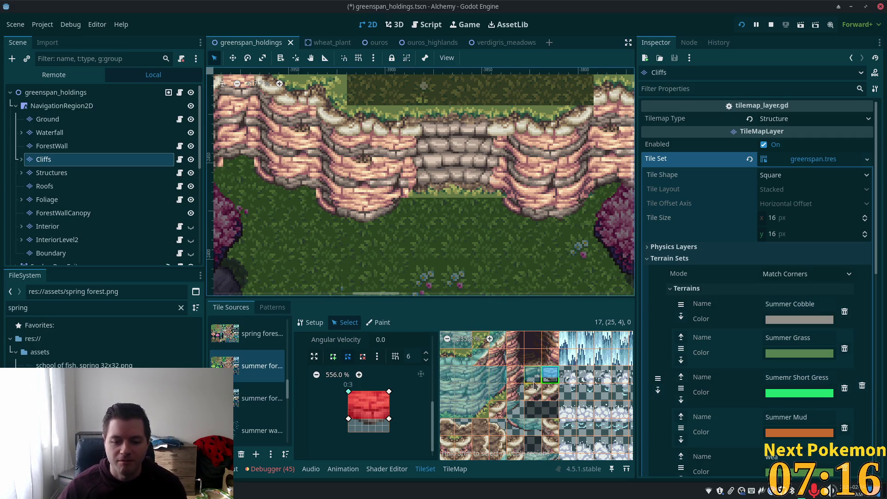
{"action": "key", "text": "ctrl+s"}
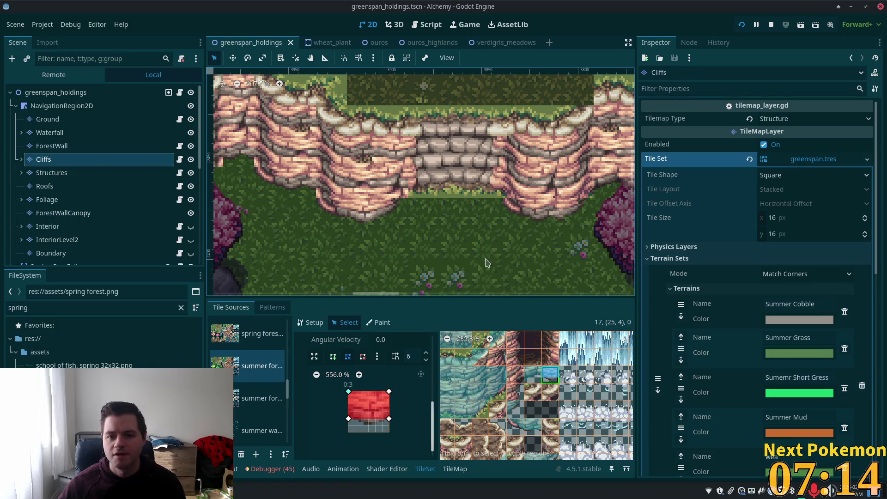
Run the project and walk the character up and down against the cliff, then stop the game.
{"action": "scroll", "coordinate": [399, 231], "scroll_direction": "down", "scroll_amount": 2}
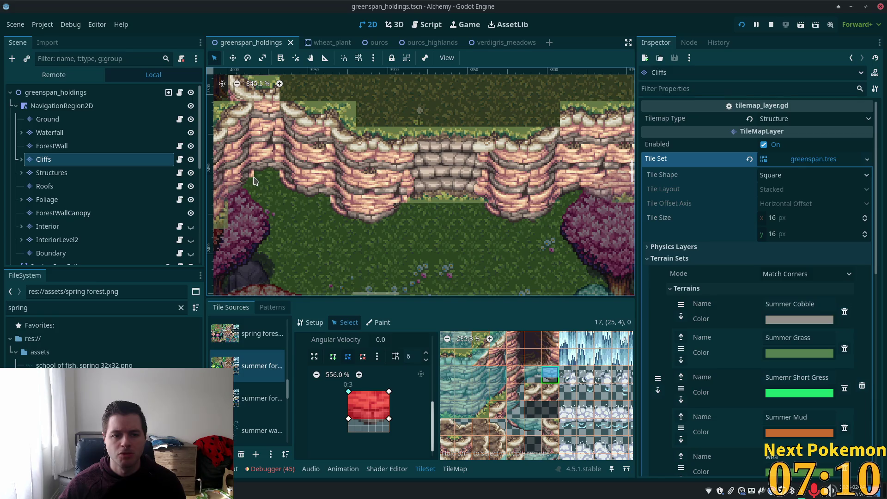
{"action": "left_click", "coordinate": [742, 26]}
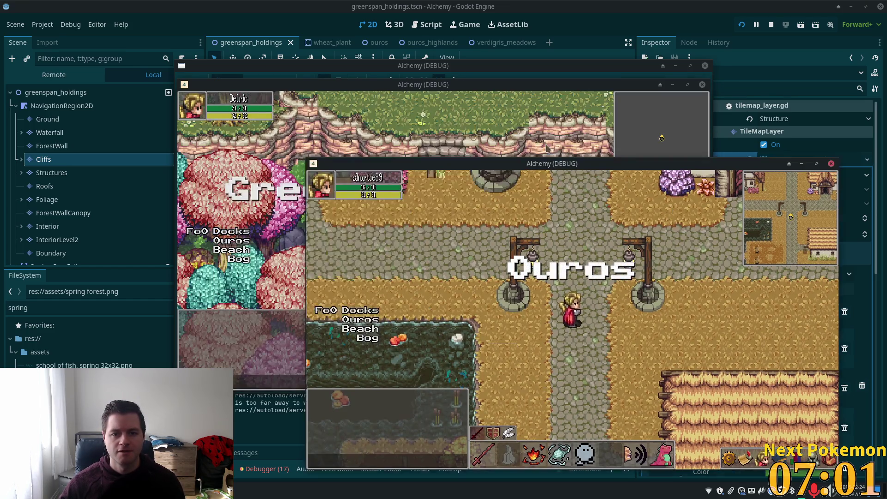
{"action": "left_click", "coordinate": [546, 148]}
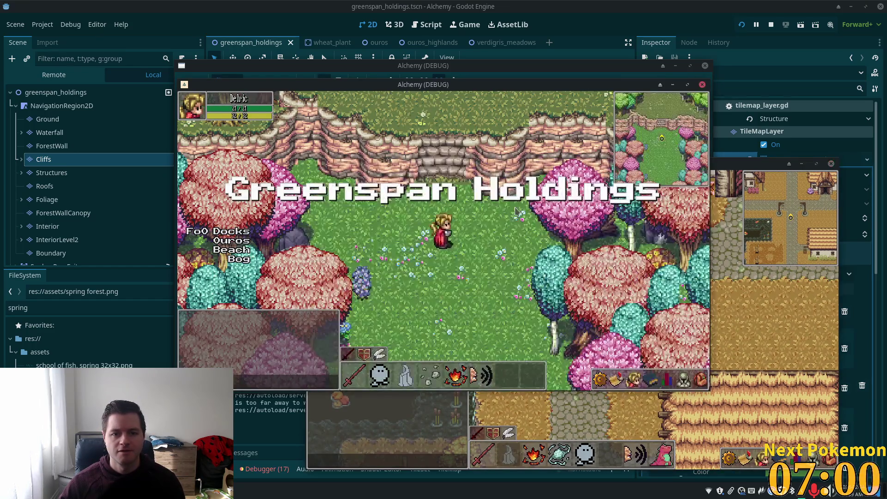
{"action": "key", "text": "Down"}
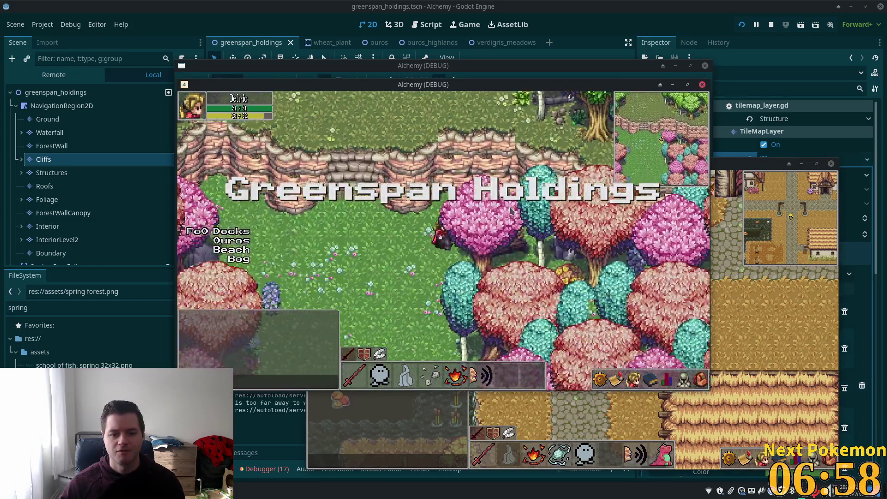
{"action": "key", "text": "Up"}
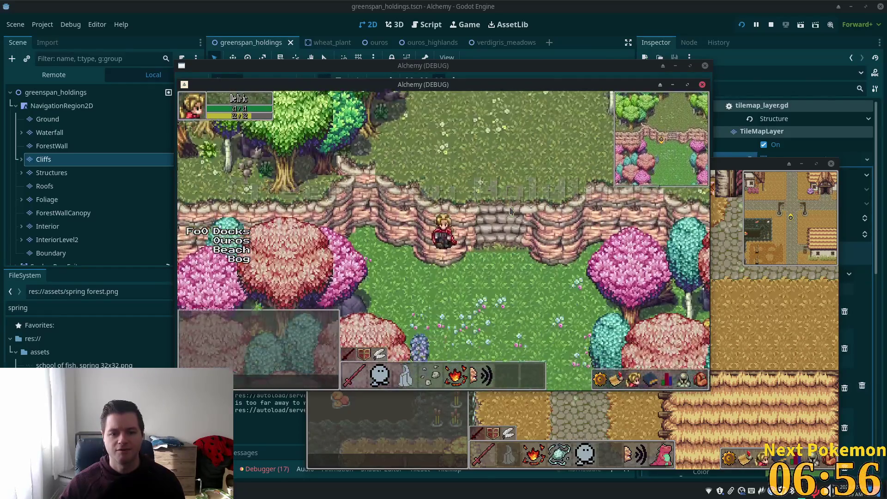
{"action": "key", "text": "Down"}
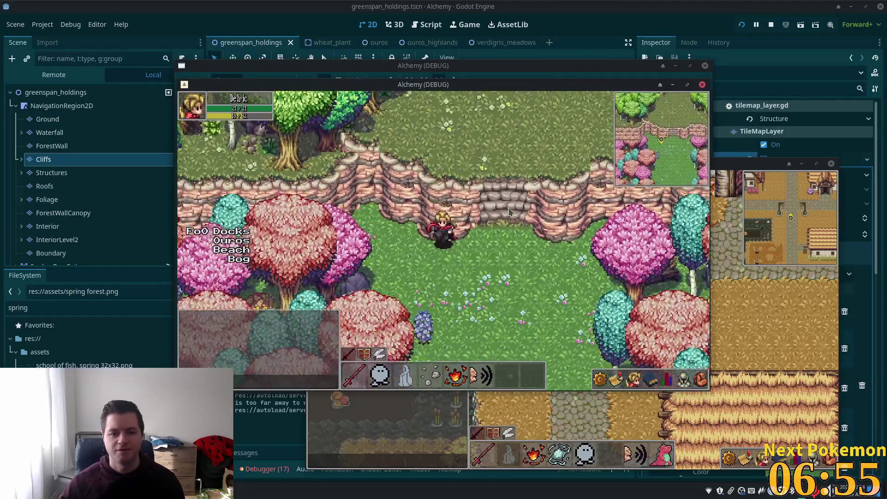
{"action": "key", "text": "Down"}
{"action": "key", "text": "F8"}
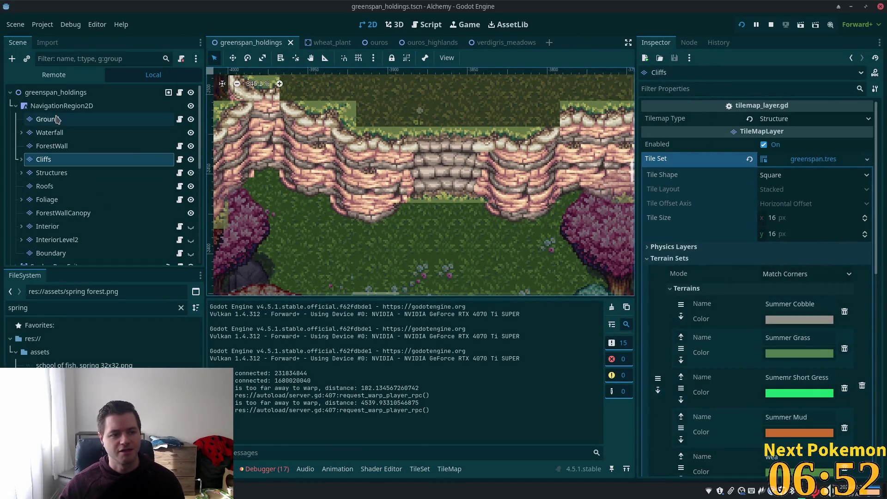
Reselect the Cliffs layer and open the second summer forest tile source in the TileSet editor.
{"action": "left_click", "coordinate": [49, 133]}
{"action": "left_click", "coordinate": [47, 160]}
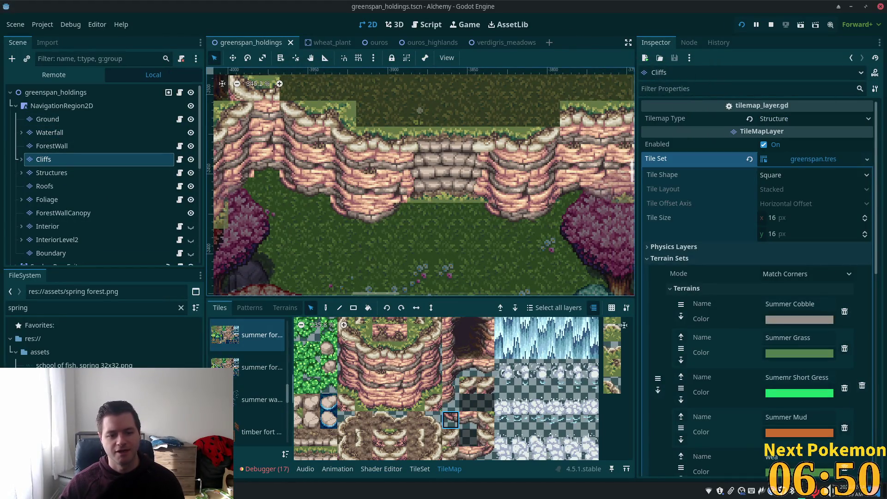
{"action": "left_click", "coordinate": [257, 371]}
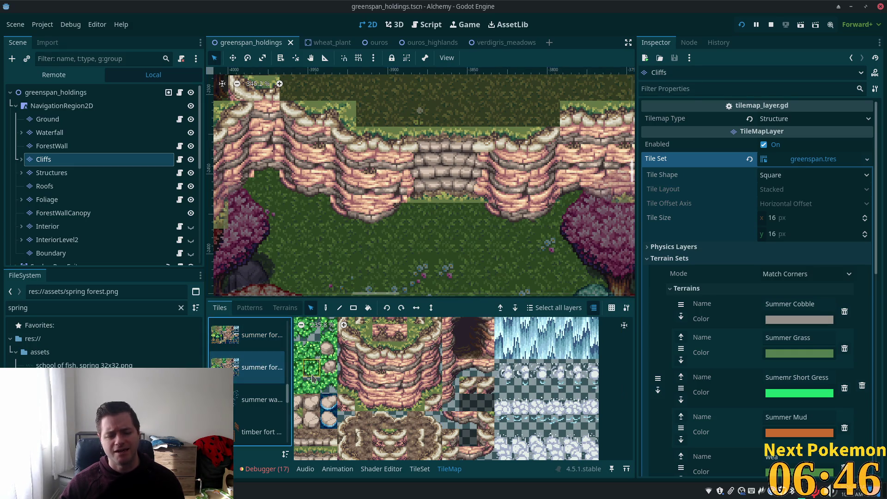
{"action": "left_click", "coordinate": [420, 470]}
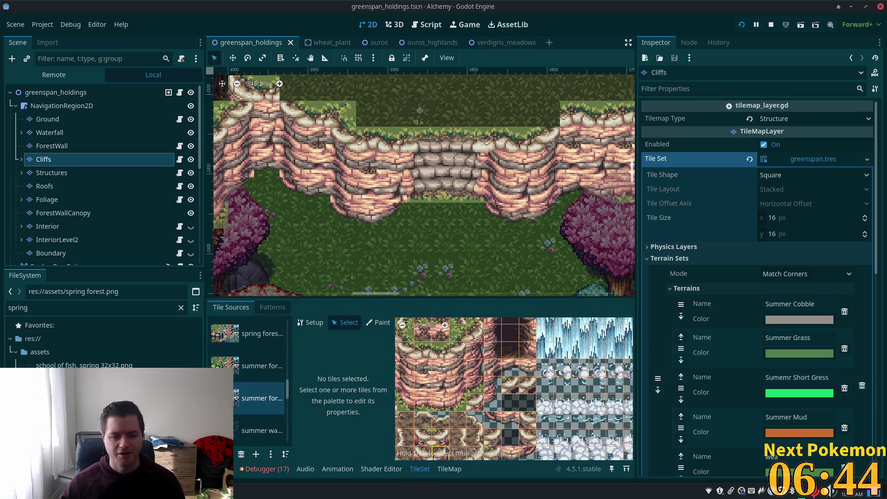
{"action": "scroll", "coordinate": [520, 385], "scroll_direction": "up", "scroll_amount": 1}
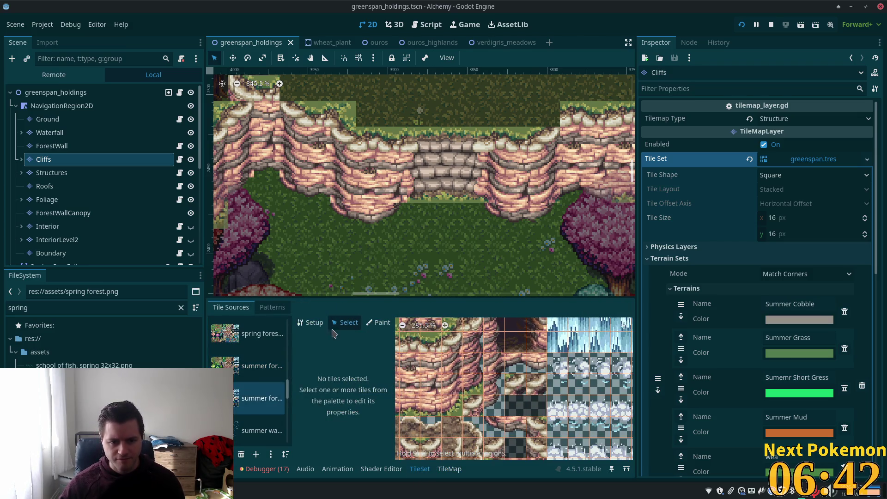
Draw collision polygons on the first cliff tile and its neighbour (24,4).
{"action": "left_click", "coordinate": [516, 366]}
{"action": "left_click", "coordinate": [333, 356]}
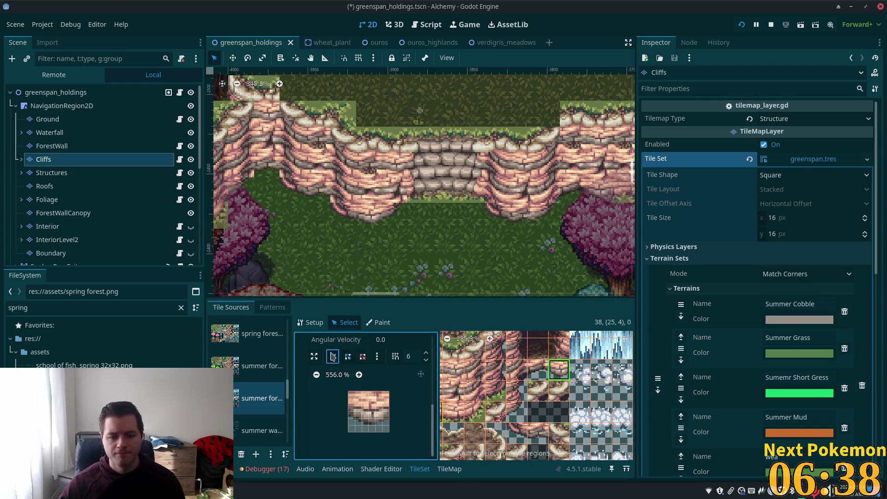
{"action": "left_click", "coordinate": [388, 425]}
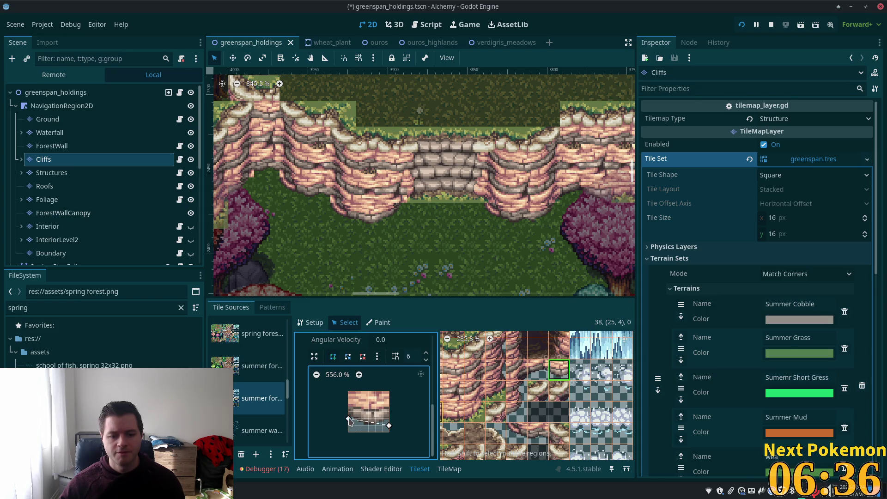
{"action": "left_click", "coordinate": [349, 392]}
{"action": "left_click", "coordinate": [389, 425]}
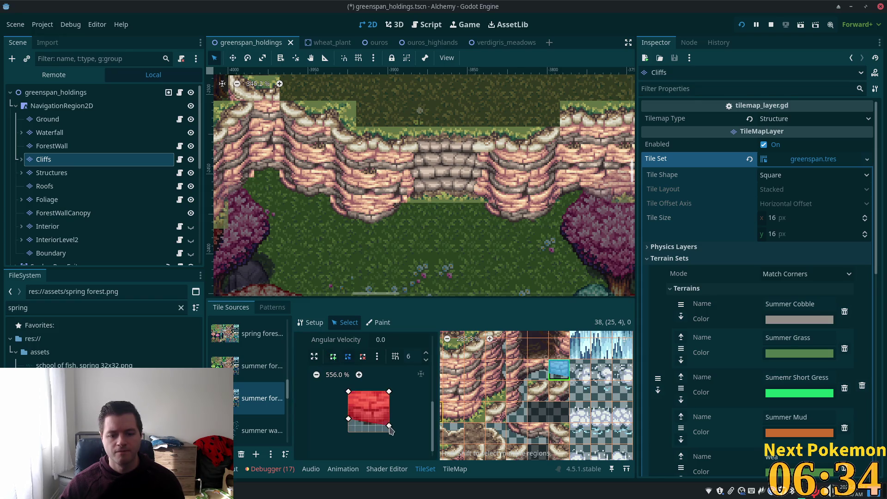
{"action": "left_click", "coordinate": [538, 370]}
{"action": "left_click", "coordinate": [332, 356]}
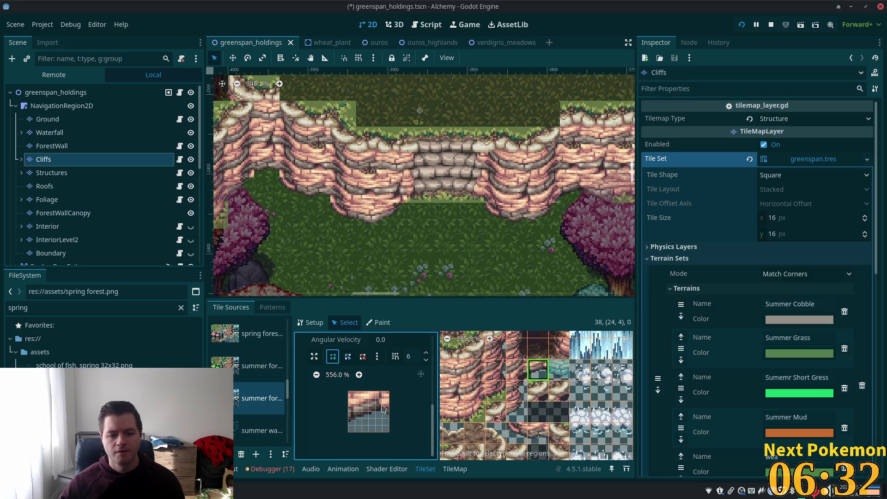
{"action": "left_click", "coordinate": [389, 412]}
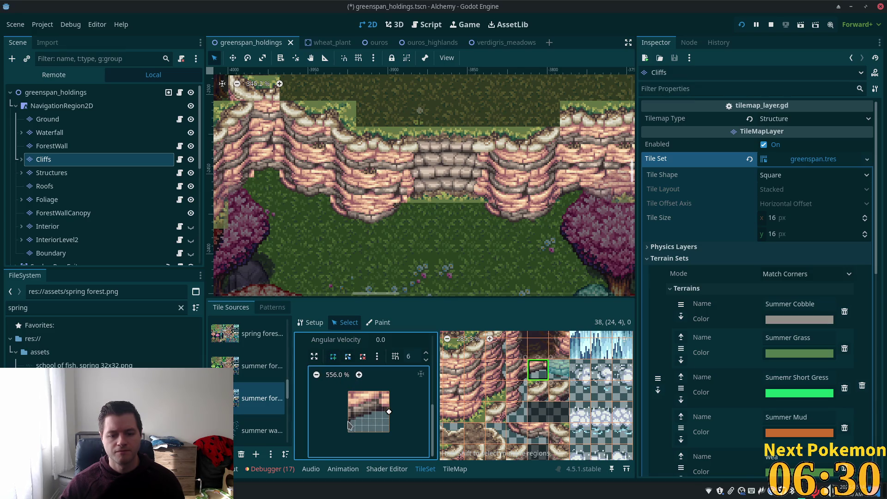
{"action": "left_click", "coordinate": [349, 391]}
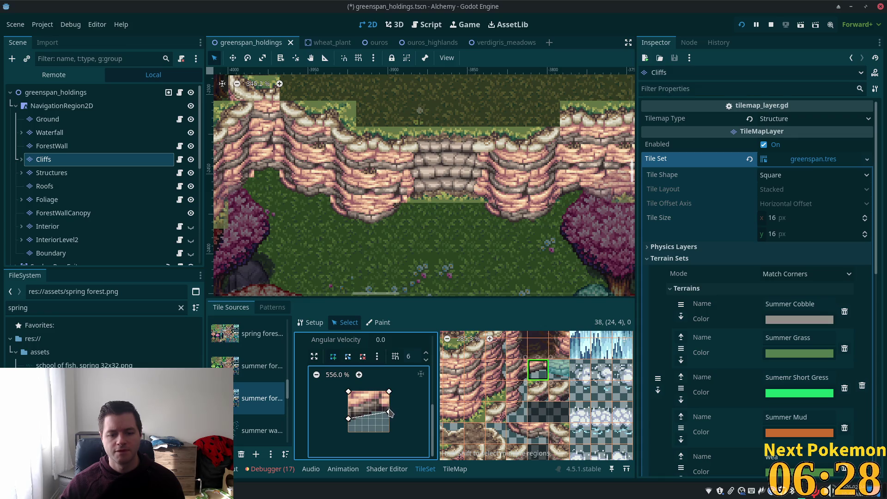
{"action": "left_click", "coordinate": [389, 391]}
Give another cliff tile a triangular collision shape in its upper-left corner.
{"action": "scroll", "coordinate": [524, 365], "scroll_direction": "down", "scroll_amount": 2}
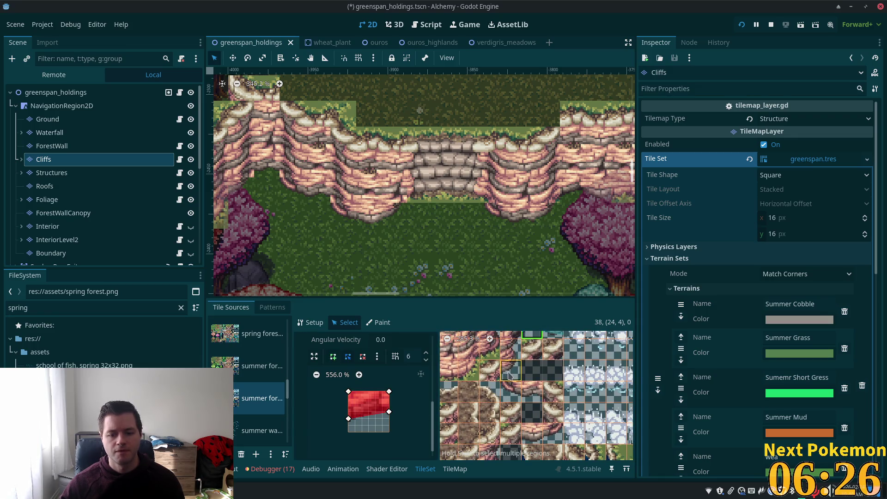
{"action": "left_click", "coordinate": [510, 370]}
{"action": "left_click", "coordinate": [333, 357]}
{"action": "left_click", "coordinate": [382, 392]}
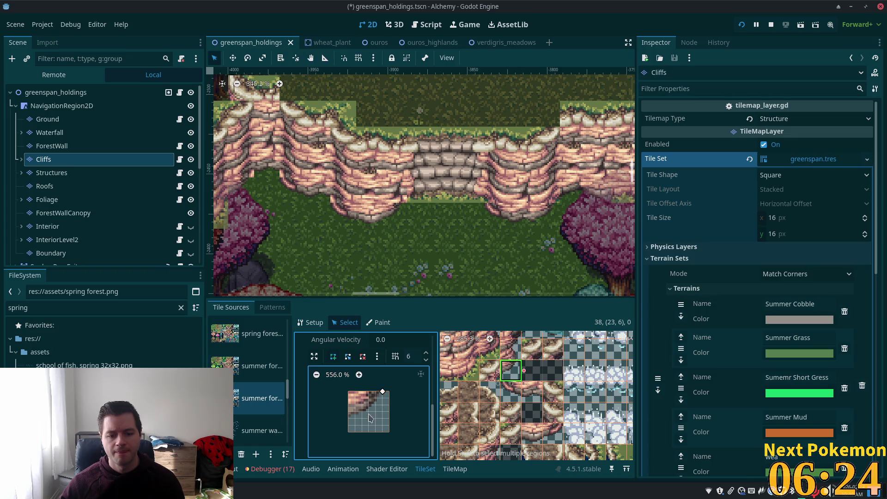
{"action": "left_click", "coordinate": [348, 419]}
{"action": "left_click", "coordinate": [348, 391]}
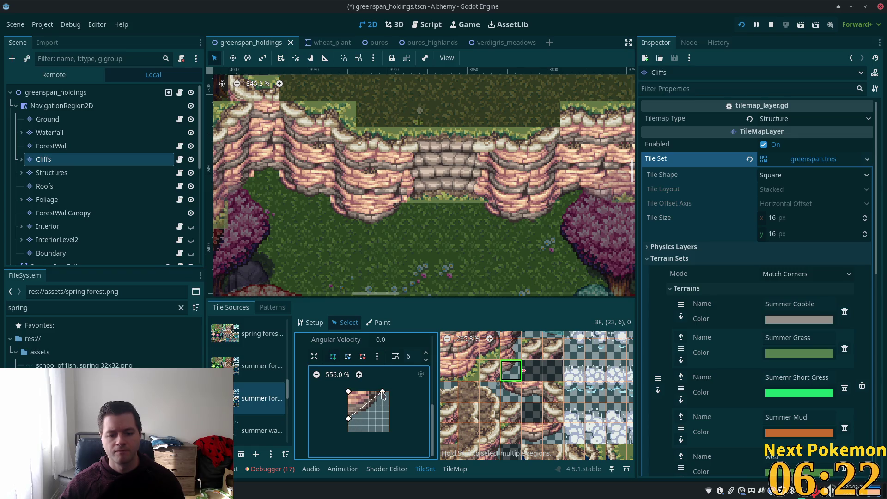
{"action": "left_click", "coordinate": [382, 392]}
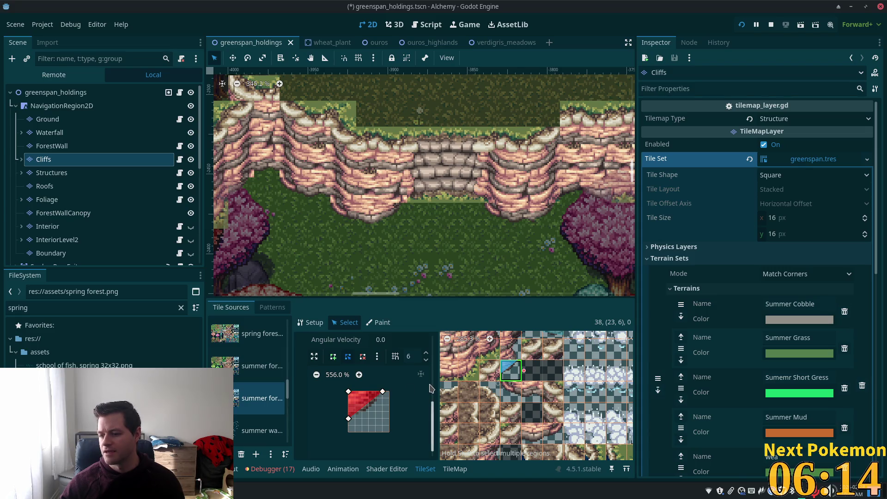
Stretch a collision shape over the whole of tile (24,7) and add a diagonal triangle on (23,7).
{"action": "scroll", "coordinate": [521, 378], "scroll_direction": "down", "scroll_amount": 1}
{"action": "left_click", "coordinate": [522, 397]}
{"action": "left_click", "coordinate": [332, 356]}
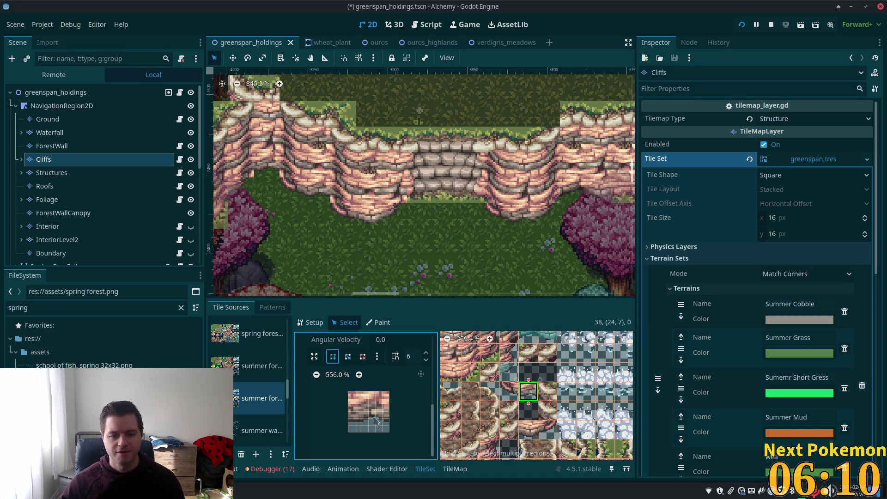
{"action": "left_click", "coordinate": [351, 394]}
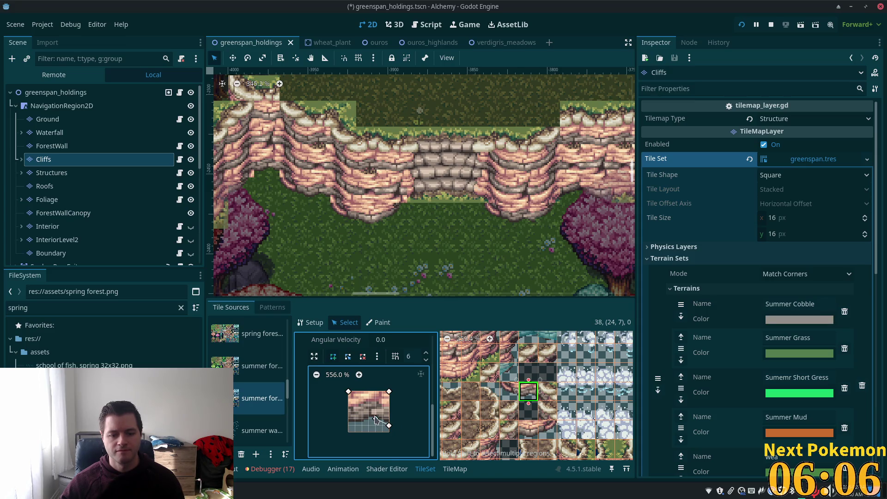
{"action": "left_click", "coordinate": [350, 393]}
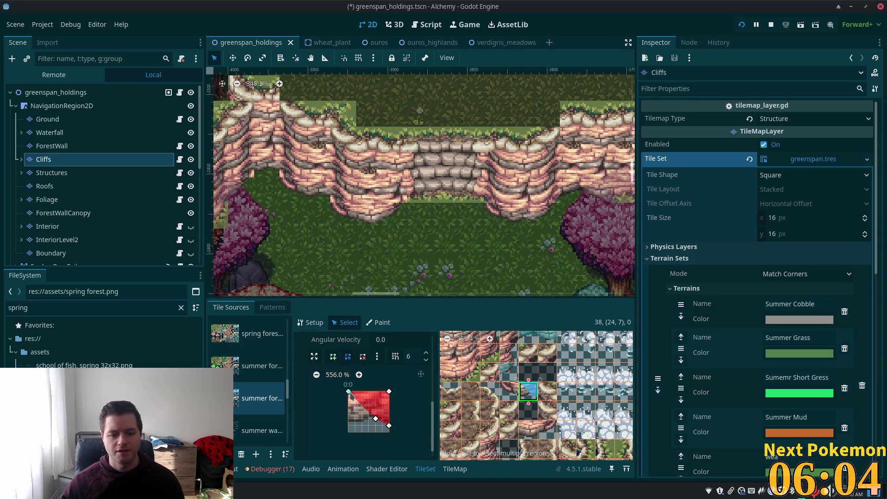
{"action": "left_click_drag", "start_coordinate": [377, 419], "coordinate": [349, 425]}
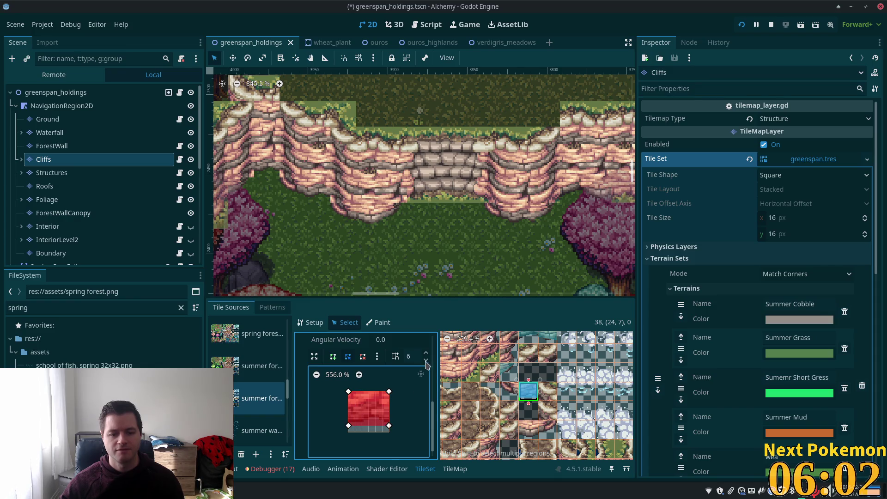
{"action": "left_click", "coordinate": [509, 391]}
{"action": "left_click", "coordinate": [333, 356]}
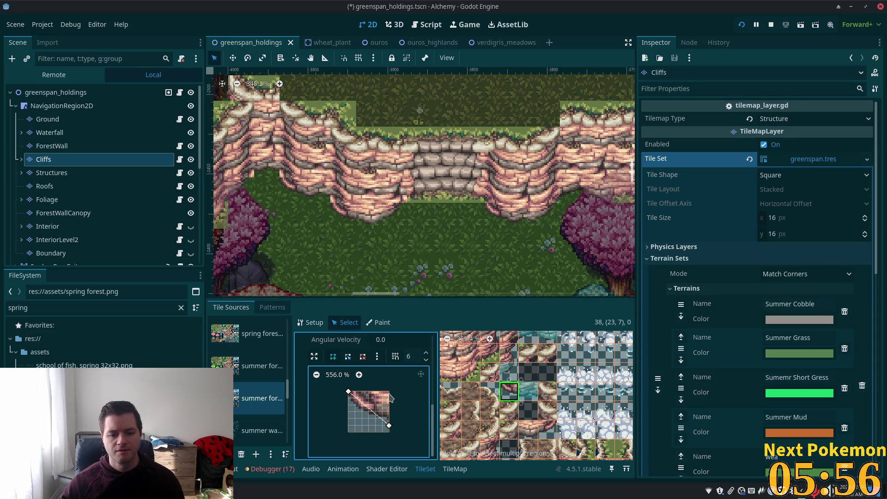
{"action": "left_click", "coordinate": [345, 395]}
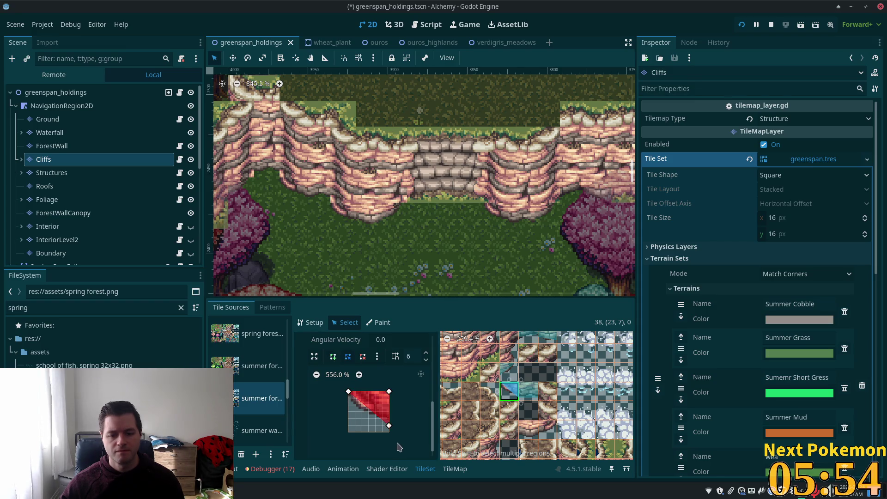
Cover cliff tile (24,9) with a full square collision polygon.
{"action": "scroll", "coordinate": [508, 402], "scroll_direction": "down", "scroll_amount": 1}
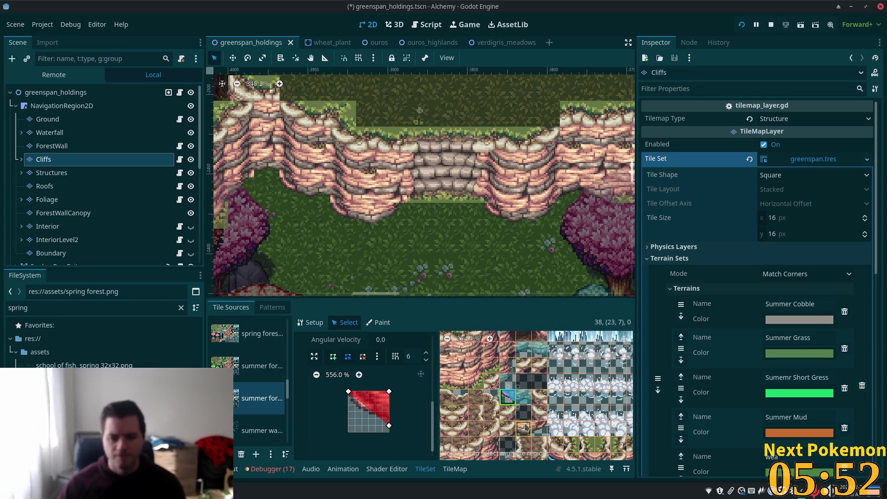
{"action": "left_click", "coordinate": [523, 428]}
{"action": "left_click", "coordinate": [348, 392]}
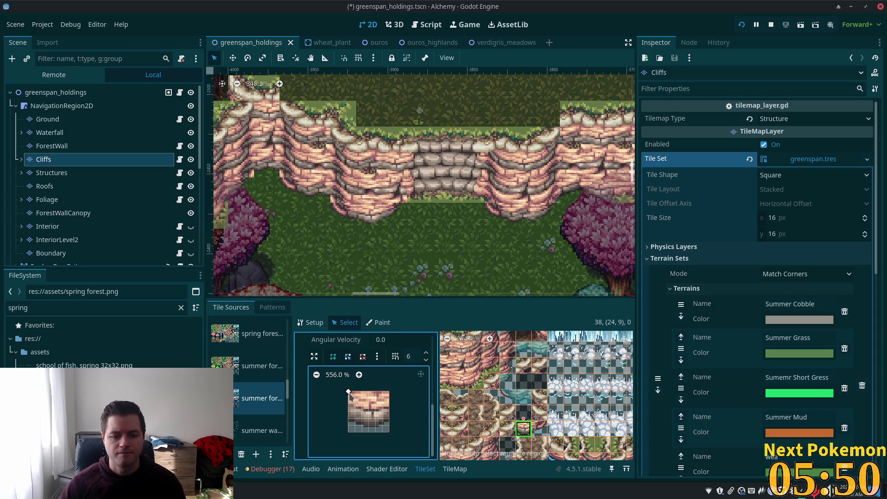
{"action": "left_click", "coordinate": [348, 425]}
{"action": "left_click", "coordinate": [389, 425]}
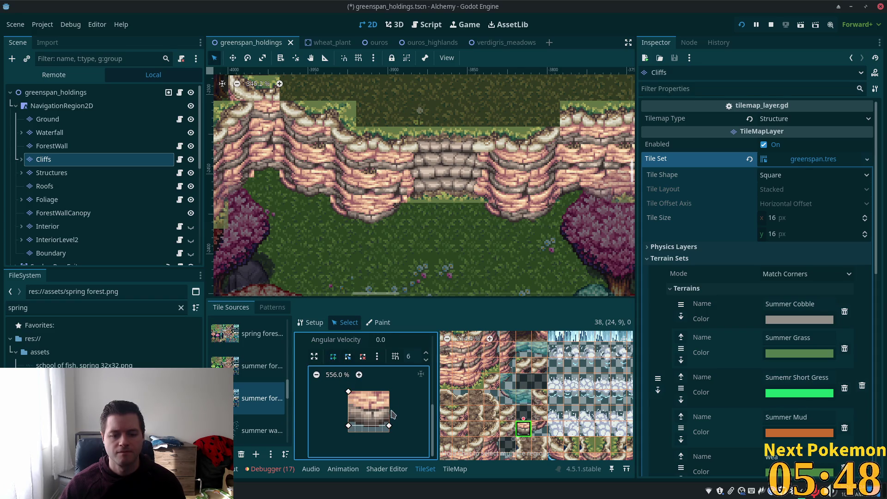
{"action": "left_click", "coordinate": [389, 392]}
{"action": "left_click", "coordinate": [348, 392]}
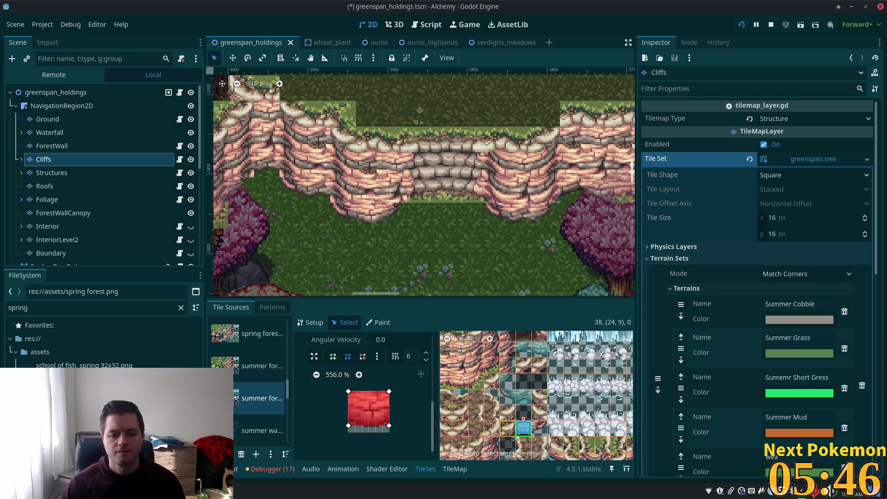
Give the neighbouring cliff tile a triangle spanning its top-left, bottom-left and top-right corners.
{"action": "left_click", "coordinate": [540, 428]}
{"action": "left_click", "coordinate": [332, 356]}
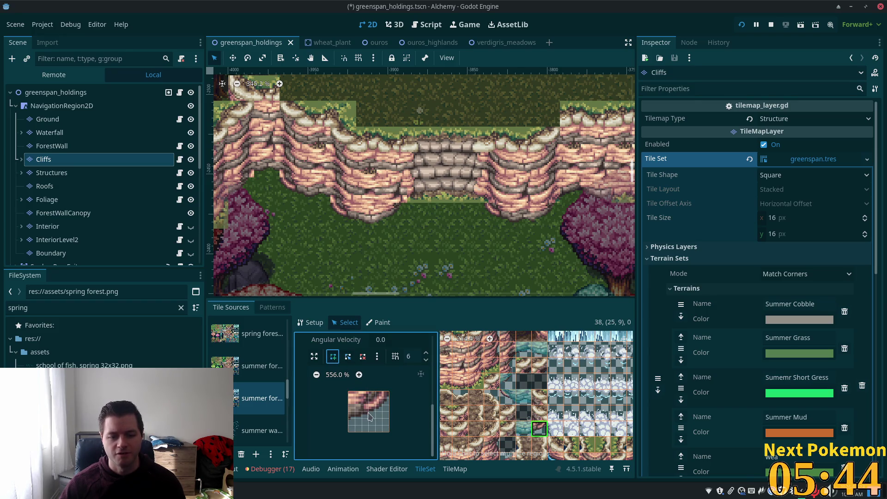
{"action": "left_click", "coordinate": [348, 391]}
{"action": "left_click", "coordinate": [349, 425]}
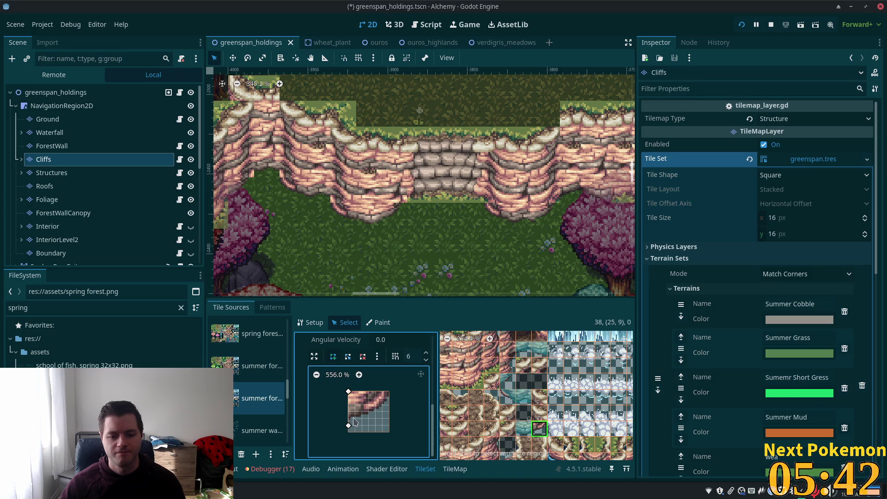
{"action": "left_click", "coordinate": [389, 392]}
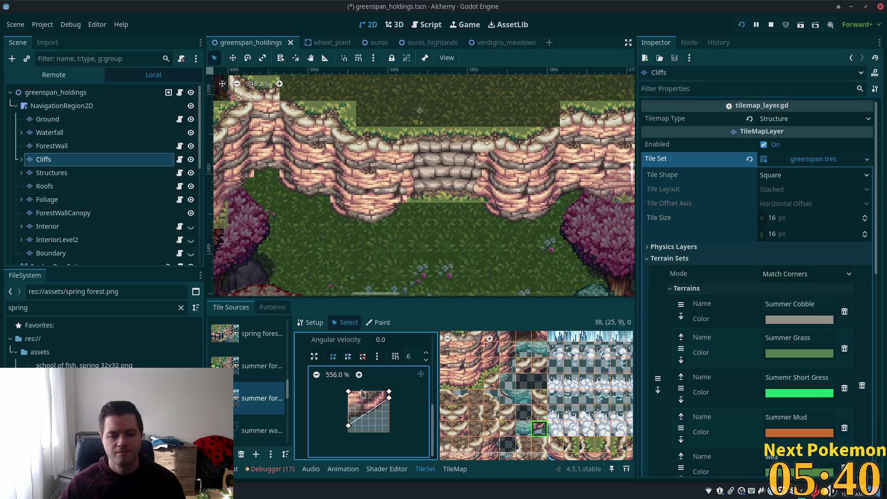
{"action": "left_click", "coordinate": [348, 392]}
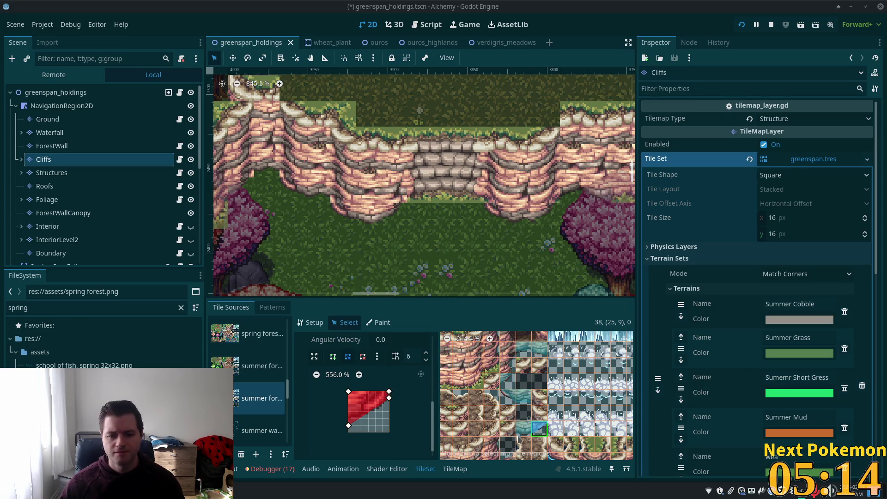
Save the greenspan_holdings scene with Ctrl+S.
{"action": "scroll", "coordinate": [515, 412], "scroll_direction": "down", "scroll_amount": 1}
{"action": "scroll", "coordinate": [513, 370], "scroll_direction": "down", "scroll_amount": 1}
{"action": "scroll", "coordinate": [499, 401], "scroll_direction": "down", "scroll_amount": 3}
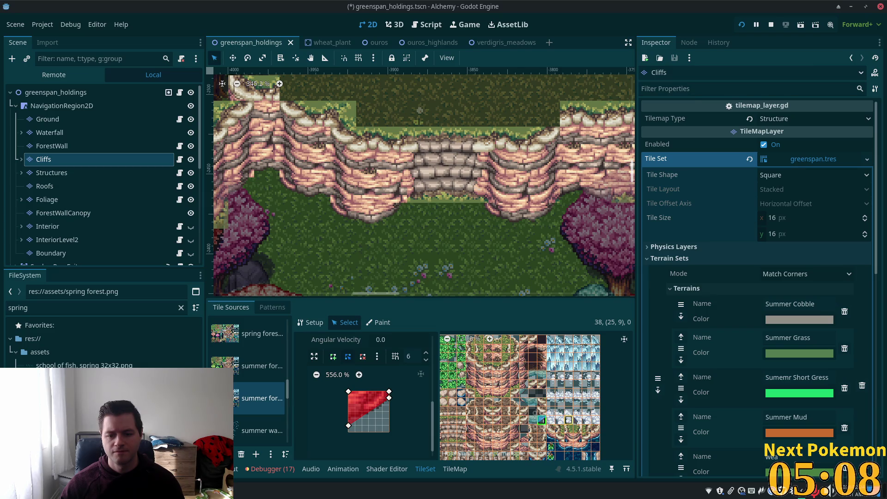
{"action": "key", "text": "ctrl+s"}
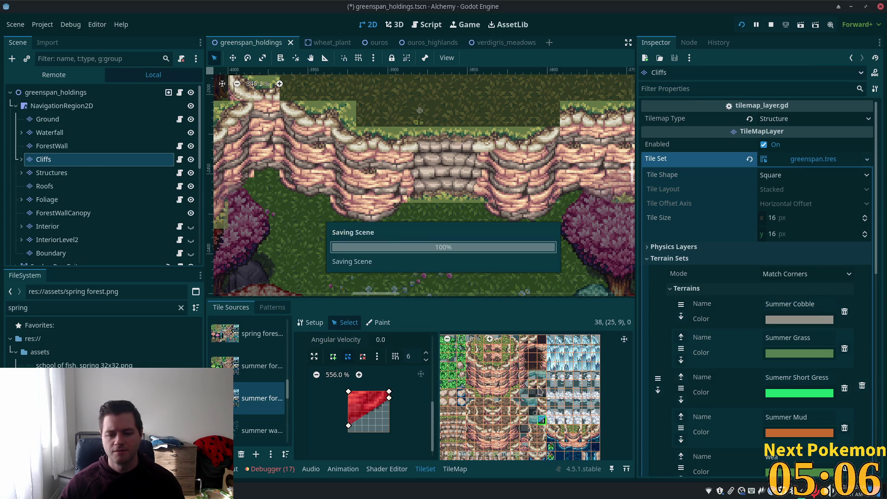
Select a 3x2 block of cliff tiles in the atlas.
{"action": "scroll", "coordinate": [506, 383], "scroll_direction": "up", "scroll_amount": 4}
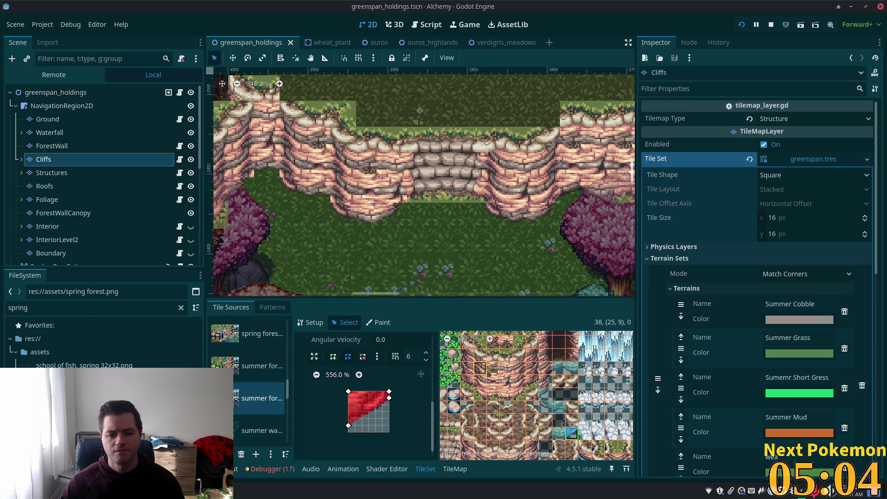
{"action": "scroll", "coordinate": [495, 416], "scroll_direction": "up", "scroll_amount": 3}
{"action": "scroll", "coordinate": [493, 425], "scroll_direction": "left", "scroll_amount": 1}
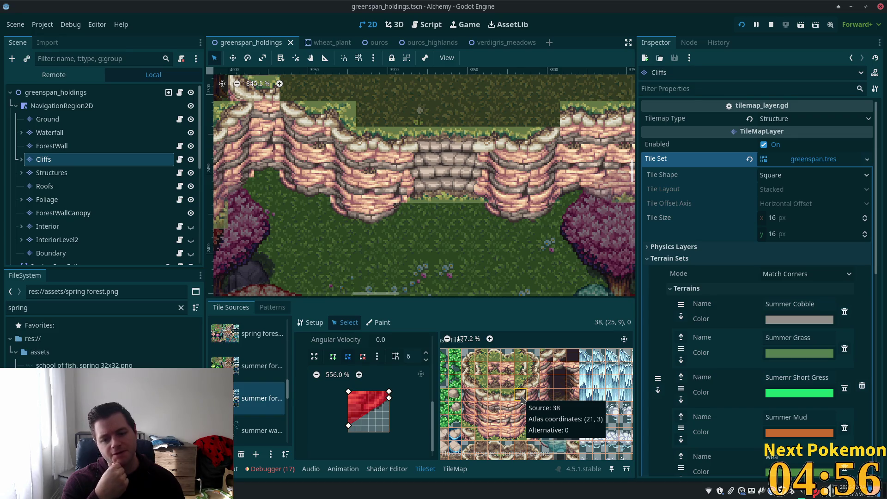
{"action": "scroll", "coordinate": [530, 411], "scroll_direction": "up", "scroll_amount": 3}
{"action": "scroll", "coordinate": [530, 410], "scroll_direction": "down", "scroll_amount": 2}
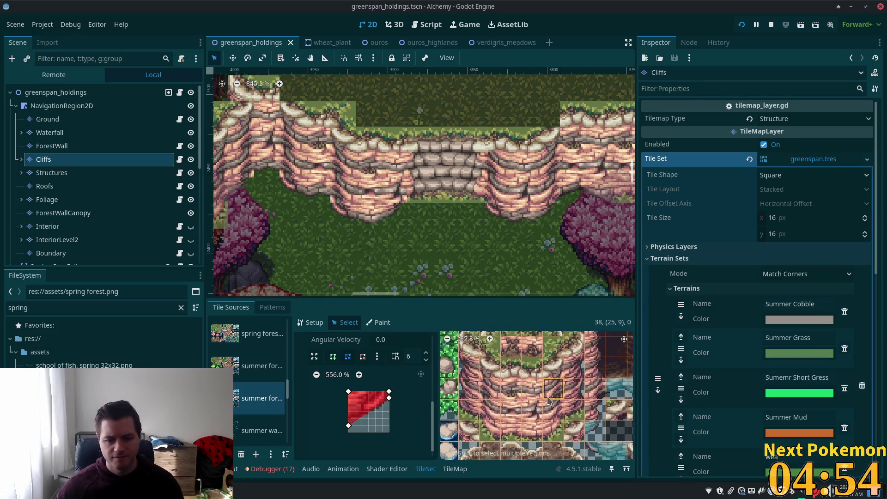
{"action": "scroll", "coordinate": [517, 406], "scroll_direction": "down", "scroll_amount": 2}
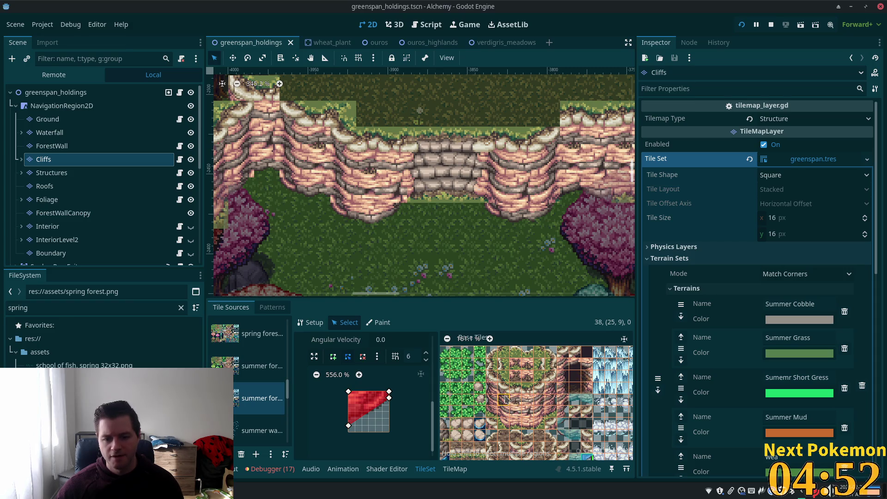
{"action": "left_click_drag", "start_coordinate": [503, 398], "coordinate": [541, 416]}
Add six more cliff tiles to the selection and give them all full-tile collision.
{"action": "left_click", "coordinate": [550, 392], "text": "shift"}
{"action": "left_click", "coordinate": [551, 380], "text": "shift"}
{"action": "left_click", "coordinate": [491, 393], "text": "shift"}
{"action": "left_click", "coordinate": [491, 380], "text": "shift"}
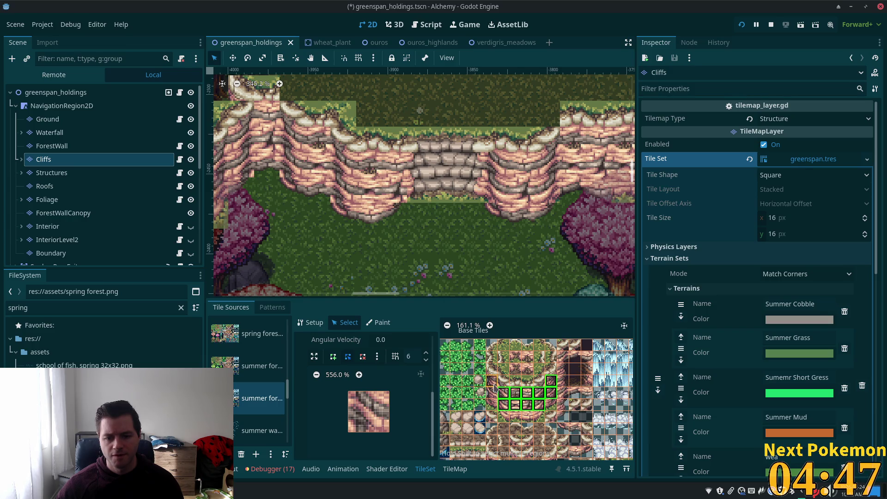
{"action": "left_click", "coordinate": [515, 417], "text": "shift"}
{"action": "left_click", "coordinate": [527, 416], "text": "shift"}
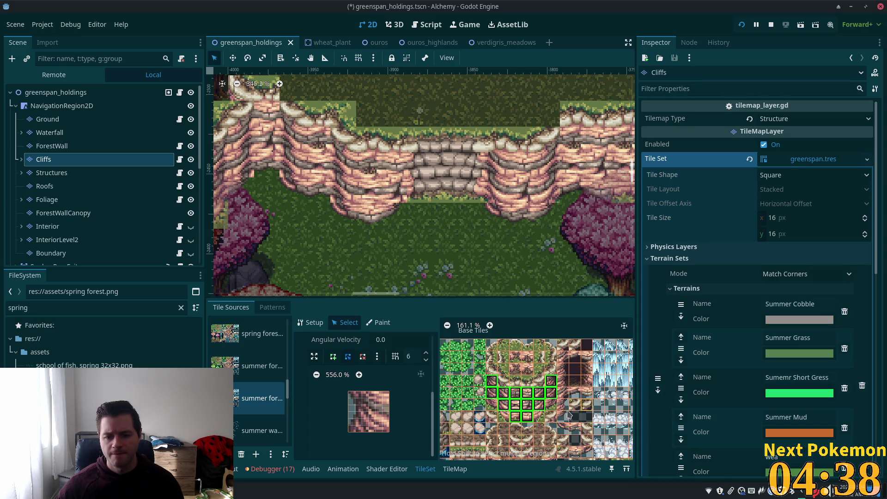
{"action": "left_click", "coordinate": [377, 356]}
{"action": "left_click", "coordinate": [352, 373]}
Draw triangular half-tile collision shapes on diagonal cliff tiles (17,2) and (18,3).
{"action": "left_click", "coordinate": [491, 370]}
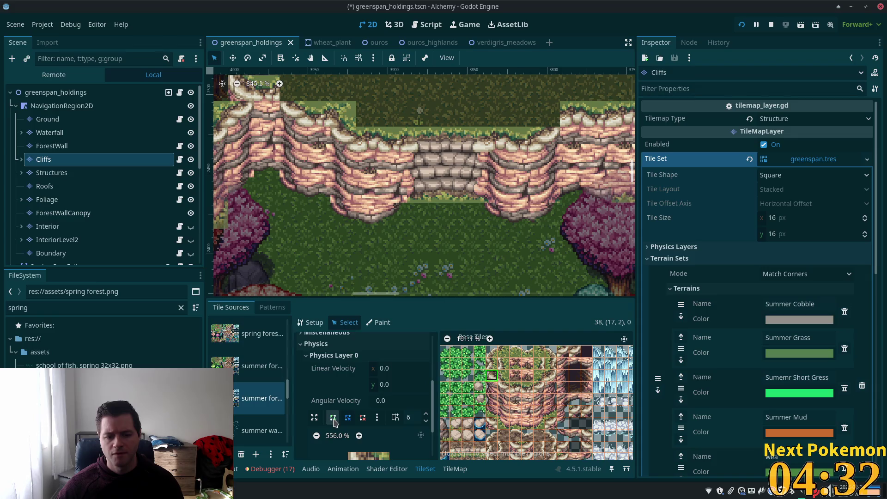
{"action": "scroll", "coordinate": [402, 412], "scroll_direction": "down", "scroll_amount": 3}
{"action": "left_click", "coordinate": [350, 404]}
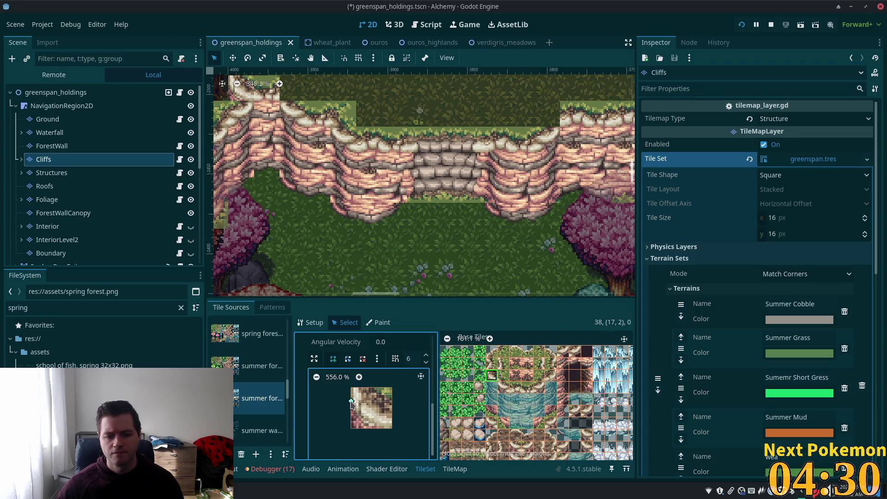
{"action": "scroll", "coordinate": [416, 415], "scroll_direction": "up", "scroll_amount": 2}
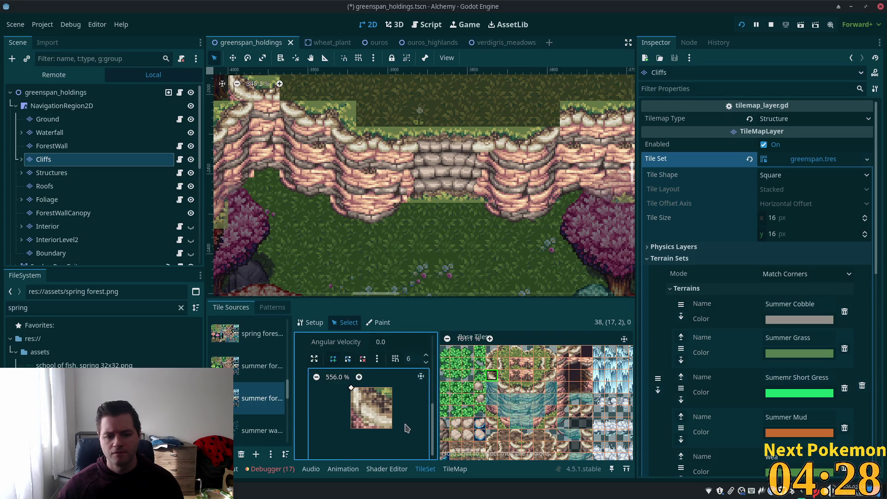
{"action": "scroll", "coordinate": [400, 439], "scroll_direction": "down", "scroll_amount": 2}
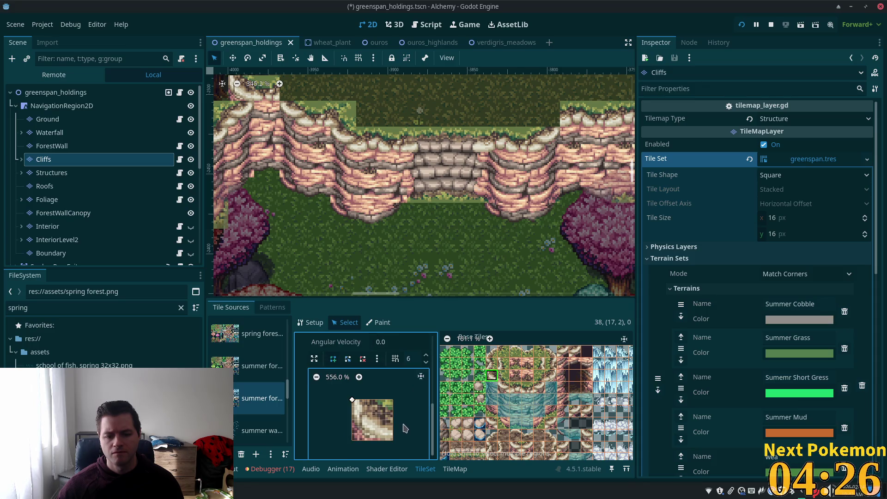
{"action": "scroll", "coordinate": [404, 432], "scroll_direction": "down", "scroll_amount": 2}
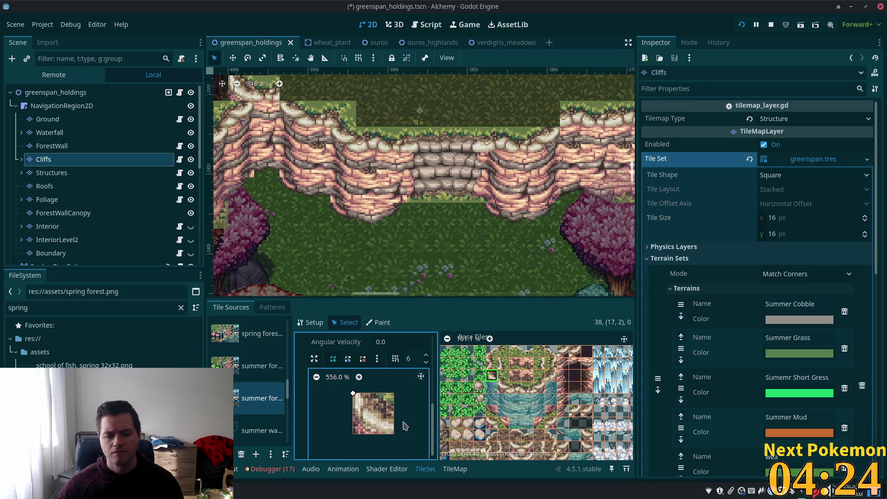
{"action": "left_click", "coordinate": [346, 393]}
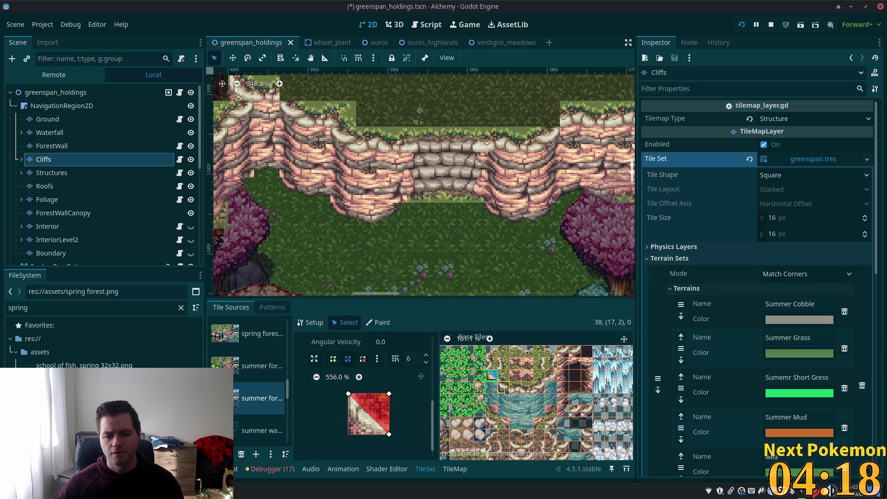
{"action": "left_click", "coordinate": [504, 389]}
{"action": "left_click", "coordinate": [389, 434]}
{"action": "left_click", "coordinate": [347, 394]}
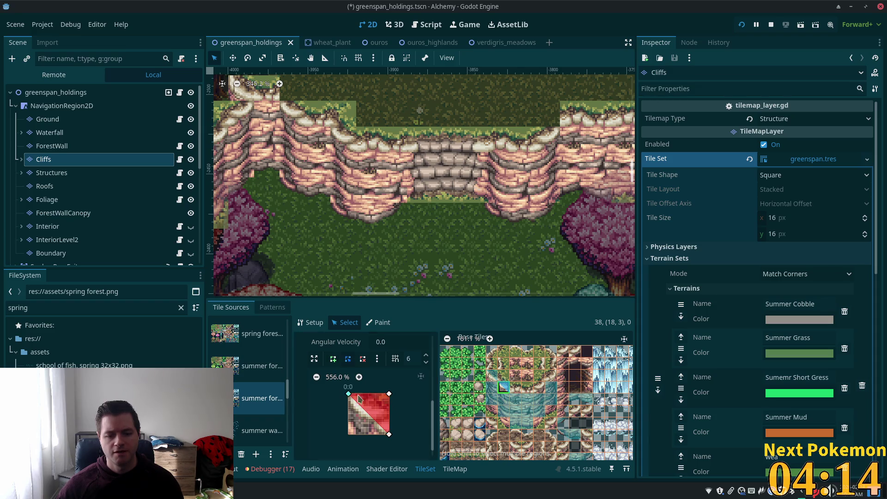
Select three more cliff tiles in the atlas.
{"action": "left_click", "coordinate": [539, 421]}
{"action": "left_click", "coordinate": [551, 405], "text": "shift"}
{"action": "left_click", "coordinate": [539, 380], "text": "shift"}
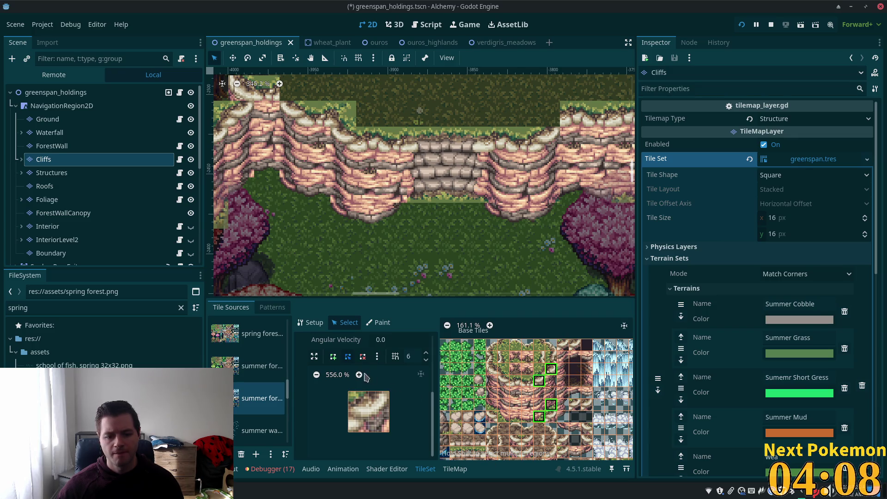
Draw a diagonal collision polygon on the currently selected cliff tile.
{"action": "left_click", "coordinate": [334, 356]}
{"action": "left_click", "coordinate": [389, 391]}
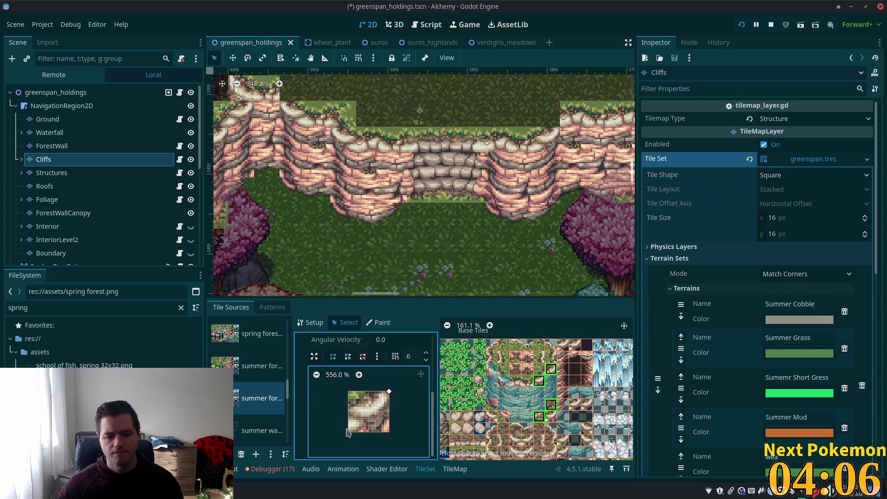
{"action": "left_click", "coordinate": [348, 391]}
{"action": "left_click", "coordinate": [389, 392]}
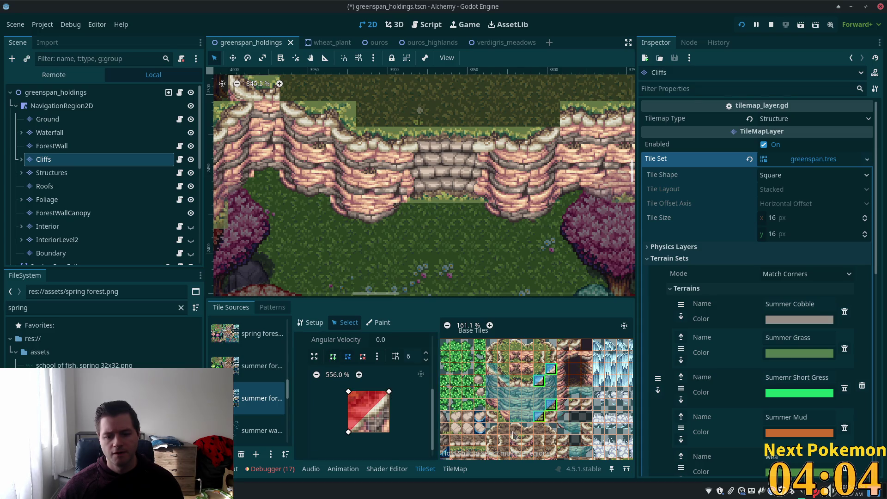
{"action": "left_click", "coordinate": [333, 356]}
{"action": "left_click", "coordinate": [348, 391]}
{"action": "left_click", "coordinate": [389, 432]}
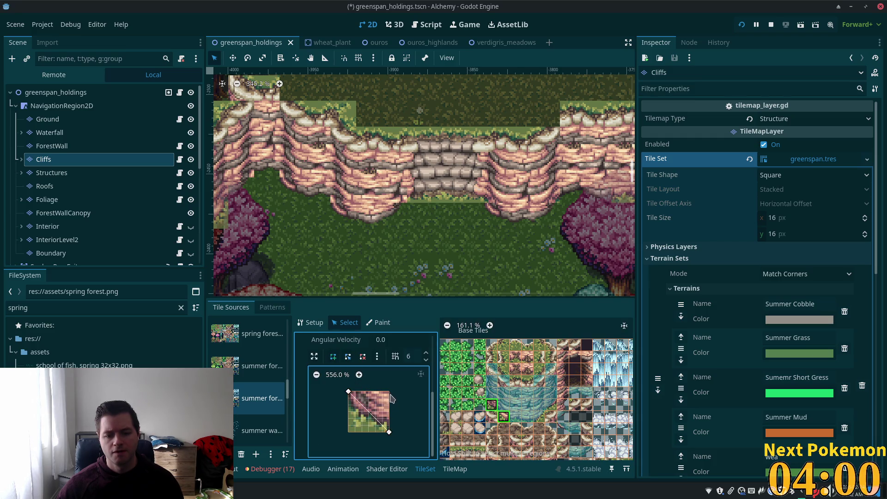
Give cliff tile (17,0) a diagonal collision polygon from top-right to bottom-left, redrawing it once.
{"action": "left_click", "coordinate": [491, 352]}
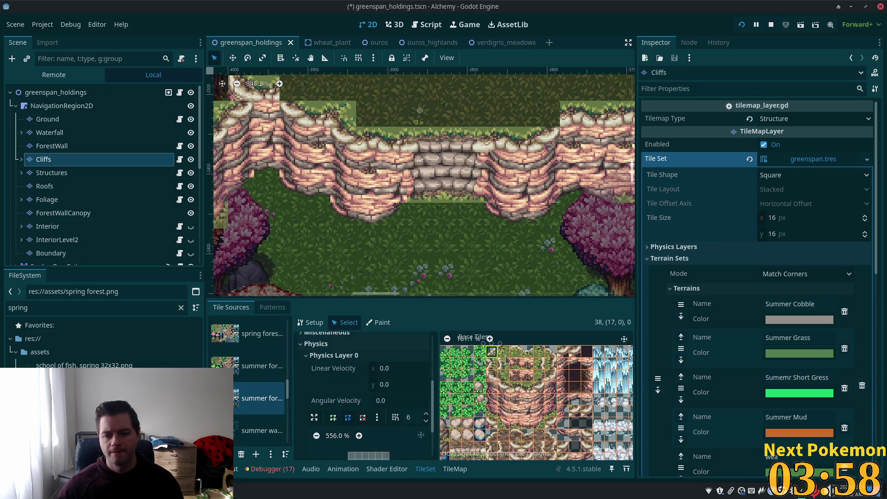
{"action": "scroll", "coordinate": [332, 384], "scroll_direction": "down", "scroll_amount": 2}
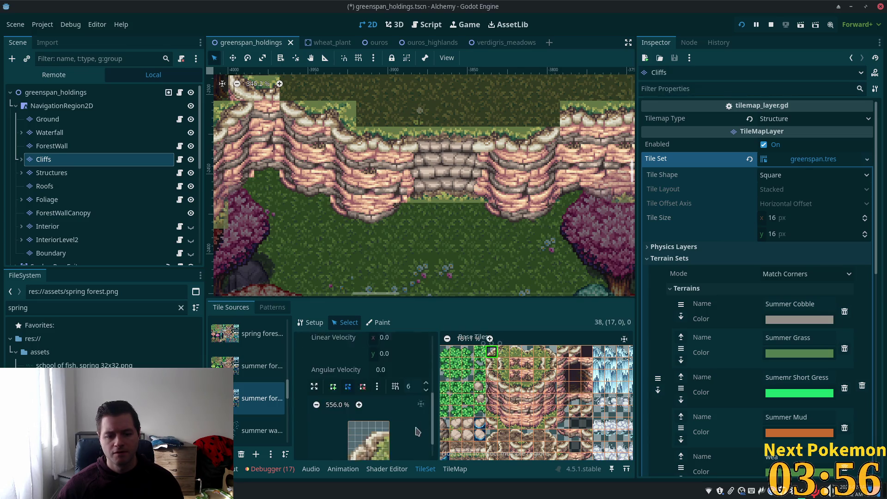
{"action": "left_click", "coordinate": [333, 371]}
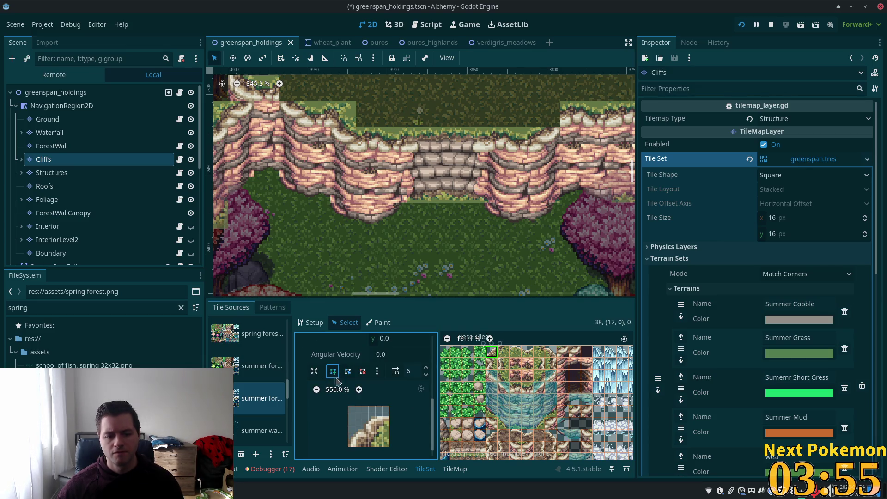
{"action": "left_click", "coordinate": [387, 412]}
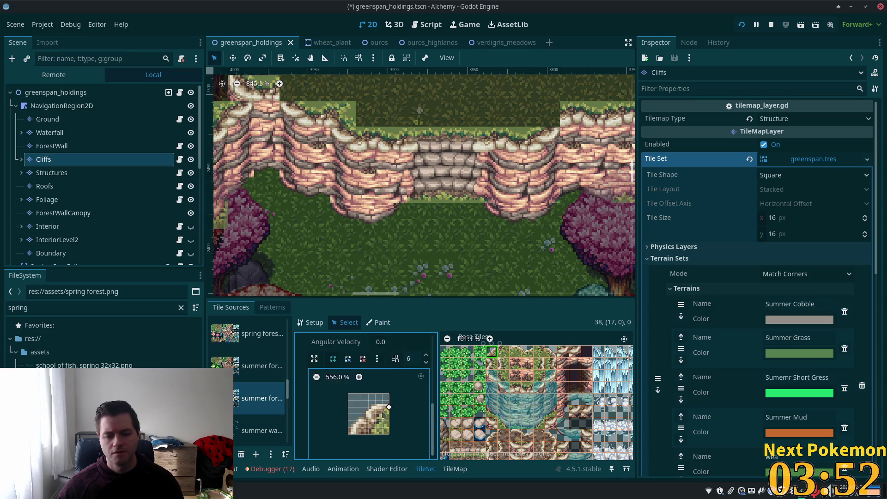
{"action": "left_click", "coordinate": [349, 434]}
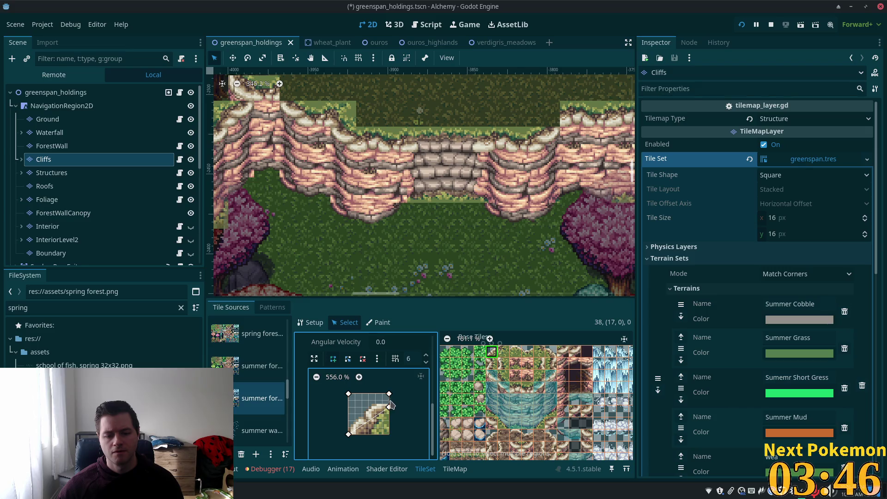
{"action": "right_click", "coordinate": [389, 409]}
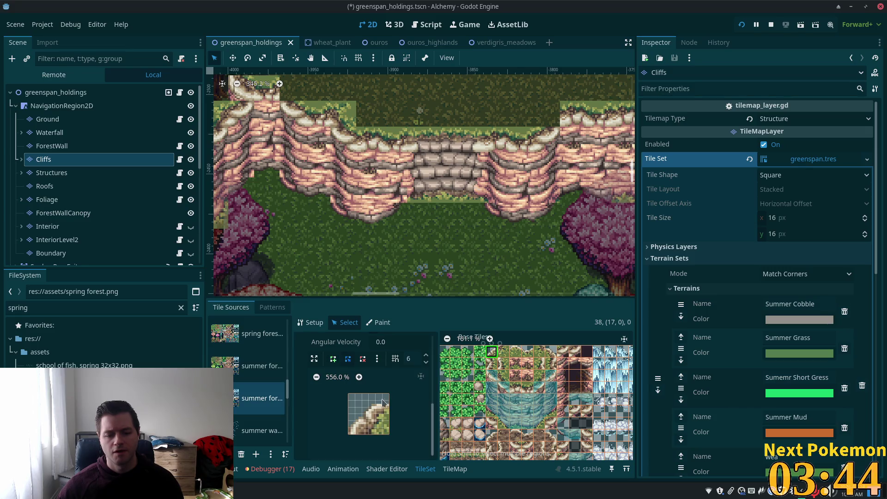
{"action": "left_click", "coordinate": [333, 358]}
{"action": "left_click", "coordinate": [389, 394]}
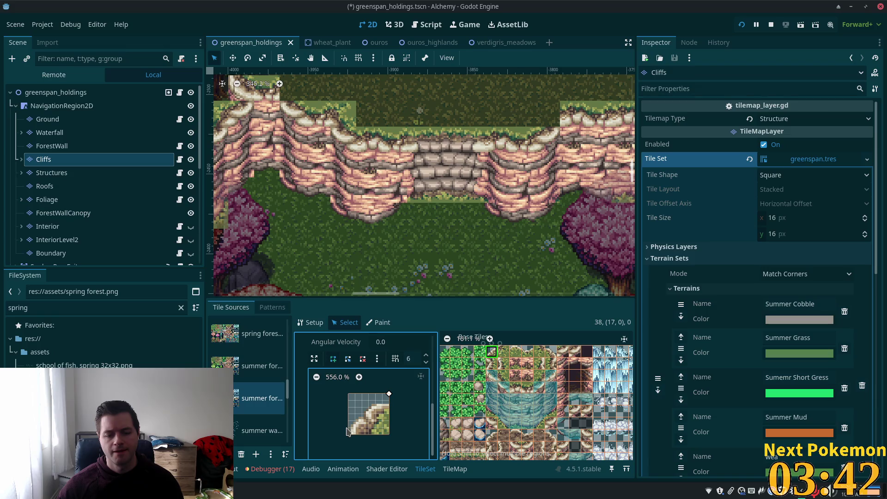
{"action": "left_click", "coordinate": [348, 435]}
{"action": "left_click", "coordinate": [389, 394]}
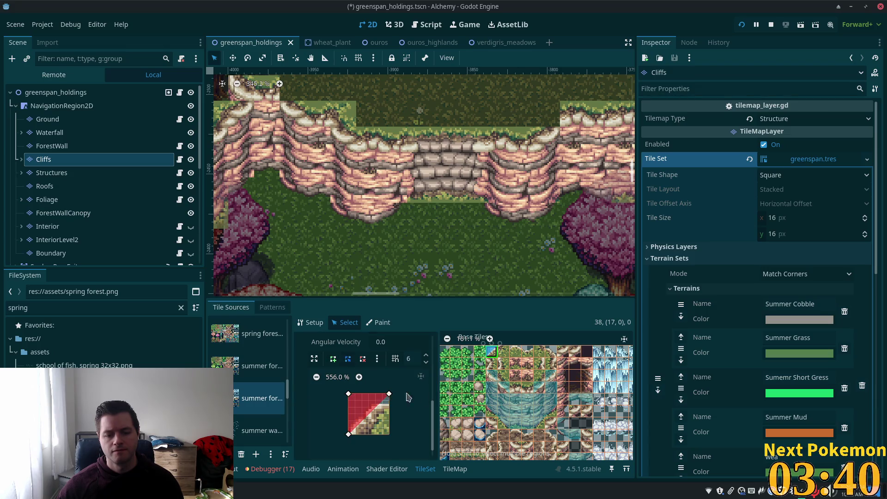
Draw a collision polygon over the top strip of cliff tile (19,0).
{"action": "left_click", "coordinate": [515, 352]}
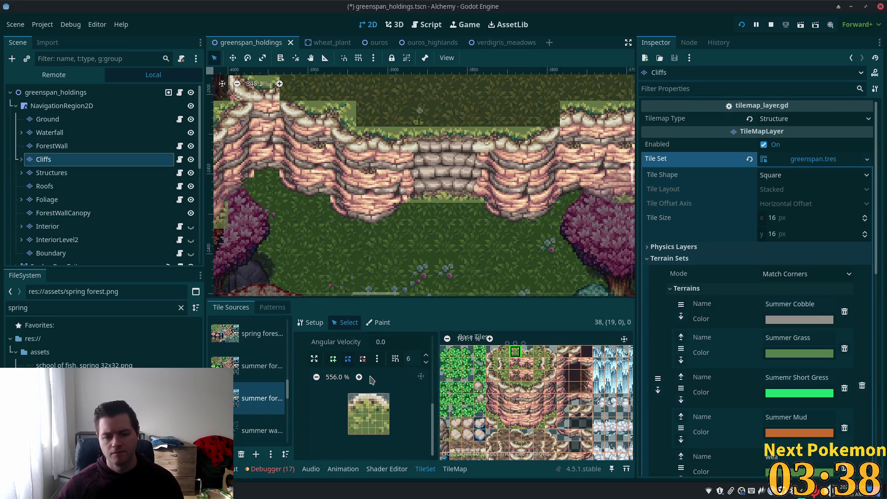
{"action": "left_click", "coordinate": [333, 359]}
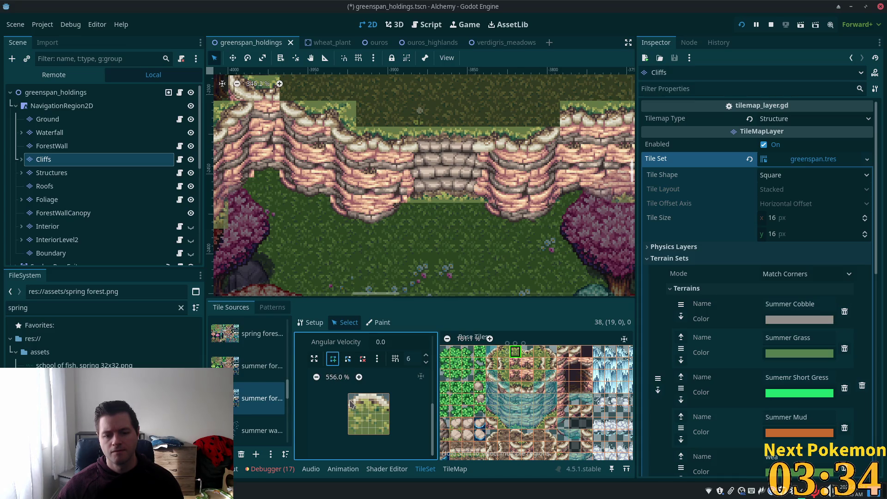
{"action": "left_click", "coordinate": [349, 401]}
{"action": "left_click", "coordinate": [389, 400]}
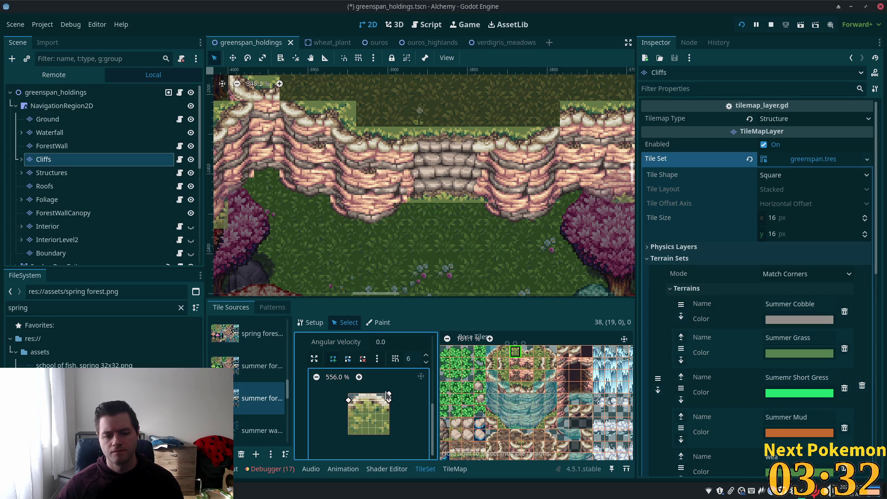
{"action": "left_click", "coordinate": [349, 394]}
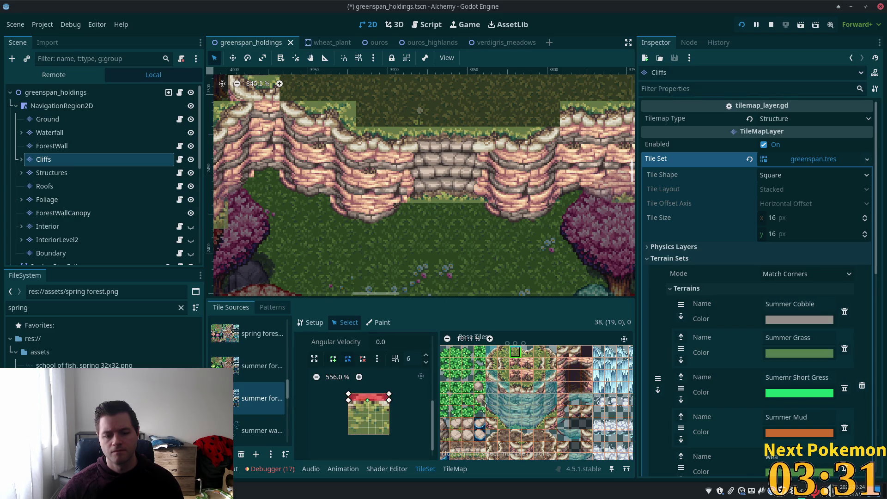
Give cliff tile (20,0) a rectangular collision strip along its top edge.
{"action": "left_click", "coordinate": [528, 352]}
{"action": "left_click", "coordinate": [348, 395]}
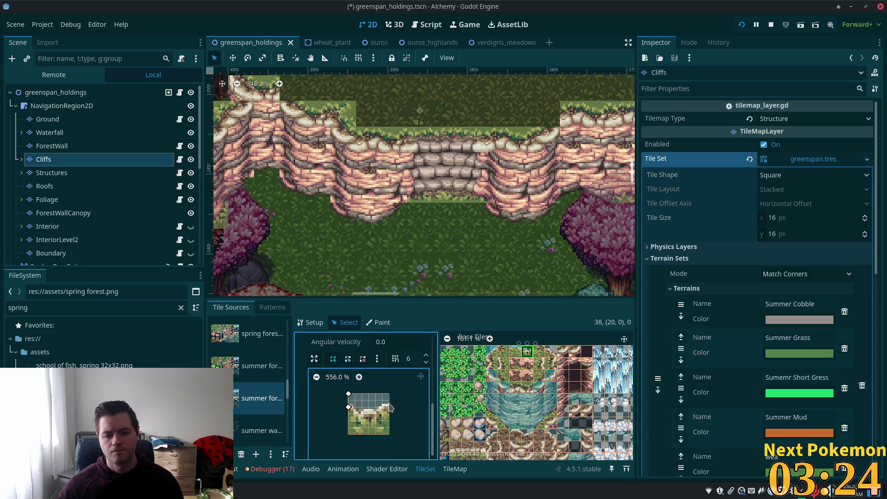
{"action": "left_click", "coordinate": [389, 400]}
{"action": "left_click", "coordinate": [349, 394]}
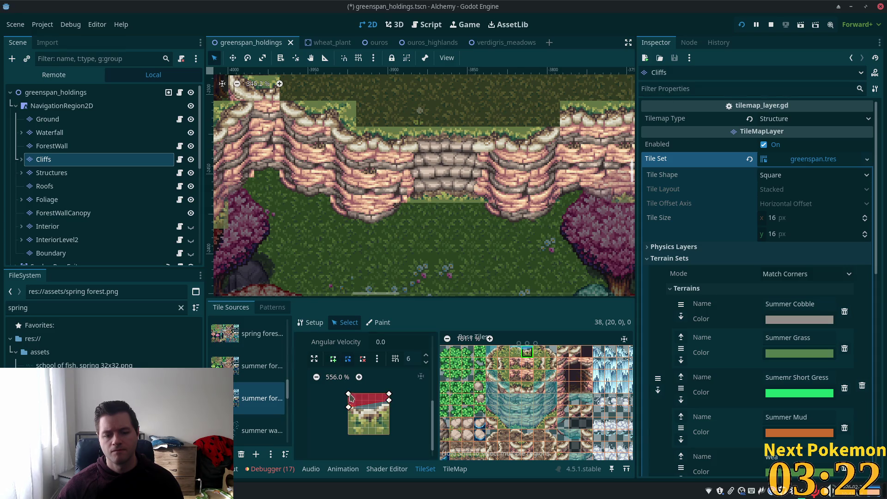
{"action": "left_click_drag", "start_coordinate": [349, 408], "coordinate": [349, 401]}
Give cliff tile (22,0) a diagonal collision shape running down its left edge.
{"action": "left_click", "coordinate": [539, 352]}
{"action": "left_click", "coordinate": [551, 352]}
{"action": "left_click", "coordinate": [342, 383]}
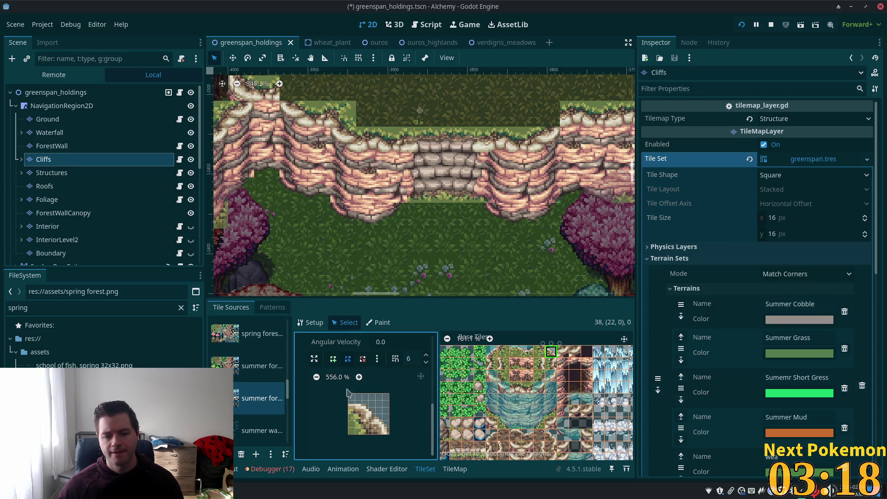
{"action": "left_click", "coordinate": [348, 394]}
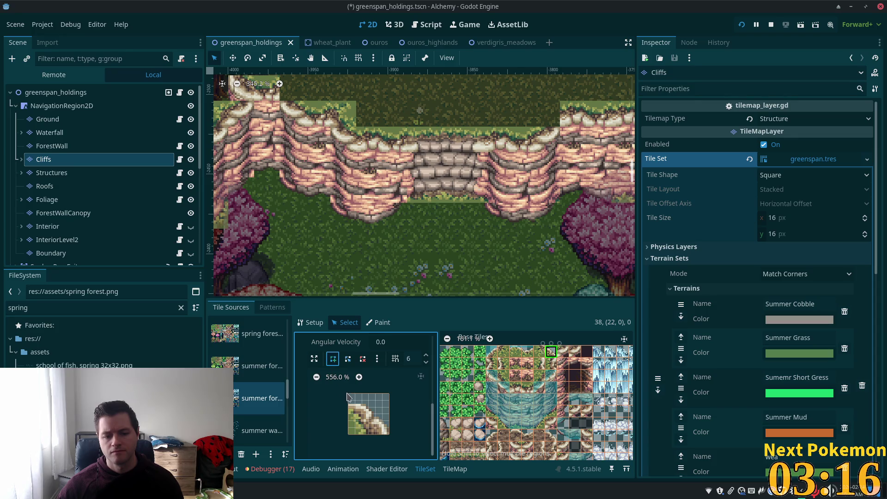
{"action": "left_click", "coordinate": [389, 434]}
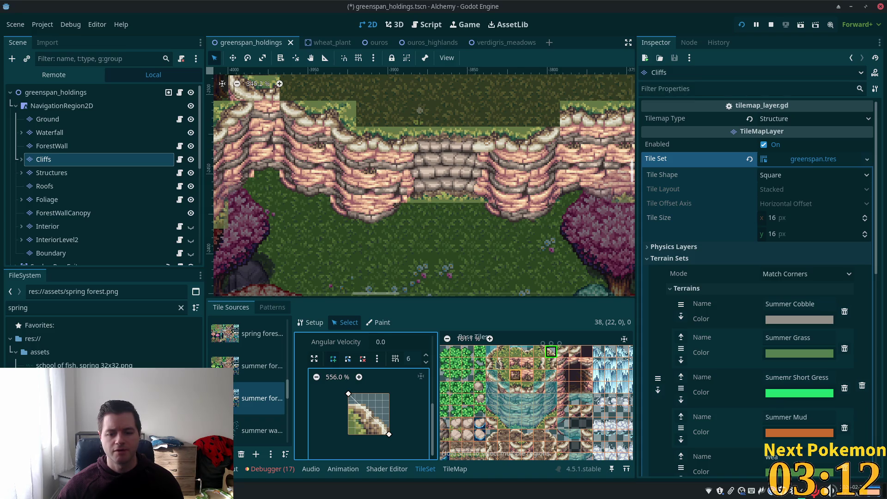
{"action": "left_click", "coordinate": [363, 359]}
{"action": "left_click", "coordinate": [333, 358]}
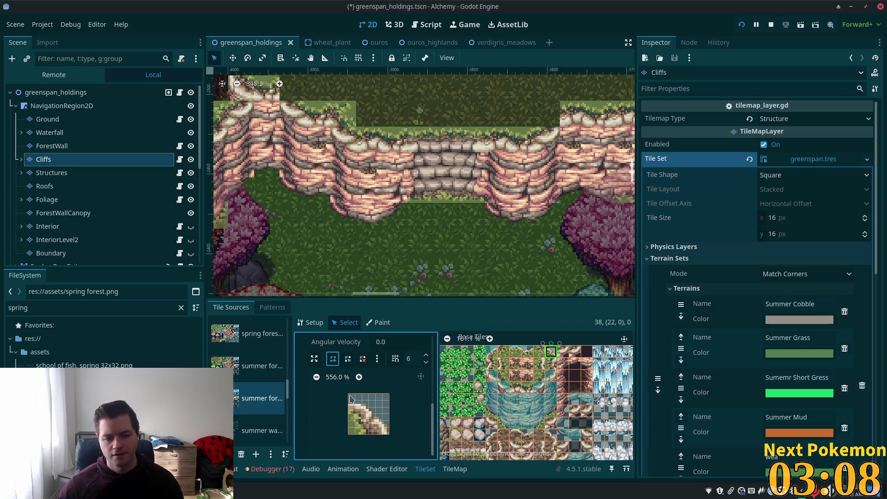
{"action": "left_click", "coordinate": [349, 400]}
{"action": "left_click", "coordinate": [348, 413]}
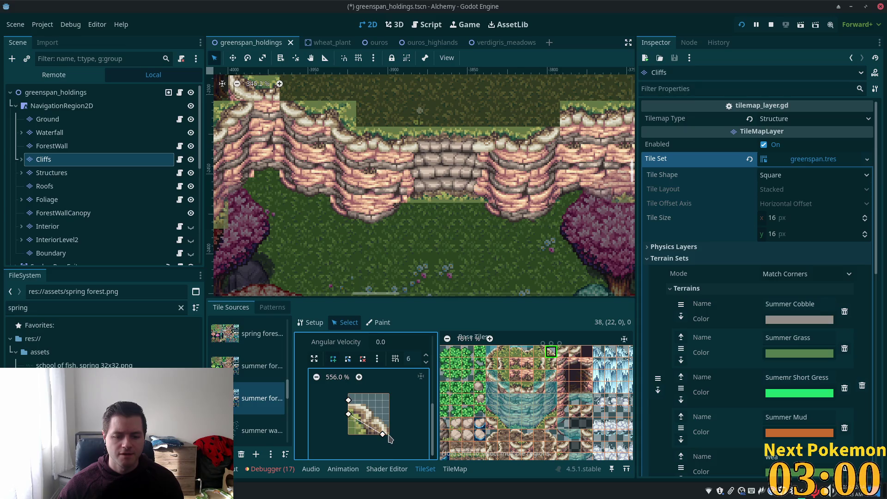
{"action": "left_click", "coordinate": [389, 428]}
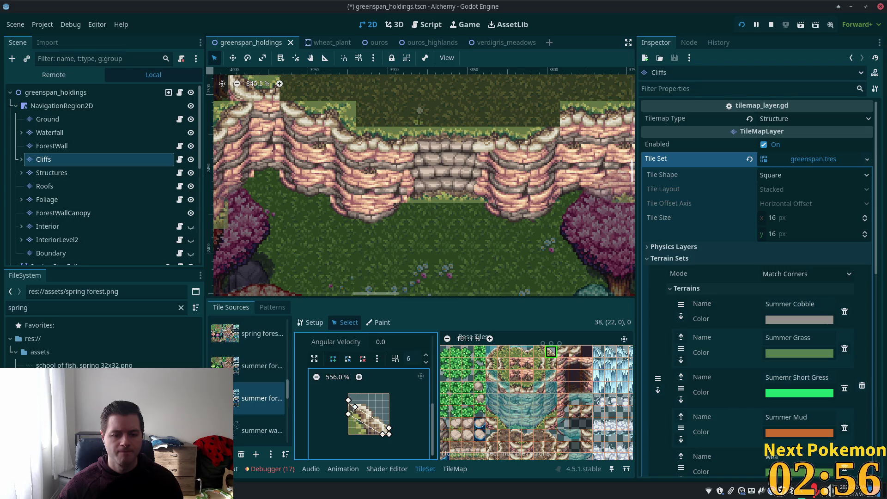
{"action": "left_click", "coordinate": [355, 407]}
{"action": "left_click_drag", "start_coordinate": [349, 399], "coordinate": [349, 412]}
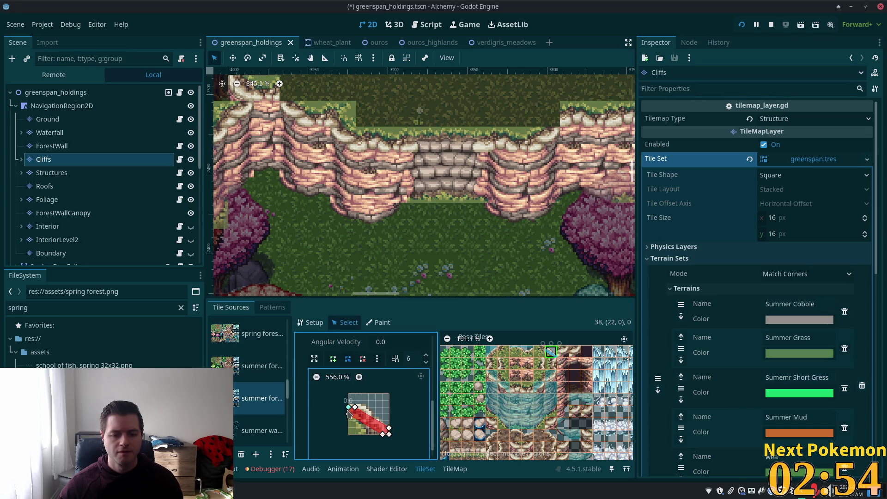
Try moving a corner of tile (17,0)'s polygon, then undo the move.
{"action": "left_click", "coordinate": [492, 351]}
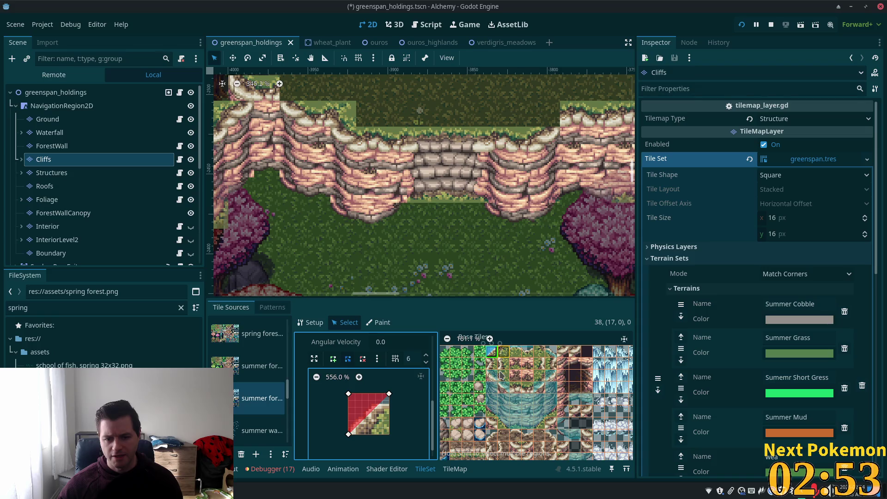
{"action": "mouse_move", "coordinate": [348, 394]}
{"action": "left_mouse_down"}
{"action": "mouse_move", "coordinate": [362, 407]}
{"action": "mouse_move", "coordinate": [389, 397]}
{"action": "mouse_move", "coordinate": [391, 408]}
{"action": "left_mouse_up"}
{"action": "key", "text": "ctrl+z"}
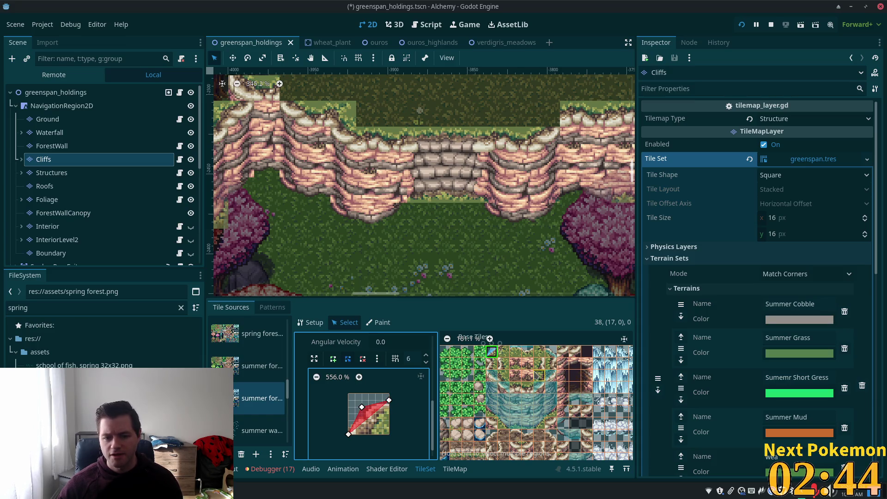
Draw a collision polygon along the left strip of cliff tile (17,1).
{"action": "left_click", "coordinate": [492, 364]}
{"action": "left_click", "coordinate": [333, 358]}
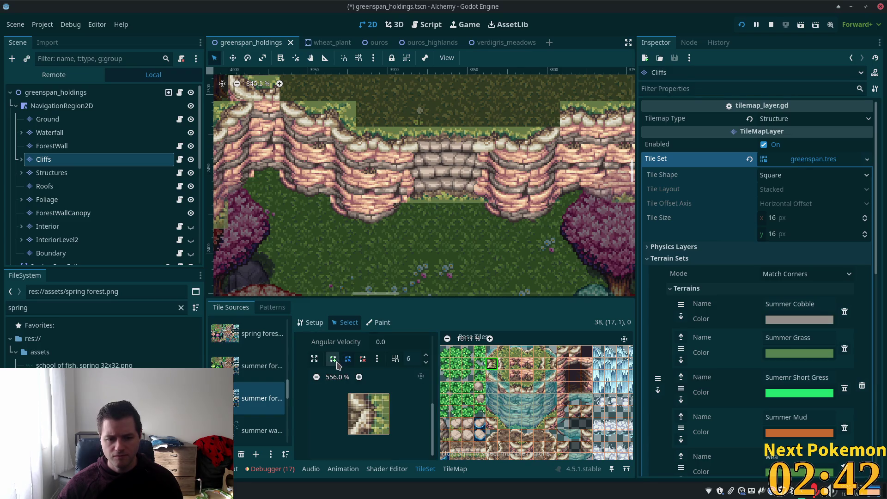
{"action": "left_click", "coordinate": [348, 394]}
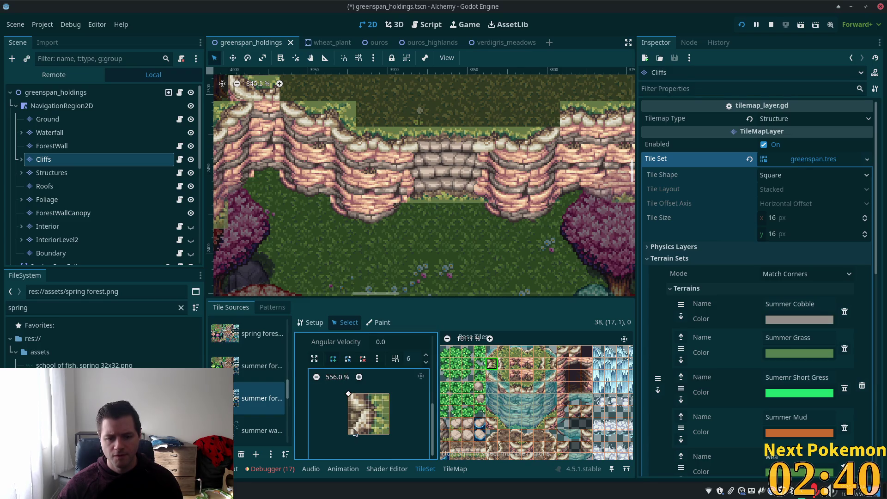
{"action": "left_click", "coordinate": [349, 435]}
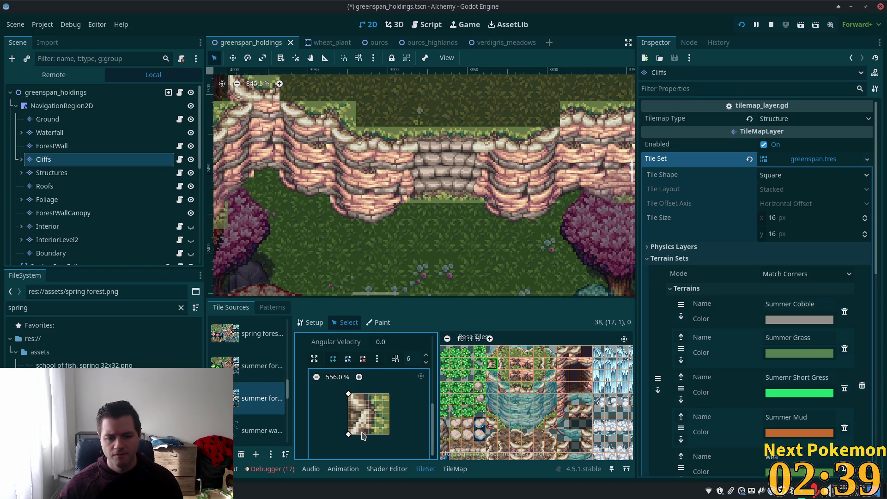
{"action": "left_click", "coordinate": [351, 396]}
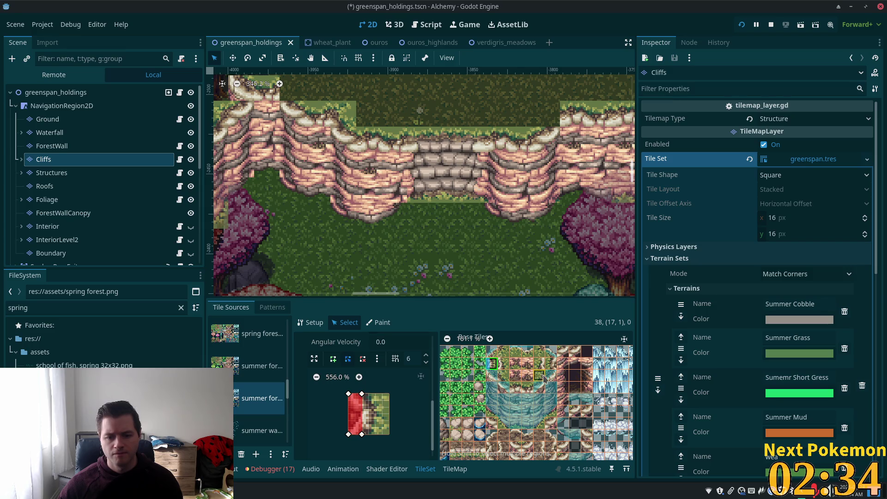
Reshape the triangle collisions on cliff tiles (17,2), (18,3), (21,3) and (22,2).
{"action": "left_click", "coordinate": [492, 376]}
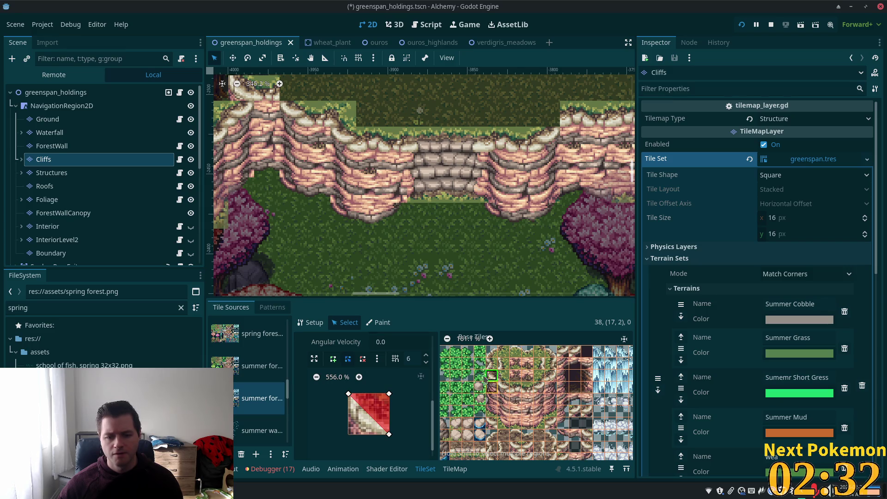
{"action": "mouse_move", "coordinate": [389, 394]}
{"action": "left_mouse_down"}
{"action": "mouse_move", "coordinate": [369, 434]}
{"action": "mouse_move", "coordinate": [348, 434]}
{"action": "left_mouse_up"}
{"action": "left_click", "coordinate": [504, 388]}
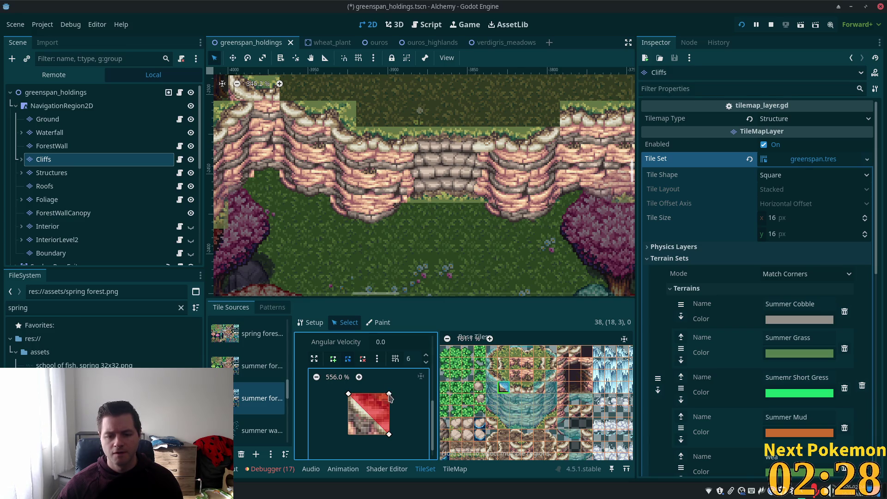
{"action": "left_click_drag", "start_coordinate": [389, 395], "coordinate": [348, 434]}
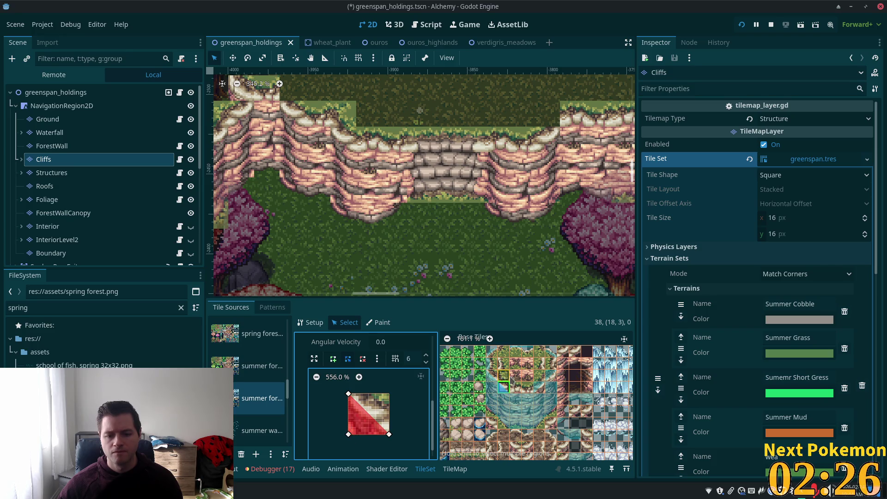
{"action": "left_click", "coordinate": [539, 387]}
{"action": "mouse_move", "coordinate": [348, 394]}
{"action": "left_mouse_down"}
{"action": "mouse_move", "coordinate": [382, 414]}
{"action": "mouse_move", "coordinate": [391, 435]}
{"action": "left_mouse_up"}
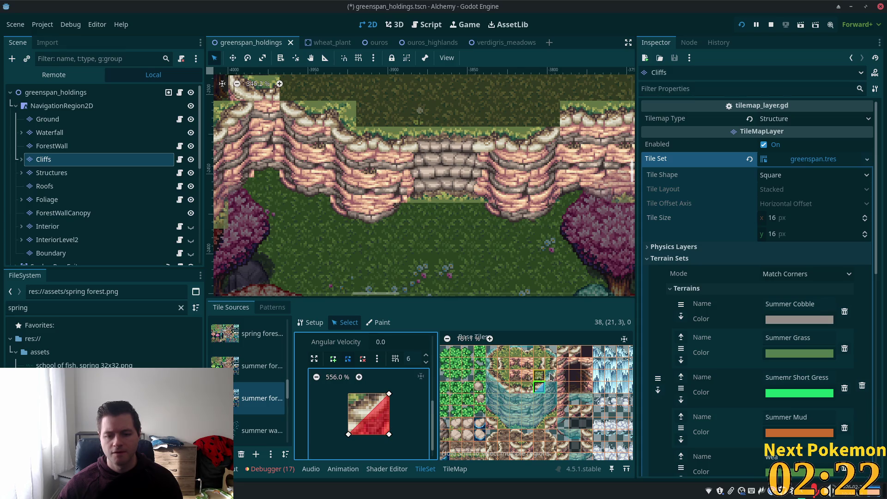
{"action": "left_click", "coordinate": [551, 375]}
{"action": "left_click_drag", "start_coordinate": [349, 394], "coordinate": [389, 434]}
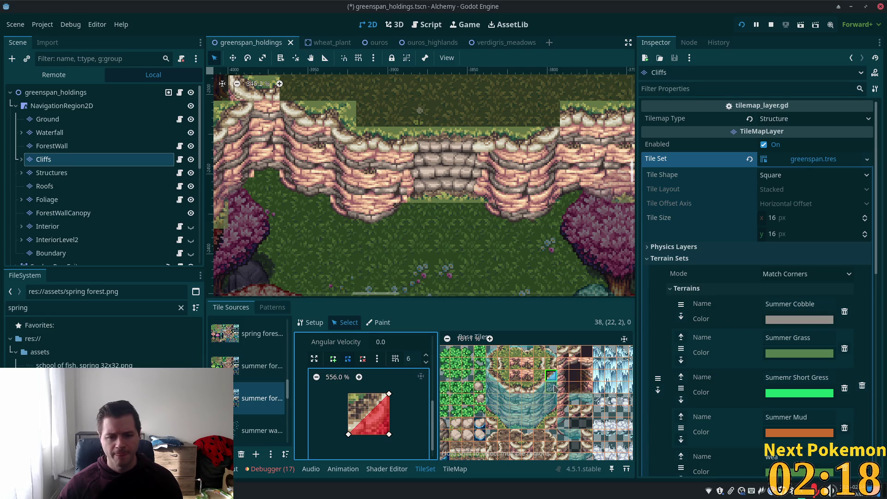
Give cliff tile (18,1) a narrow rectangular collision along its left edge.
{"action": "left_click", "coordinate": [503, 364]}
{"action": "left_click", "coordinate": [333, 358]}
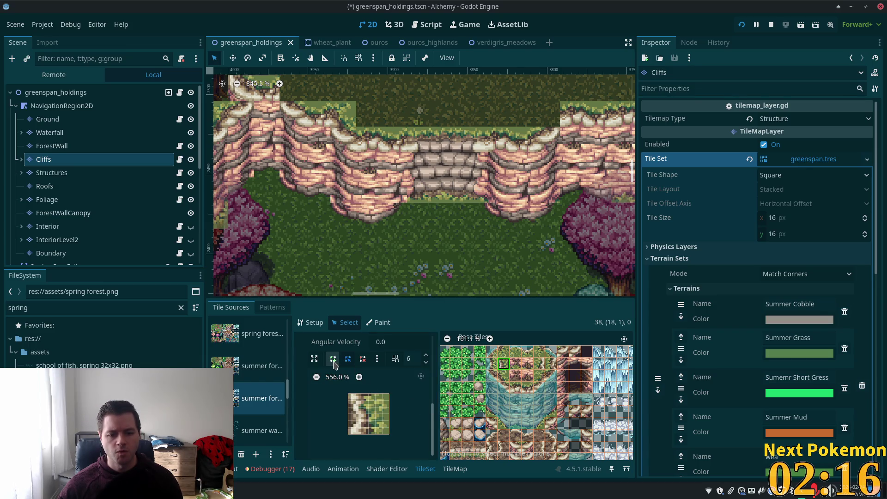
{"action": "left_click", "coordinate": [349, 394]}
{"action": "left_click", "coordinate": [349, 434]}
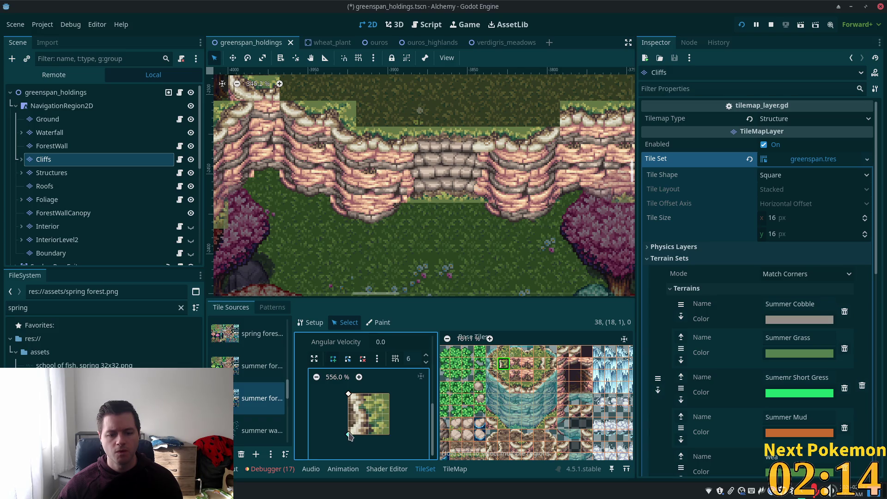
{"action": "left_click", "coordinate": [362, 434]}
{"action": "left_click", "coordinate": [362, 394]}
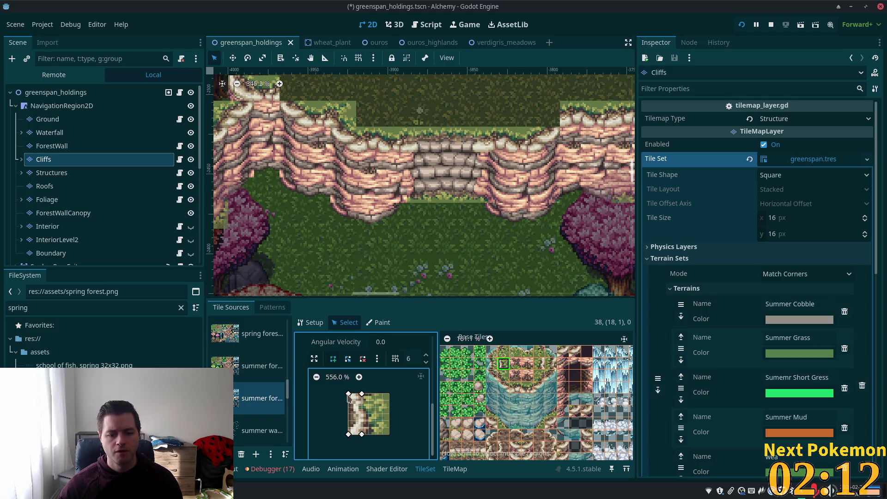
{"action": "left_click", "coordinate": [349, 394]}
Draw a collision strip over the right side of cliff tile (21,1).
{"action": "left_click", "coordinate": [539, 363]}
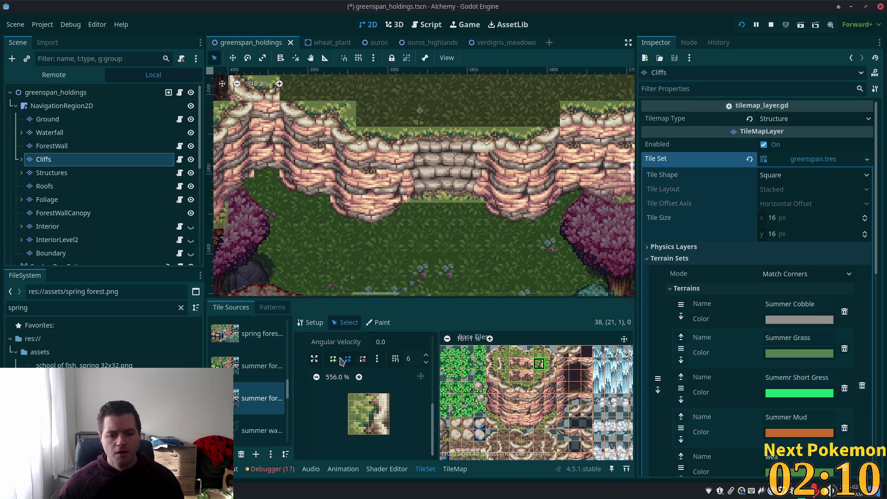
{"action": "left_click", "coordinate": [376, 395]}
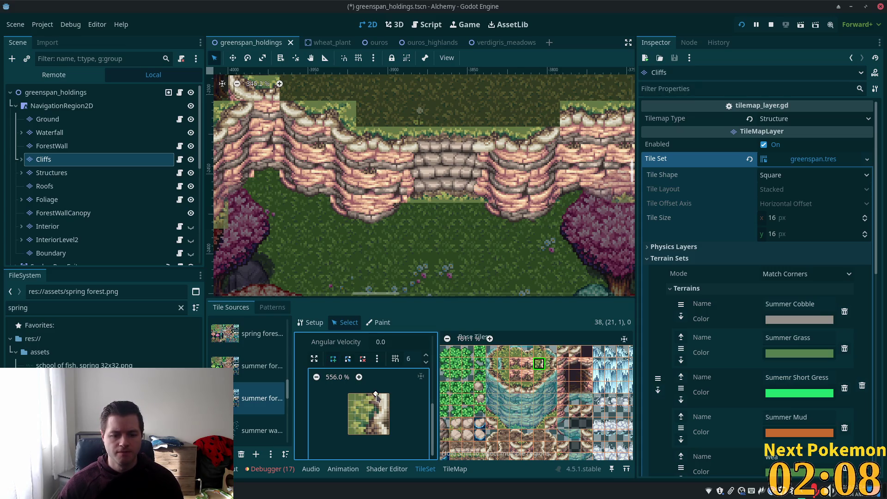
{"action": "left_click", "coordinate": [389, 394]}
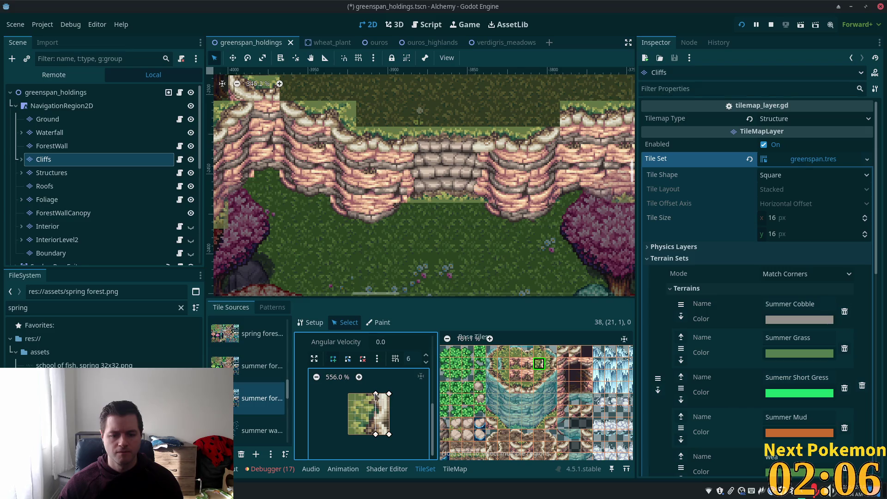
{"action": "left_click", "coordinate": [376, 394]}
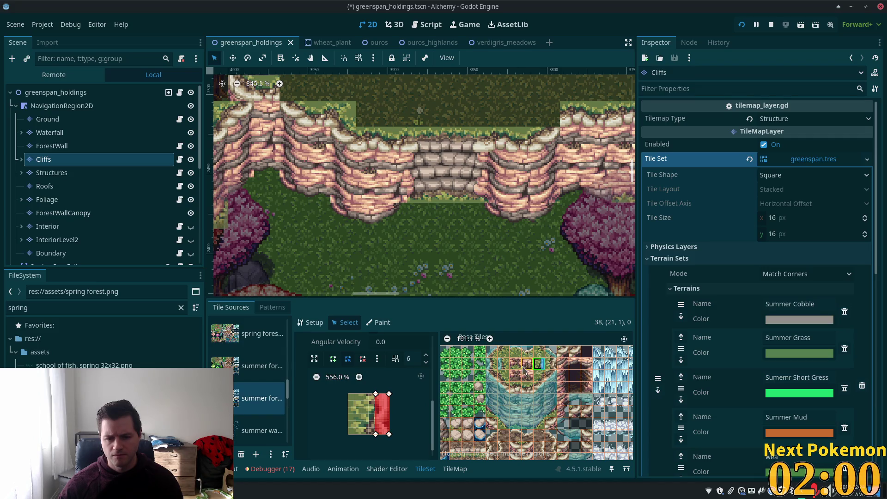
Select nearby cliff tiles, including a 2x2 block, to view their physics polygons.
{"action": "left_click", "coordinate": [527, 364]}
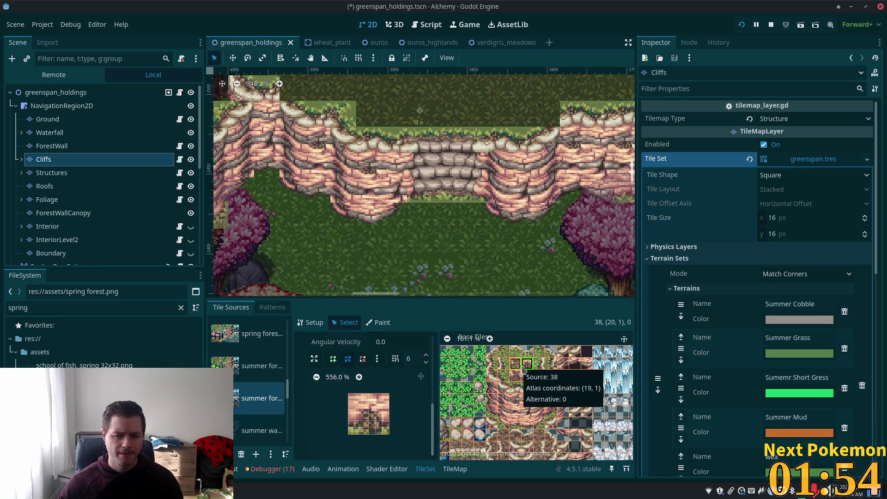
{"action": "left_click_drag", "start_coordinate": [519, 367], "coordinate": [527, 376]}
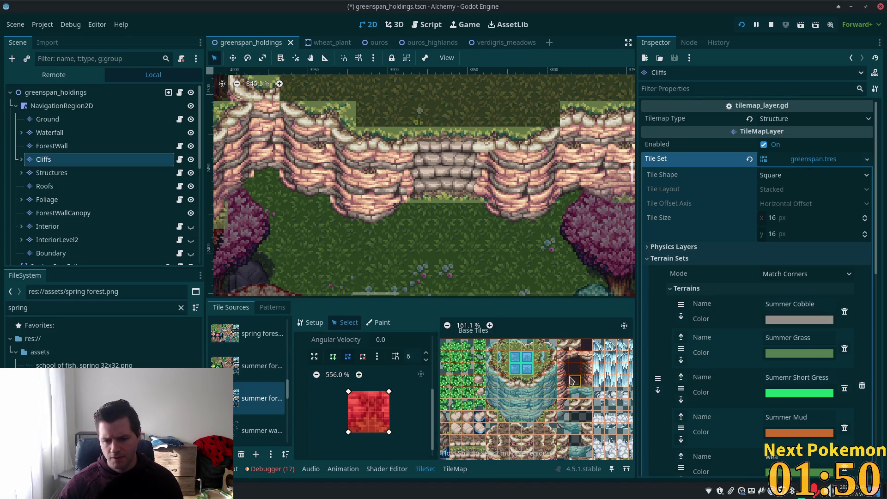
{"action": "left_click", "coordinate": [515, 380]}
Draw a lower-half collision shape on the selected cliff tile.
{"action": "scroll", "coordinate": [560, 398], "scroll_direction": "up", "scroll_amount": 3}
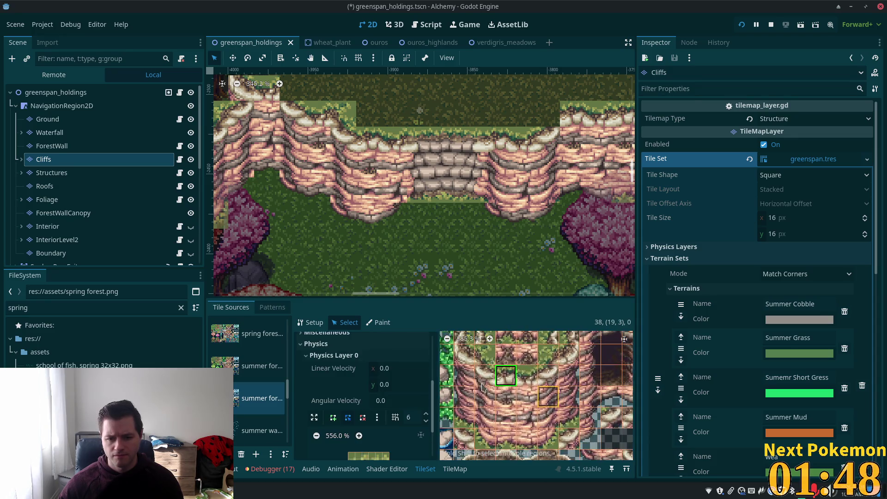
{"action": "left_click", "coordinate": [332, 418]}
{"action": "scroll", "coordinate": [365, 413], "scroll_direction": "down", "scroll_amount": 3}
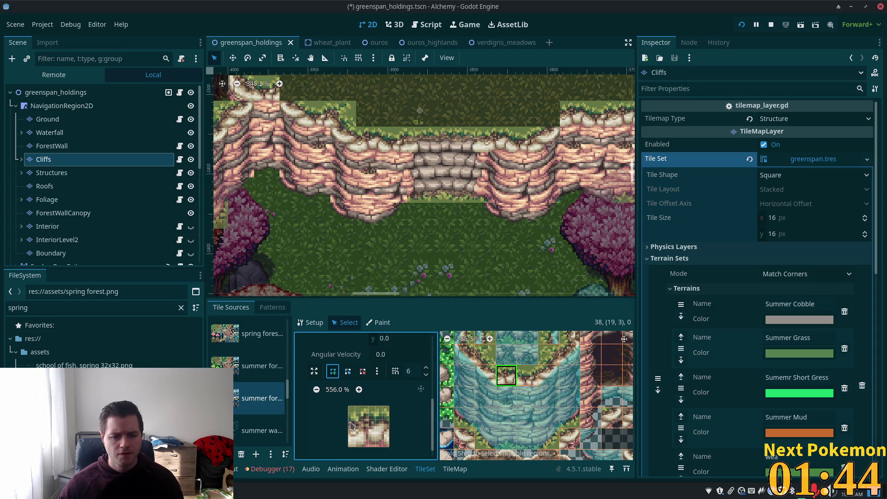
{"action": "left_click", "coordinate": [352, 420]}
{"action": "left_click", "coordinate": [348, 421]}
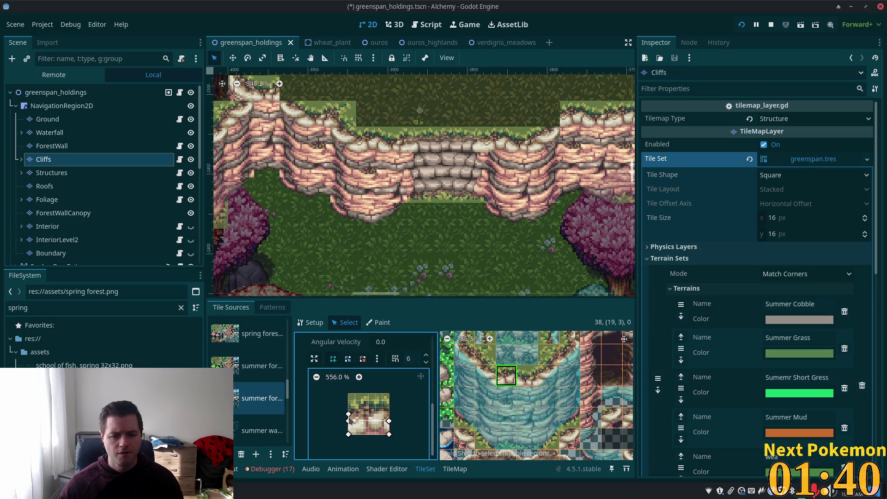
{"action": "left_click", "coordinate": [349, 421]}
{"action": "left_click", "coordinate": [348, 416]}
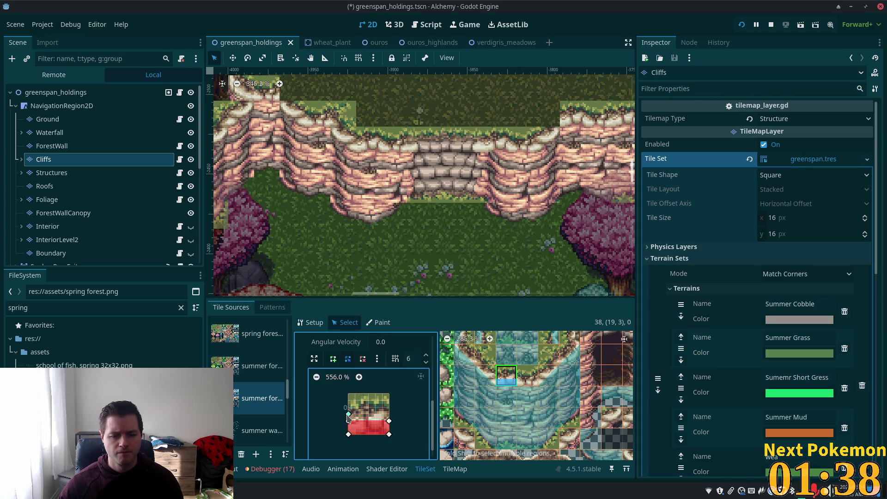
Give the cliff tile to the right a lower-half collision shape.
{"action": "left_click", "coordinate": [527, 376]}
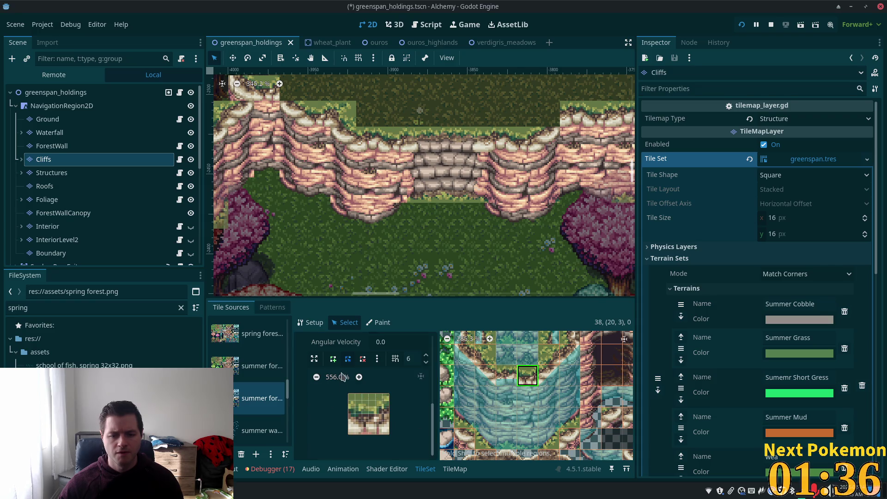
{"action": "left_click", "coordinate": [348, 420]}
{"action": "left_click", "coordinate": [389, 422]}
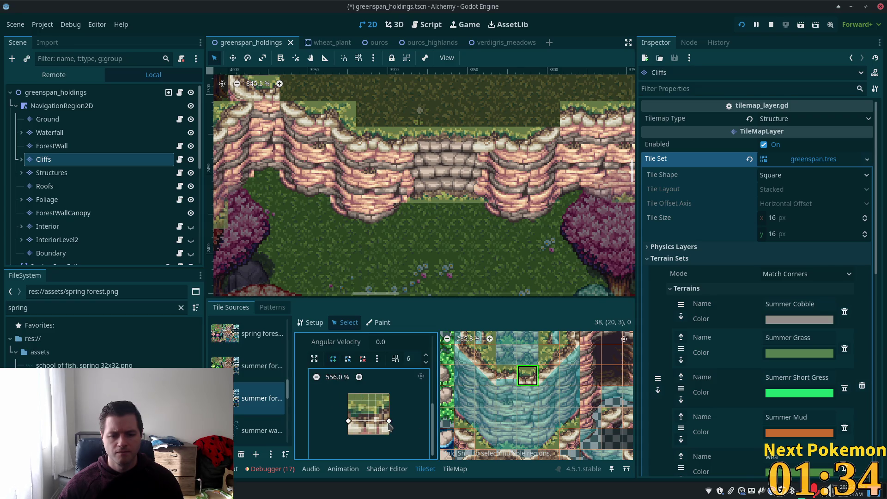
{"action": "left_click", "coordinate": [342, 434]}
{"action": "left_click", "coordinate": [348, 422]}
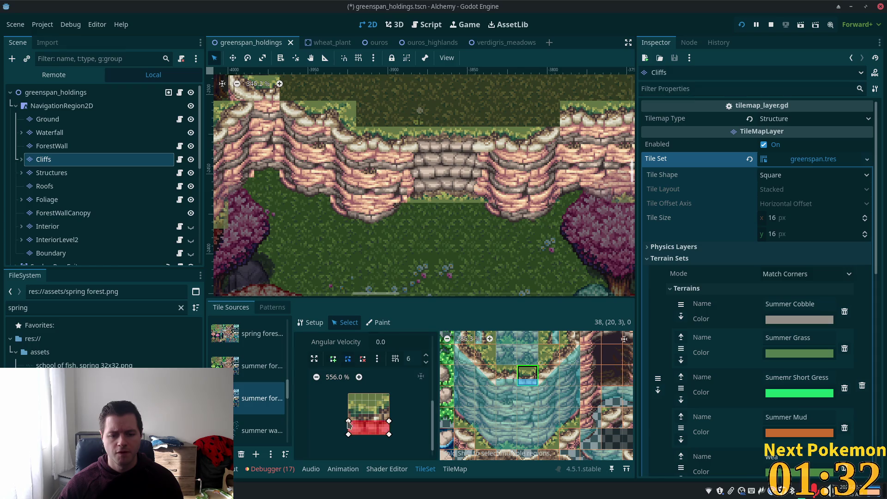
Redraw the previous cliff tile's collision as a lower-half polygon.
{"action": "left_click", "coordinate": [507, 376]}
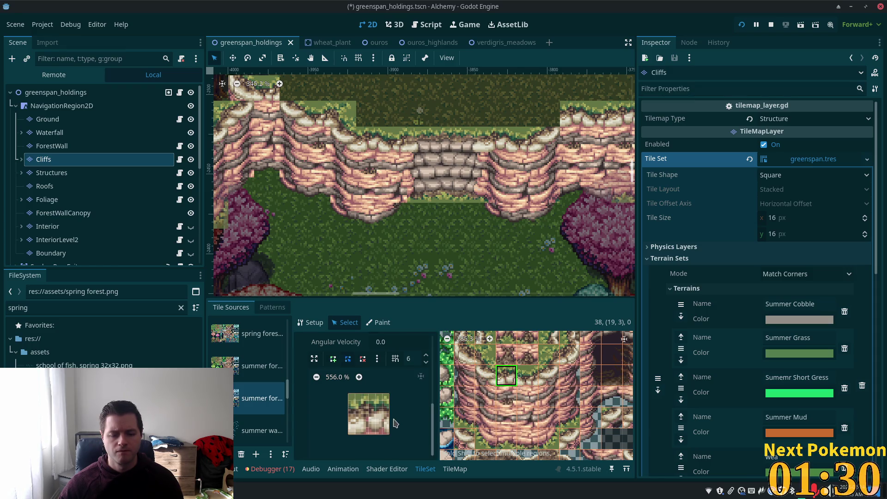
{"action": "left_click", "coordinate": [333, 359]}
{"action": "left_click", "coordinate": [348, 421]}
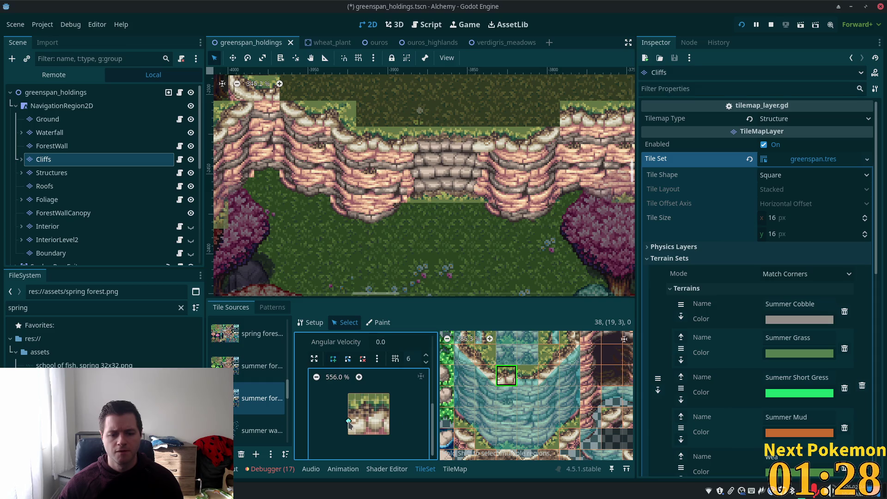
{"action": "left_click", "coordinate": [388, 421]}
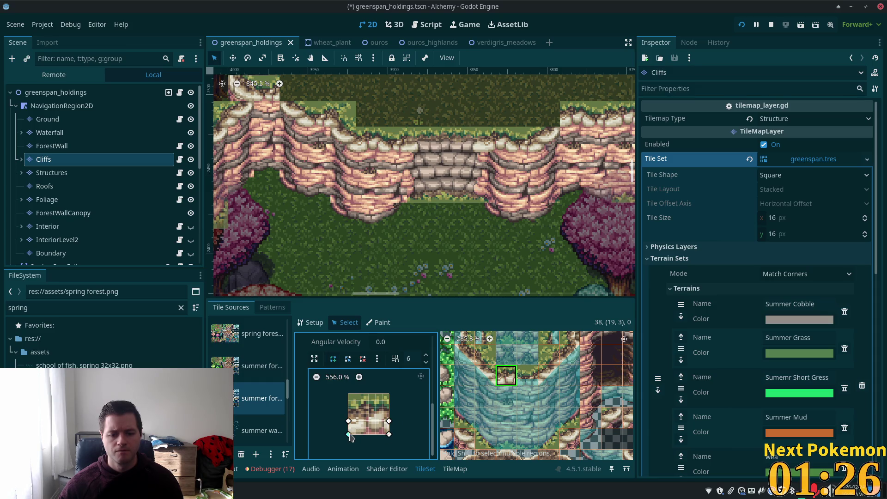
{"action": "left_click", "coordinate": [348, 435]}
{"action": "left_click", "coordinate": [348, 421]}
{"action": "scroll", "coordinate": [544, 400], "scroll_direction": "down", "scroll_amount": 3}
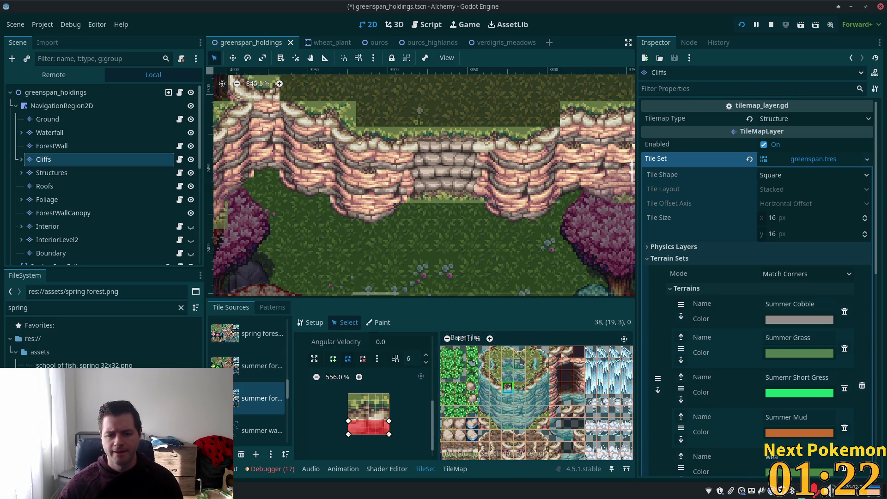
Reshape top cliff-edge tile (20,0)'s collision vertices and save the scene.
{"action": "left_click", "coordinate": [519, 353]}
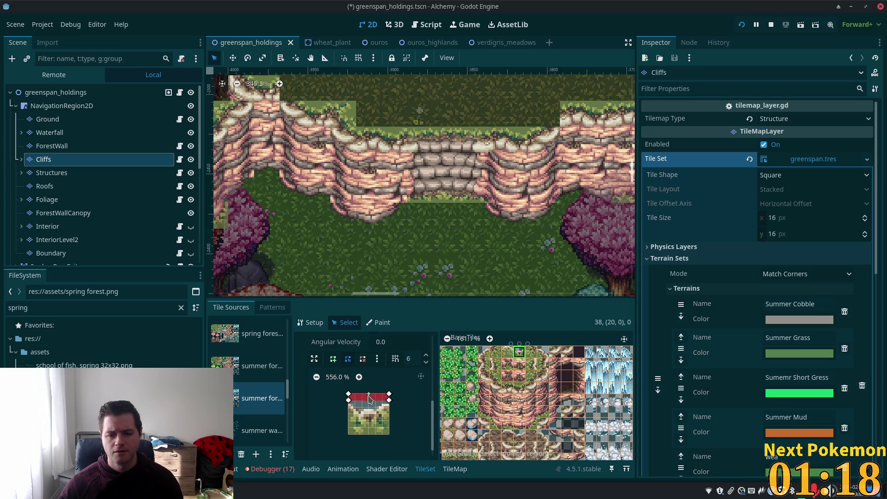
{"action": "left_click_drag", "start_coordinate": [350, 400], "coordinate": [355, 407]}
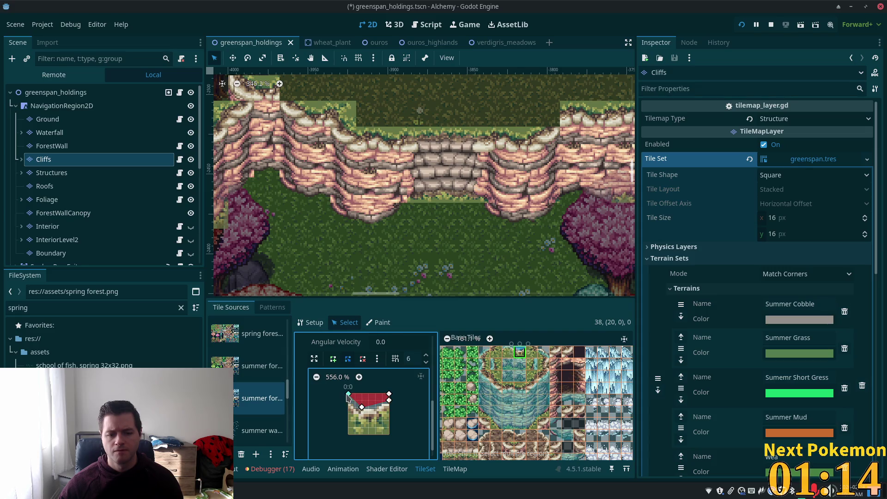
{"action": "mouse_move", "coordinate": [362, 408]}
{"action": "left_mouse_down"}
{"action": "mouse_move", "coordinate": [349, 402]}
{"action": "mouse_move", "coordinate": [387, 410]}
{"action": "mouse_move", "coordinate": [389, 397]}
{"action": "mouse_move", "coordinate": [348, 414]}
{"action": "left_mouse_up"}
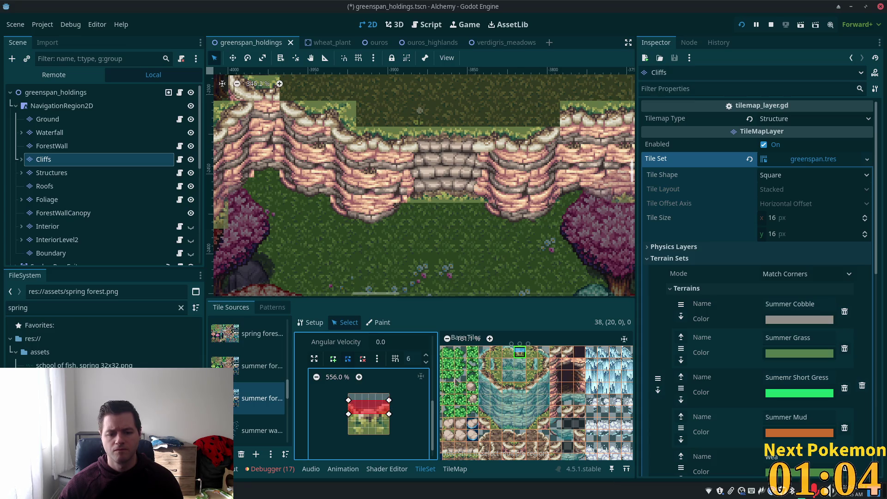
{"action": "key", "text": "ctrl+s"}
Slant the collision polygon of tile (19,0) by lowering its vertices, saving after each change.
{"action": "left_click", "coordinate": [496, 353]}
{"action": "left_click", "coordinate": [507, 353]}
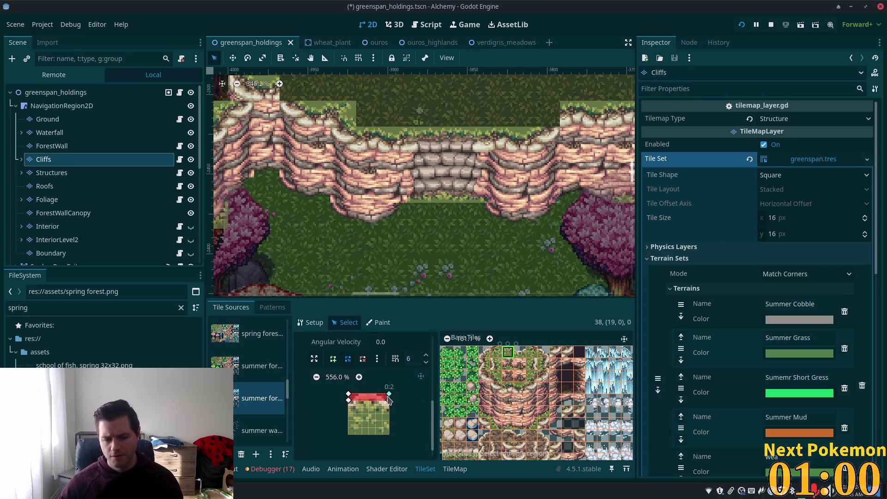
{"action": "left_click_drag", "start_coordinate": [349, 400], "coordinate": [389, 400]}
{"action": "key", "text": "ctrl+s"}
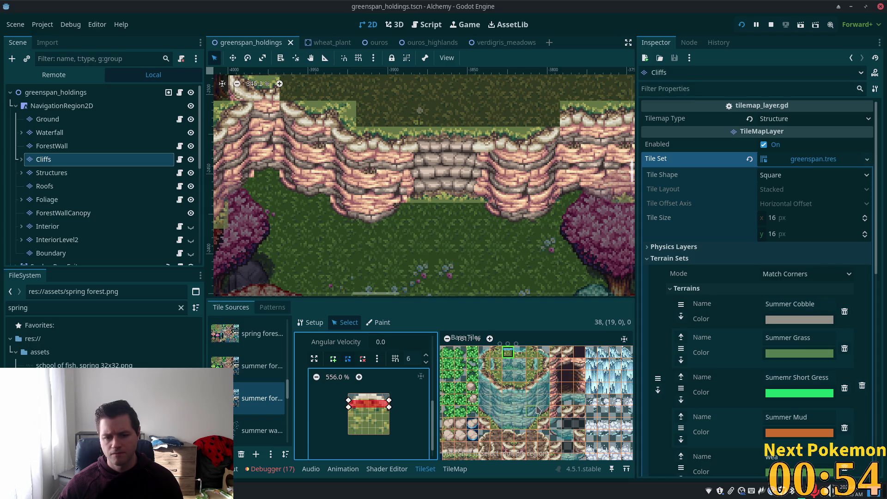
{"action": "left_click_drag", "start_coordinate": [389, 406], "coordinate": [389, 414]}
{"action": "key", "text": "ctrl+s"}
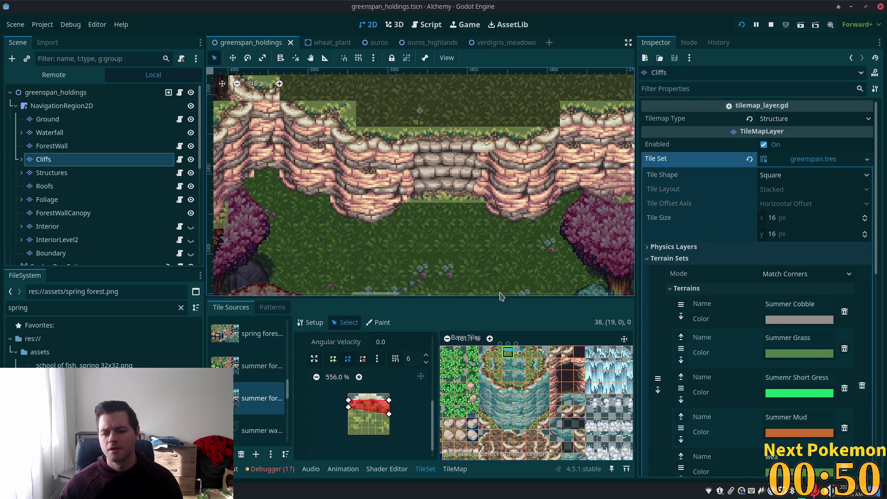
Run the game with F5 to test the cliff collisions.
{"action": "scroll", "coordinate": [526, 402], "scroll_direction": "down", "scroll_amount": 2}
{"action": "scroll", "coordinate": [516, 403], "scroll_direction": "down", "scroll_amount": 2}
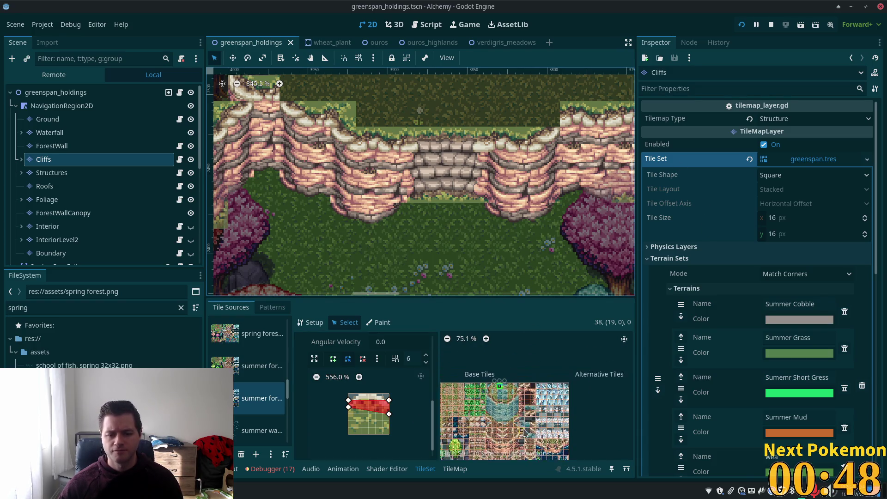
{"action": "key", "text": "F5"}
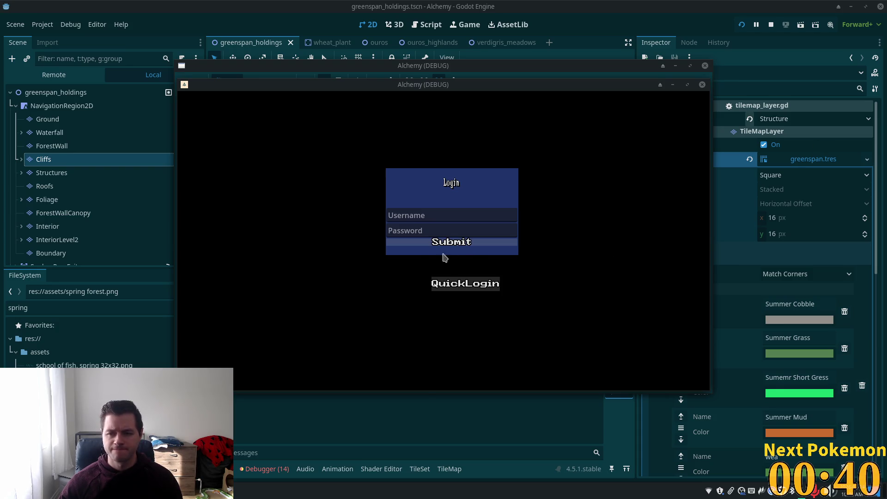
Quick-login and walk the character down the cliff stairs in the game client.
{"action": "left_click", "coordinate": [462, 283]}
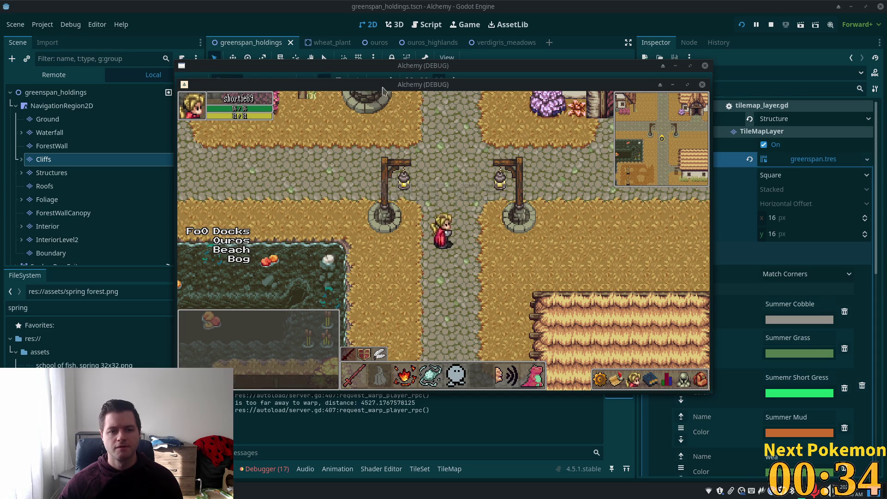
{"action": "left_click_drag", "start_coordinate": [372, 81], "coordinate": [499, 171]}
{"action": "left_click", "coordinate": [499, 164]}
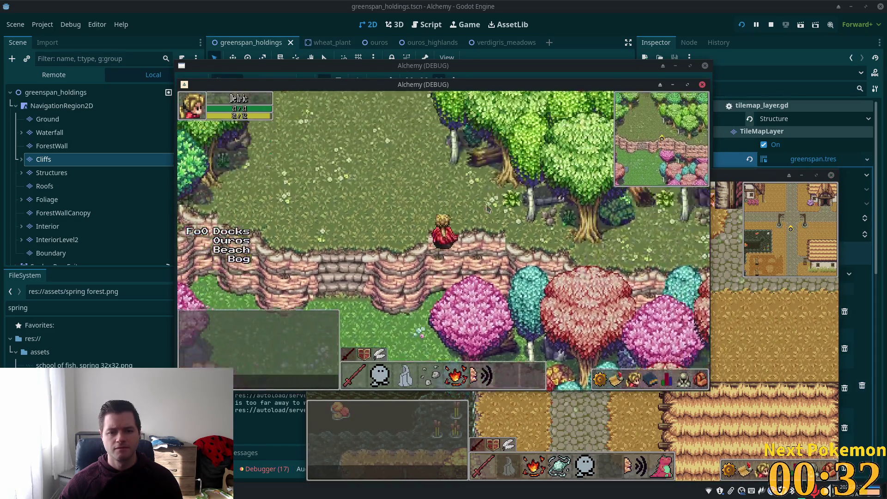
{"action": "key", "text": "Down"}
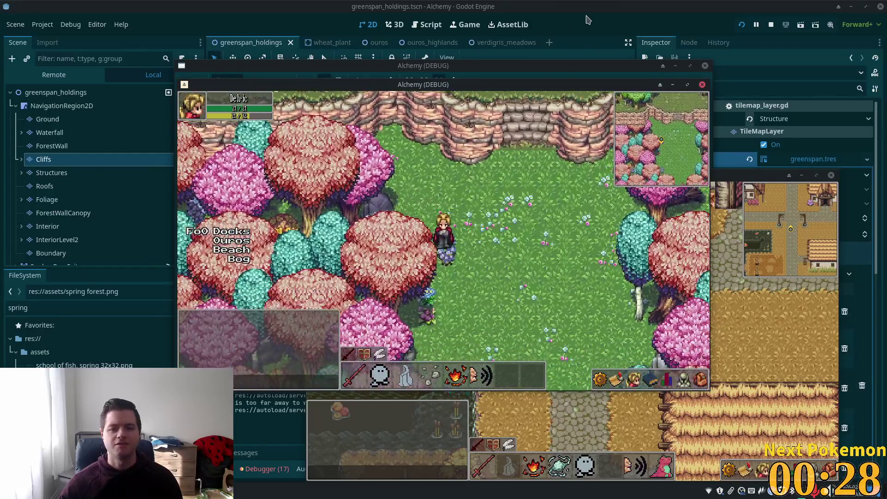
Return to the editor and reselect the Cliffs layer after ForestWall.
{"action": "key", "text": "alt+Tab"}
{"action": "left_click", "coordinate": [84, 146]}
{"action": "left_click", "coordinate": [84, 160]}
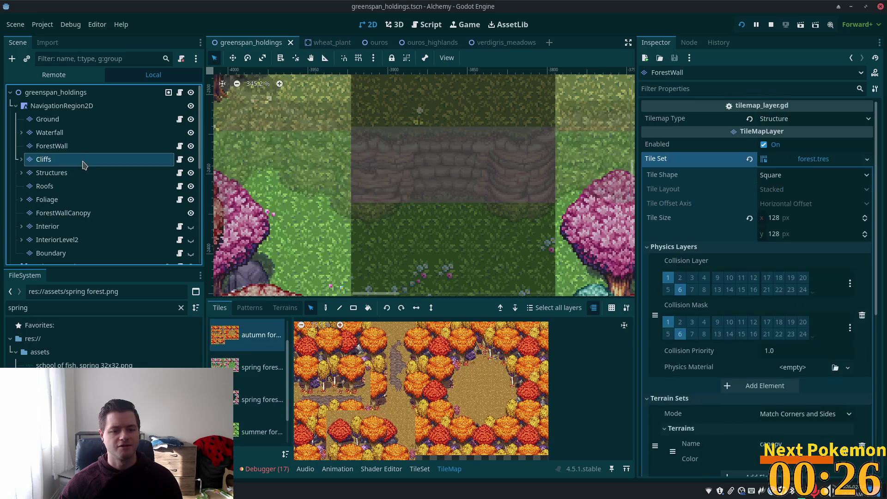
Browse the summer tile sources in the TileSet editor, inspecting a tile's properties.
{"action": "scroll", "coordinate": [262, 408], "scroll_direction": "down", "scroll_amount": 3}
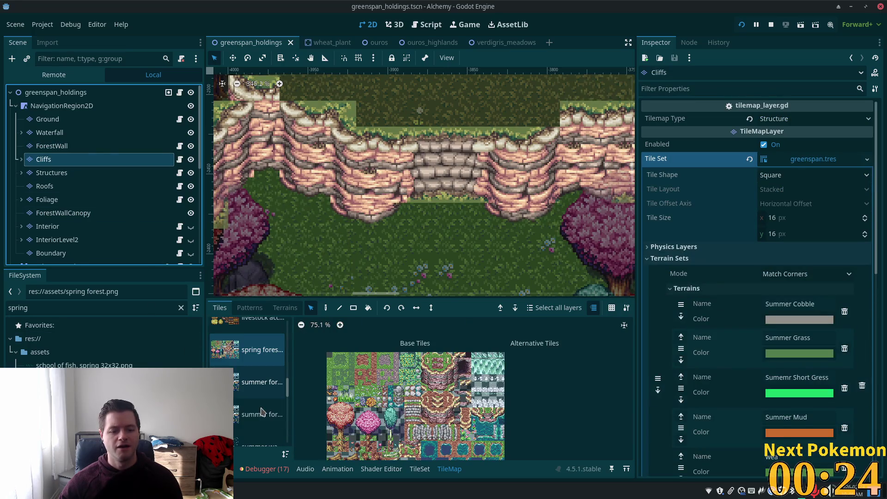
{"action": "left_click", "coordinate": [262, 409]}
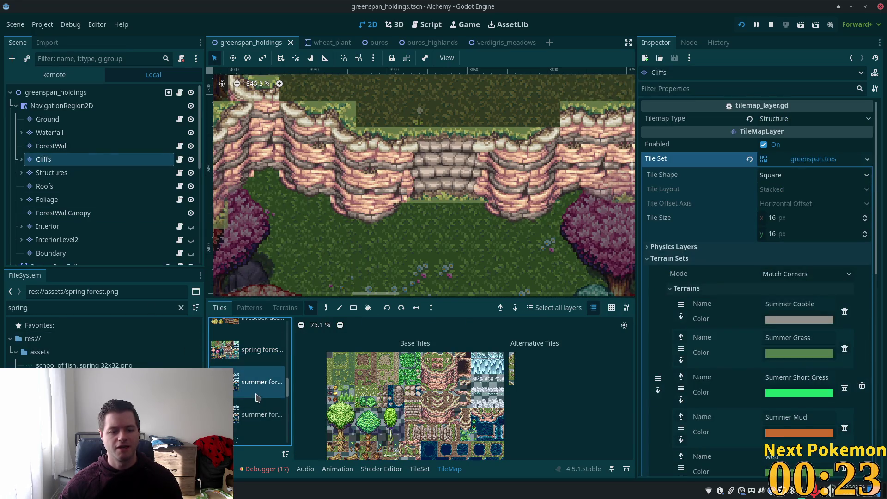
{"action": "left_click", "coordinate": [421, 470]}
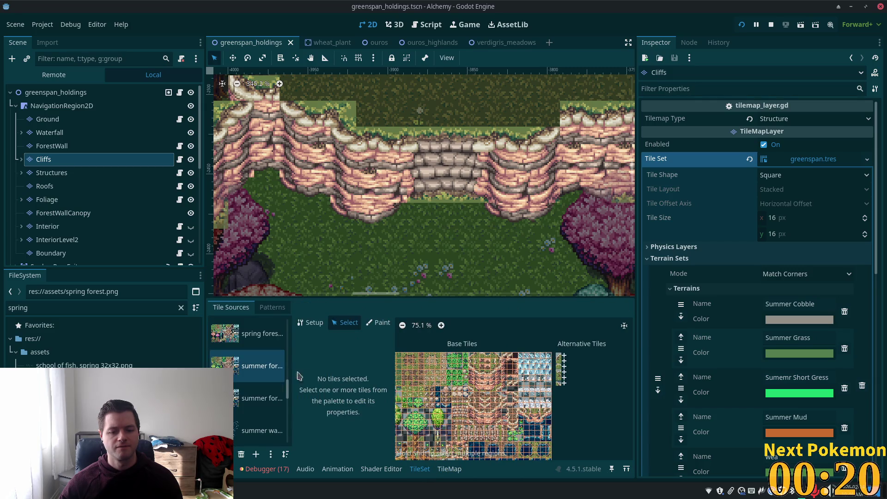
{"action": "left_click", "coordinate": [248, 396]}
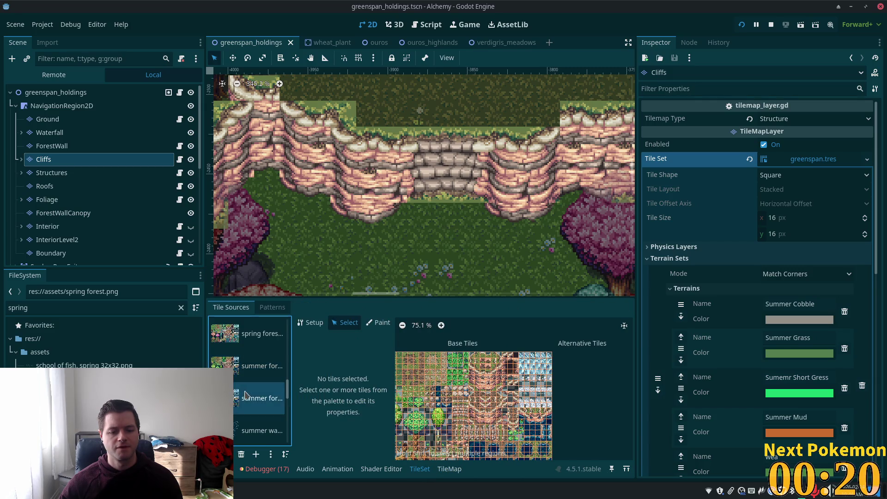
{"action": "left_click", "coordinate": [487, 386]}
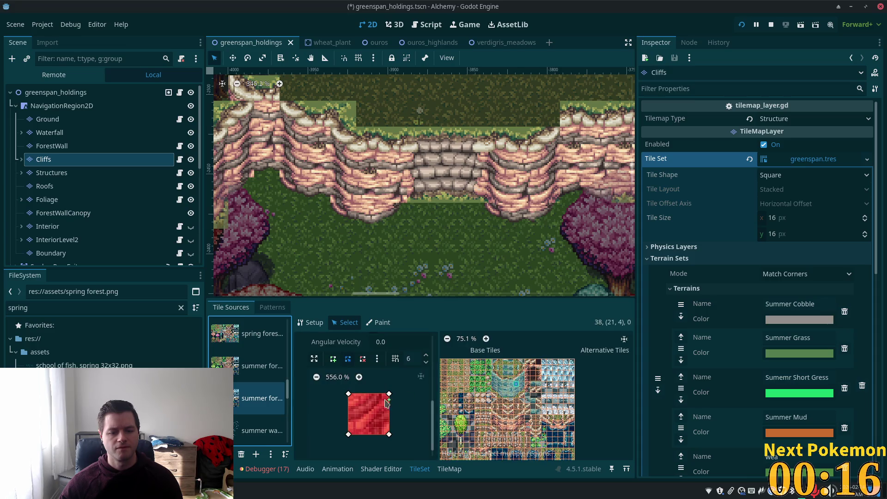
{"action": "left_click", "coordinate": [257, 368]}
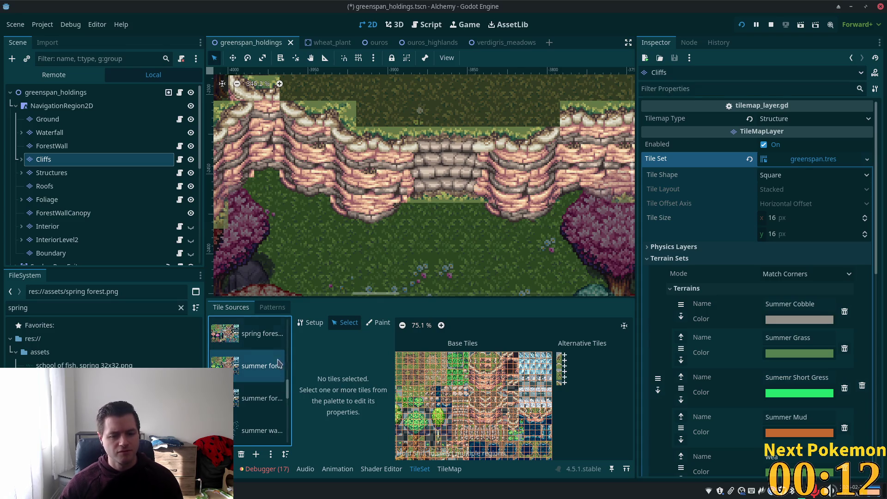
{"action": "left_click", "coordinate": [449, 468]}
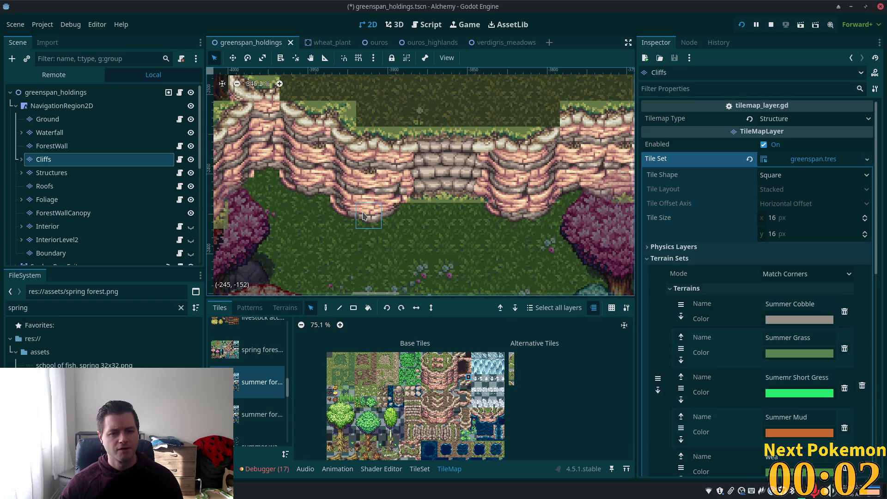
Pick a cliff tile, view neighbouring cliff tiles' polygons such as (24,4), and save.
{"action": "left_click", "coordinate": [560, 200], "text": "ctrl"}
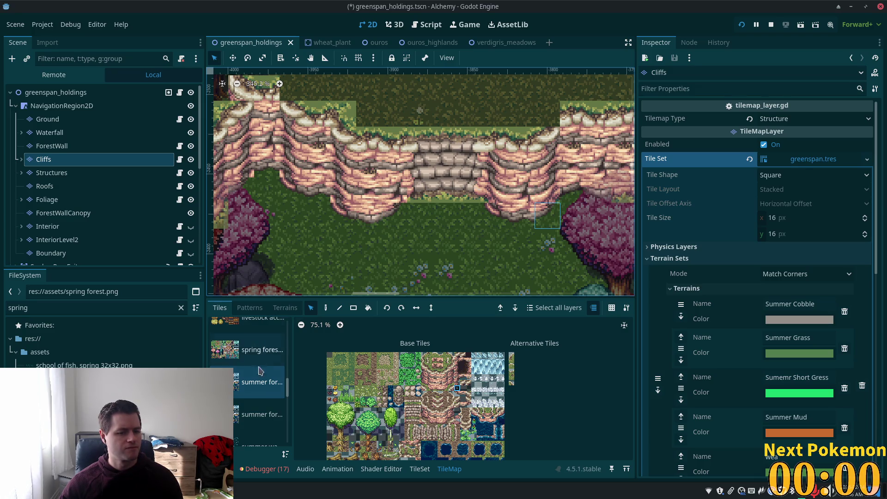
{"action": "left_click", "coordinate": [426, 474]}
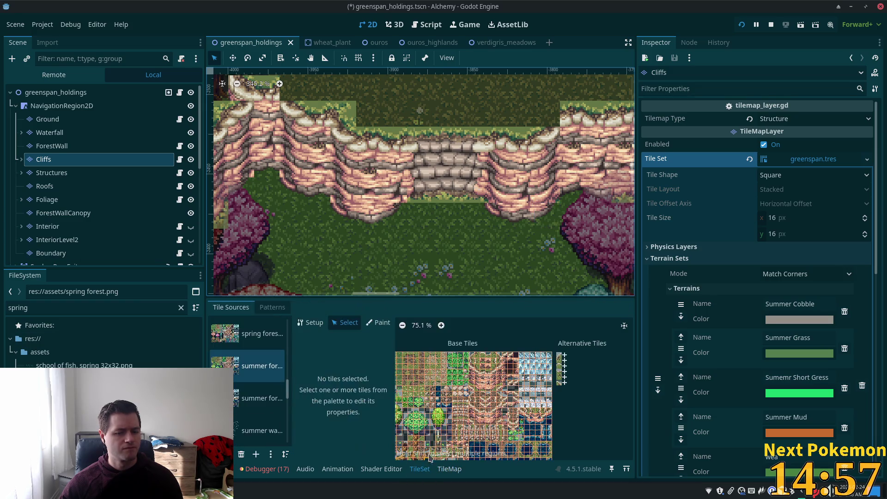
{"action": "left_click", "coordinate": [546, 350]}
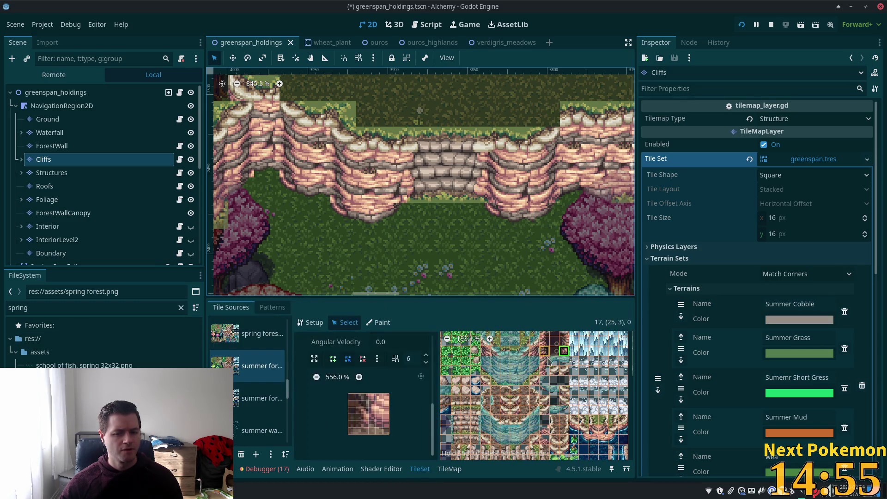
{"action": "left_click", "coordinate": [554, 361]}
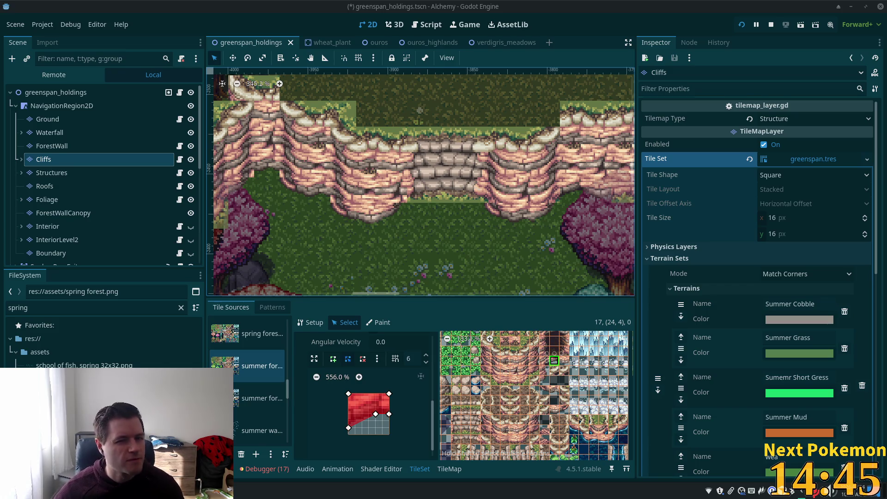
{"action": "key", "text": "ctrl+s"}
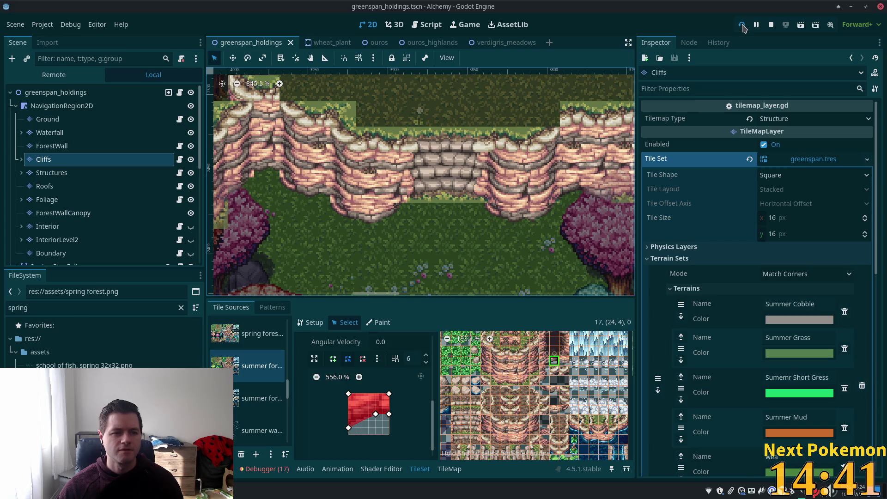
Inspect ForestWall then Cliffs, collapsing the tile set's rendering settings.
{"action": "scroll", "coordinate": [767, 208], "scroll_direction": "down", "scroll_amount": 6}
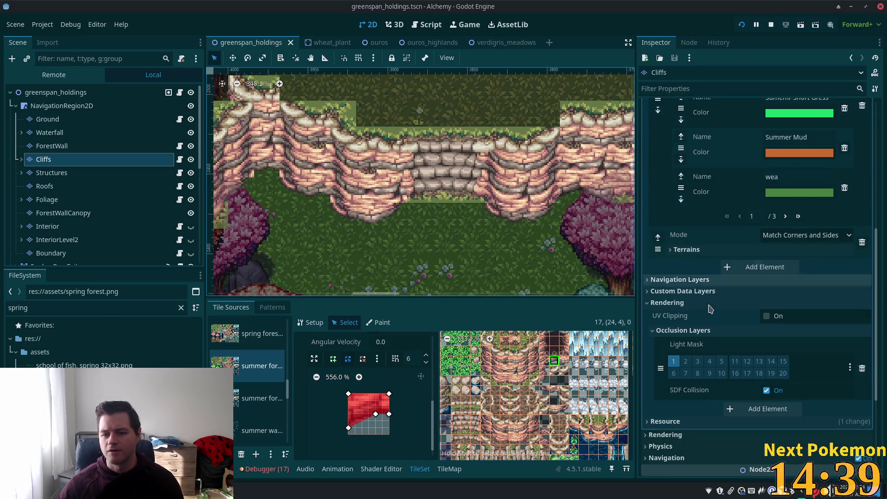
{"action": "scroll", "coordinate": [712, 304], "scroll_direction": "down", "scroll_amount": 3}
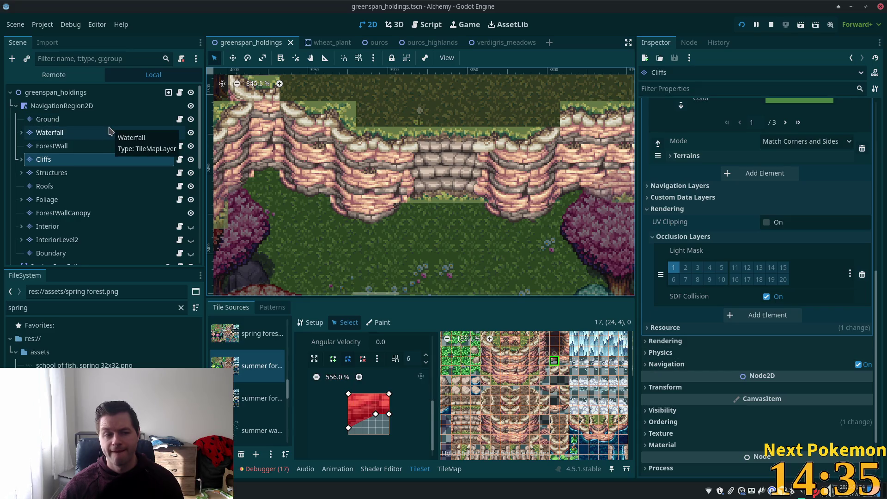
{"action": "left_click", "coordinate": [106, 146]}
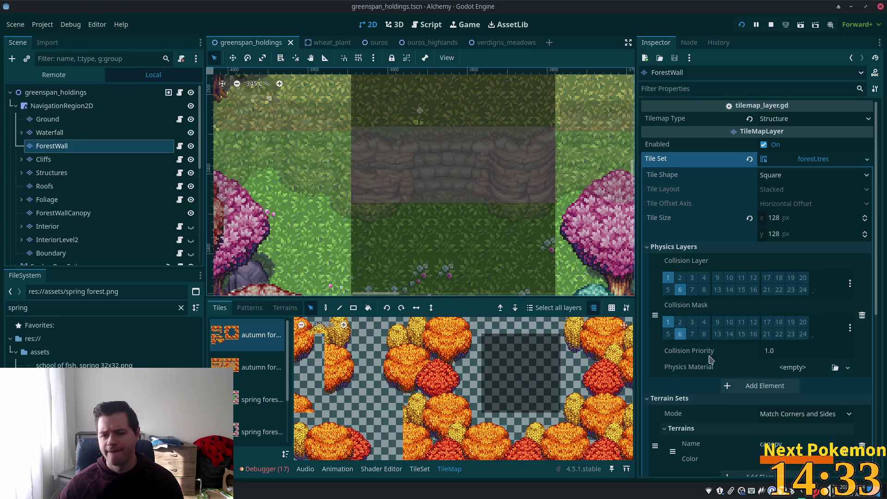
{"action": "left_click", "coordinate": [63, 159]}
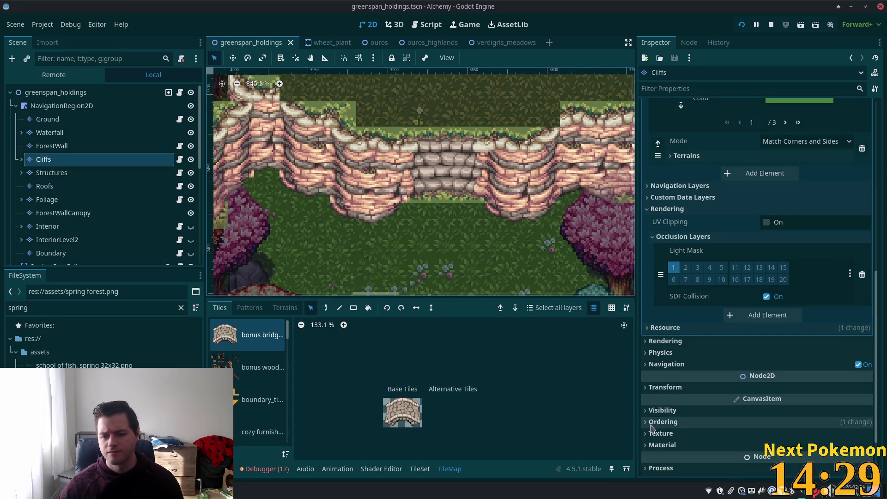
{"action": "left_click", "coordinate": [648, 209]}
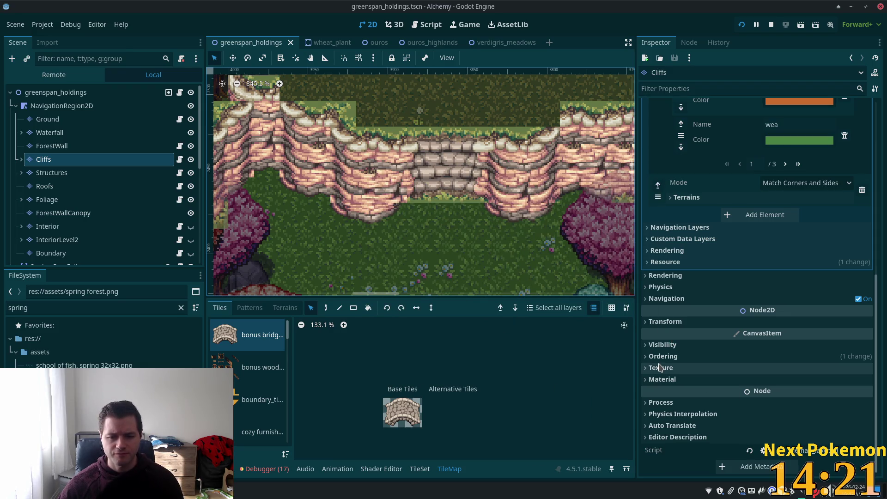
{"action": "scroll", "coordinate": [649, 298], "scroll_direction": "up", "scroll_amount": 3}
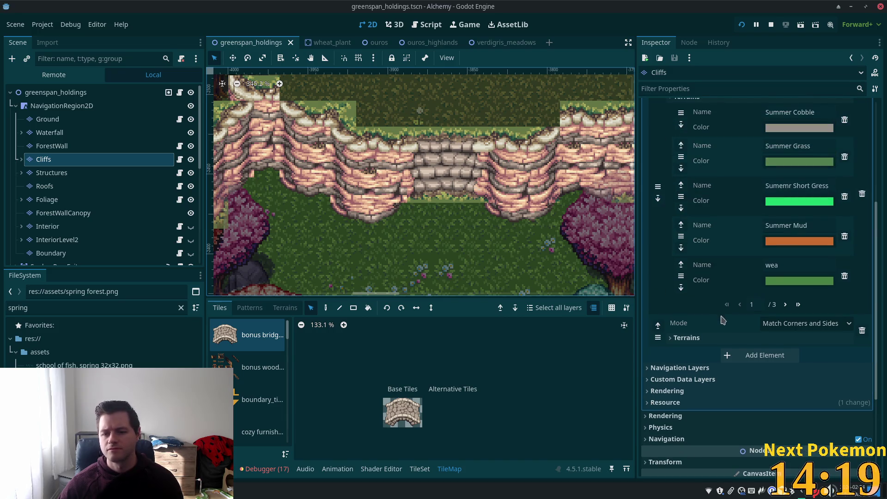
Expand the Cliffs layer's physics settings, then inspect the Structures layer.
{"action": "left_click", "coordinate": [674, 428]}
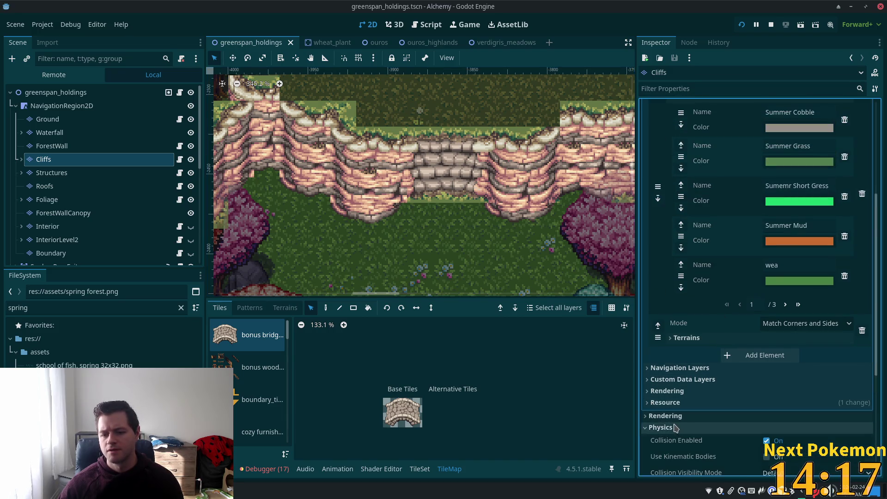
{"action": "scroll", "coordinate": [693, 419], "scroll_direction": "down", "scroll_amount": 4}
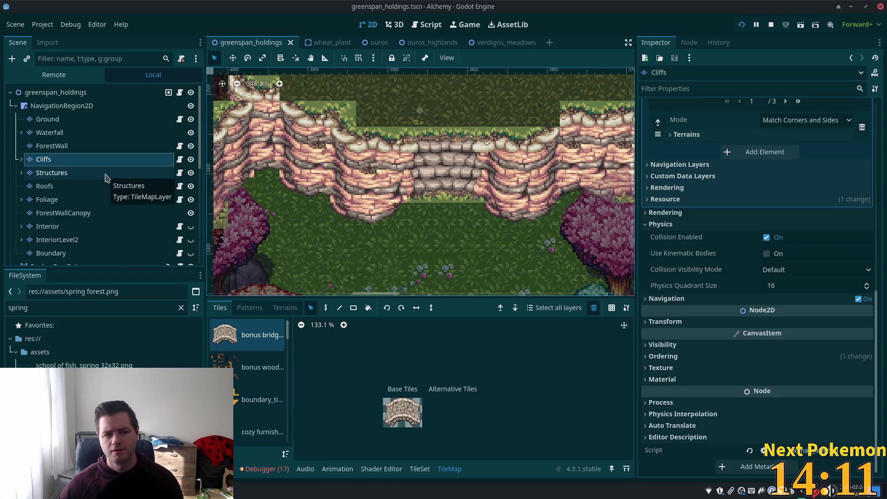
{"action": "left_click", "coordinate": [107, 178]}
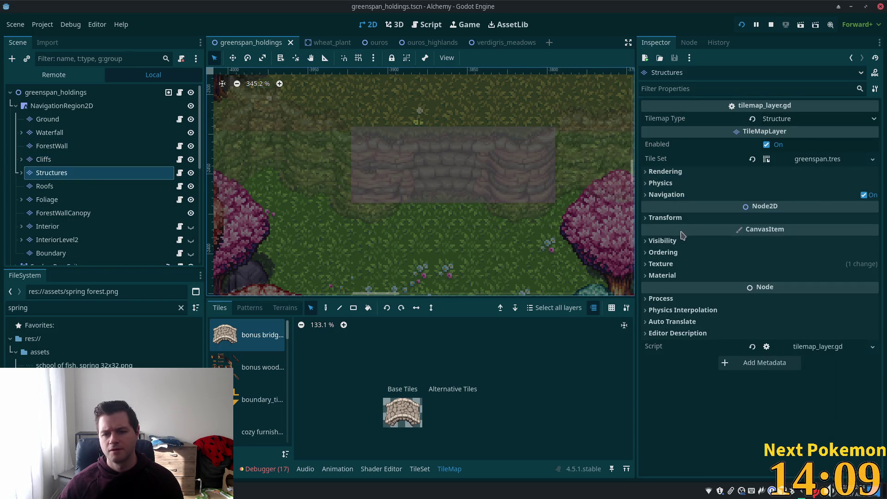
Expand the greenspan tile set and briefly inspect its physics and rendering settings.
{"action": "left_click", "coordinate": [646, 184]}
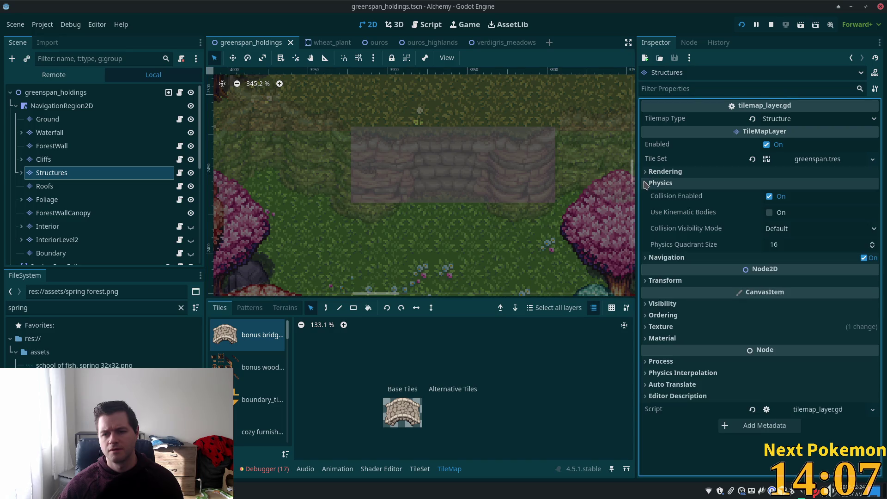
{"action": "left_click", "coordinate": [646, 183]}
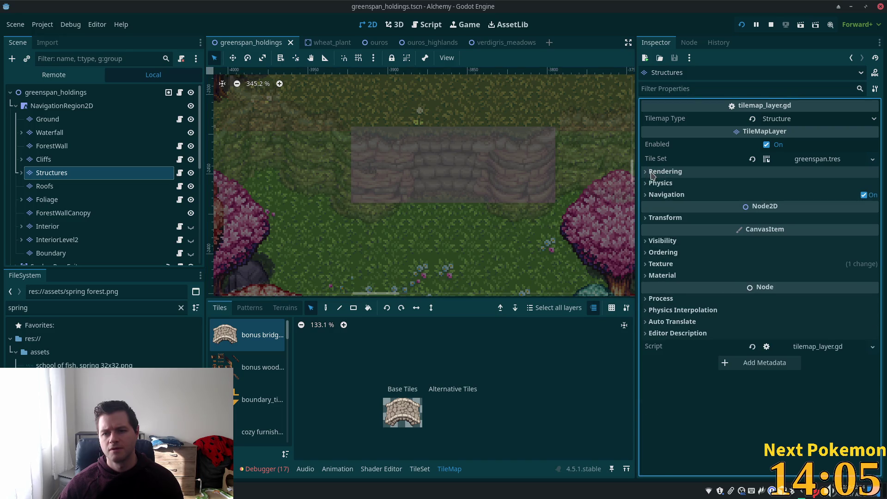
{"action": "left_click", "coordinate": [815, 159]}
{"action": "scroll", "coordinate": [806, 185], "scroll_direction": "down", "scroll_amount": 10}
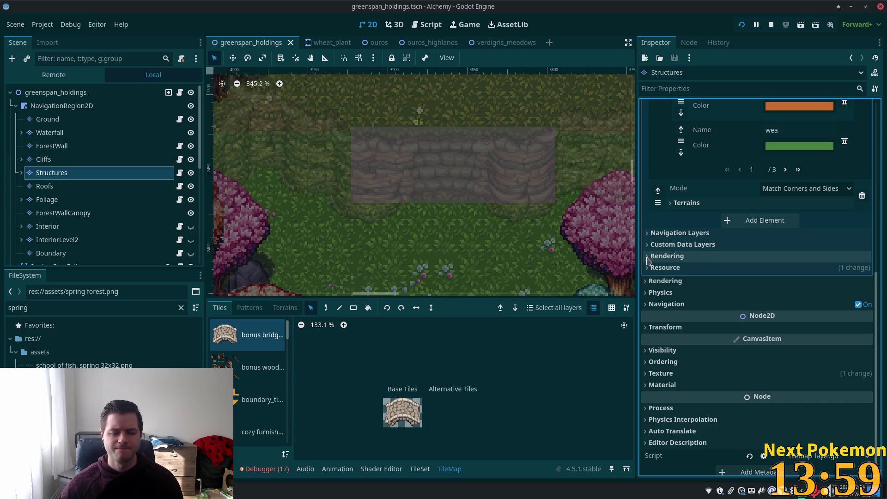
{"action": "left_click", "coordinate": [648, 258]}
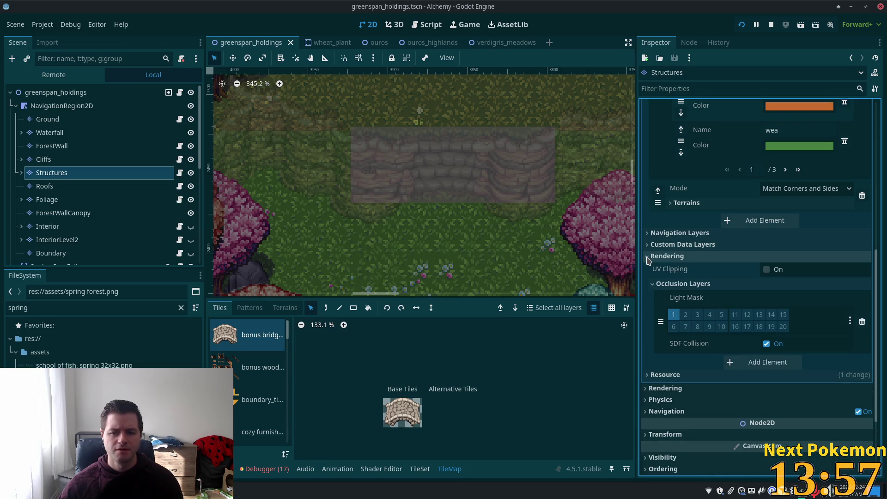
{"action": "left_click", "coordinate": [648, 257]}
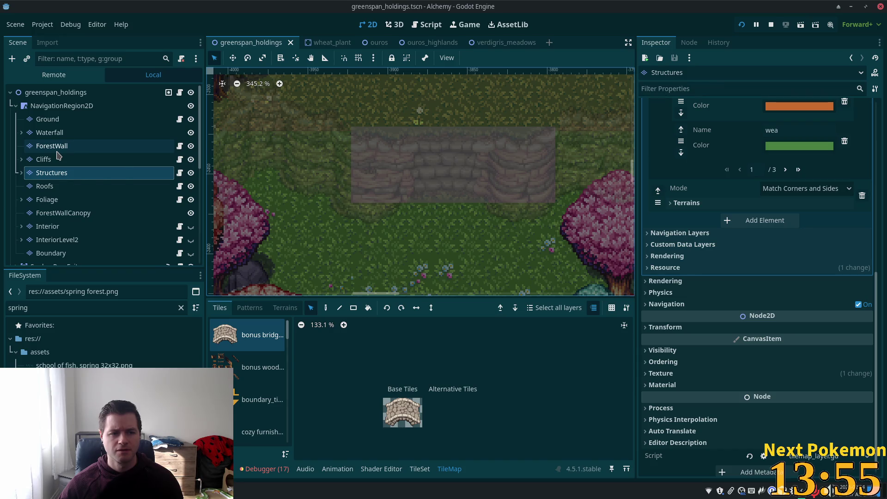
Check the ForestWall layer, then return to Cliffs and show the tile set's collision layers and masks.
{"action": "left_click", "coordinate": [52, 146]}
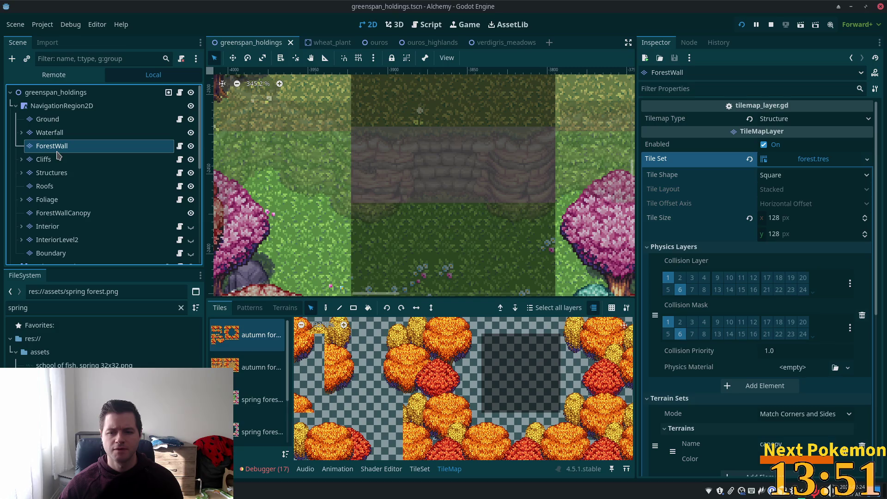
{"action": "left_click", "coordinate": [58, 163]}
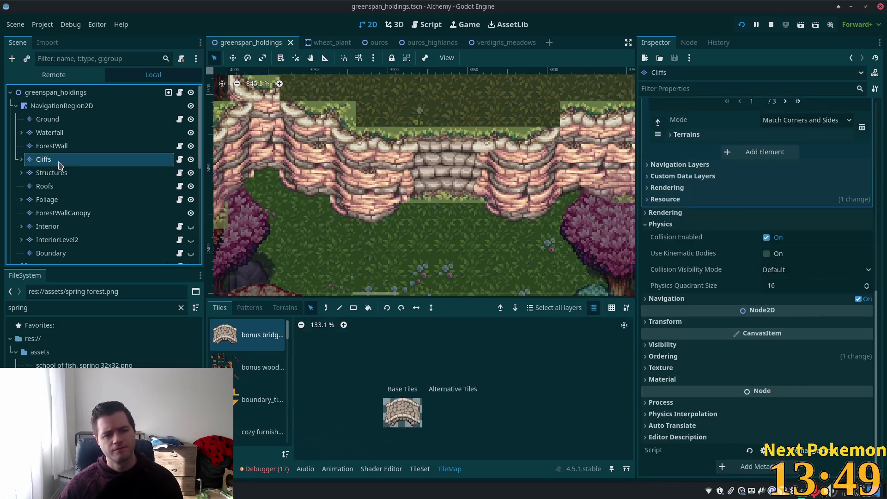
{"action": "scroll", "coordinate": [749, 199], "scroll_direction": "up", "scroll_amount": 10}
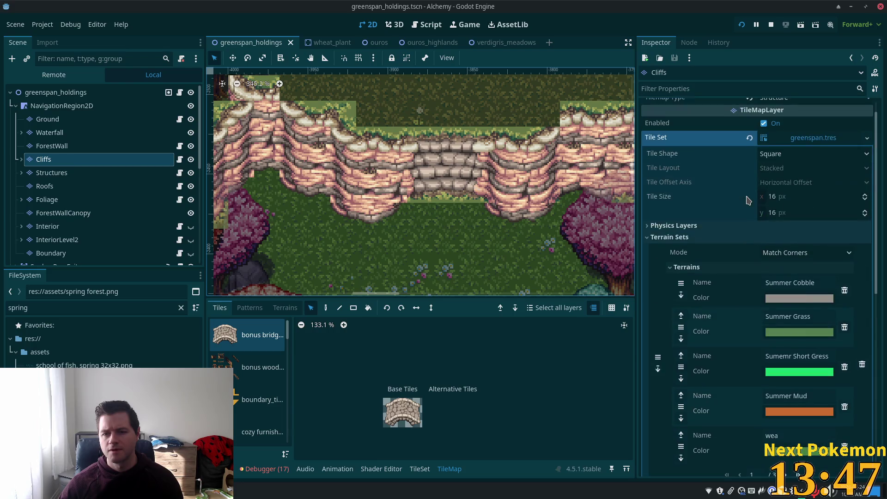
{"action": "left_click", "coordinate": [668, 227]}
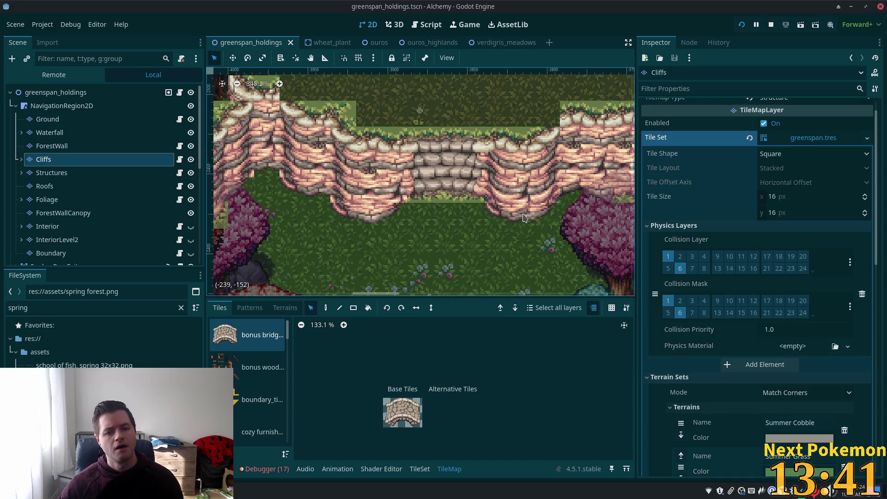
Compare the Ground, Structures, ForestWallCanopy, InteriorLevel2 and ForestWall layers, ending on Cliffs.
{"action": "left_click", "coordinate": [49, 121]}
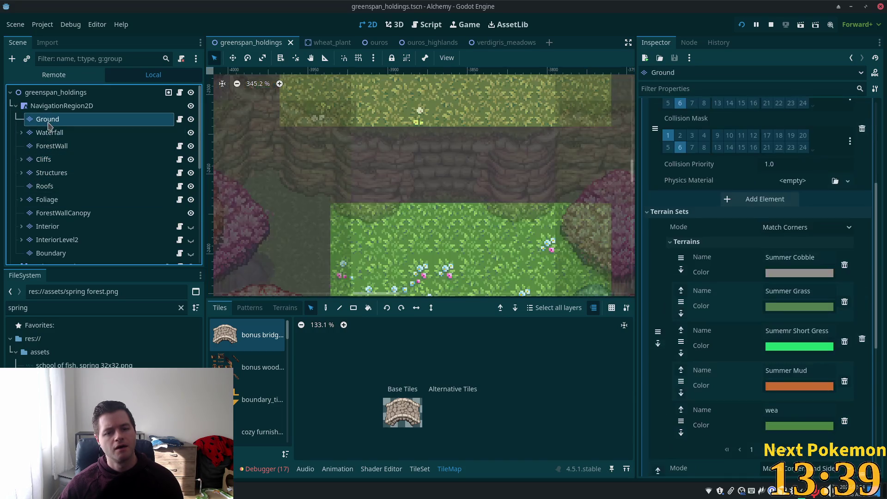
{"action": "left_click", "coordinate": [58, 173]}
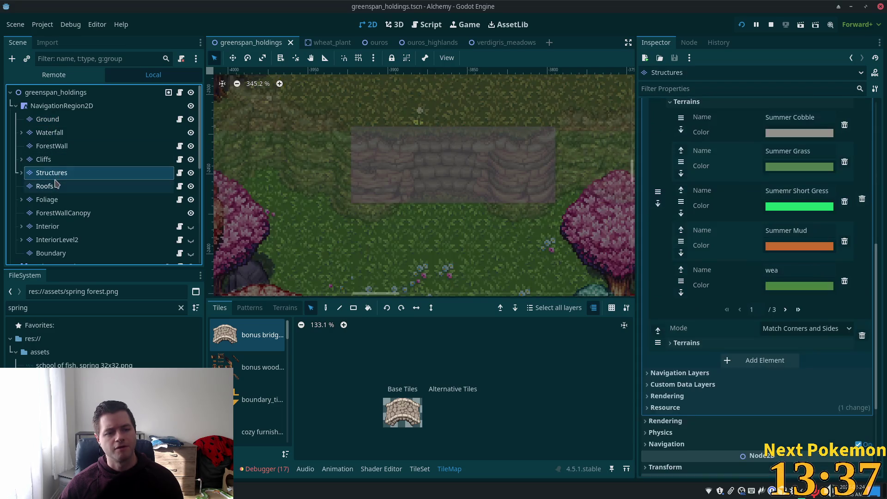
{"action": "left_click", "coordinate": [62, 213]}
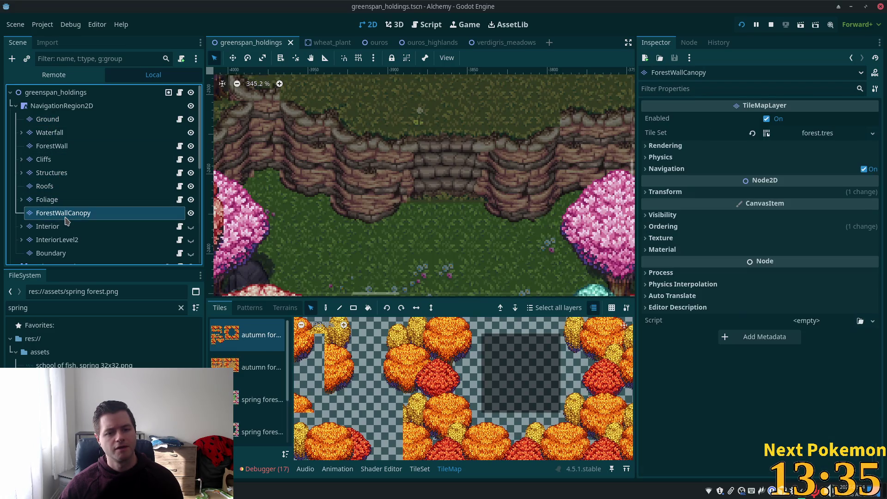
{"action": "left_click", "coordinate": [70, 240]}
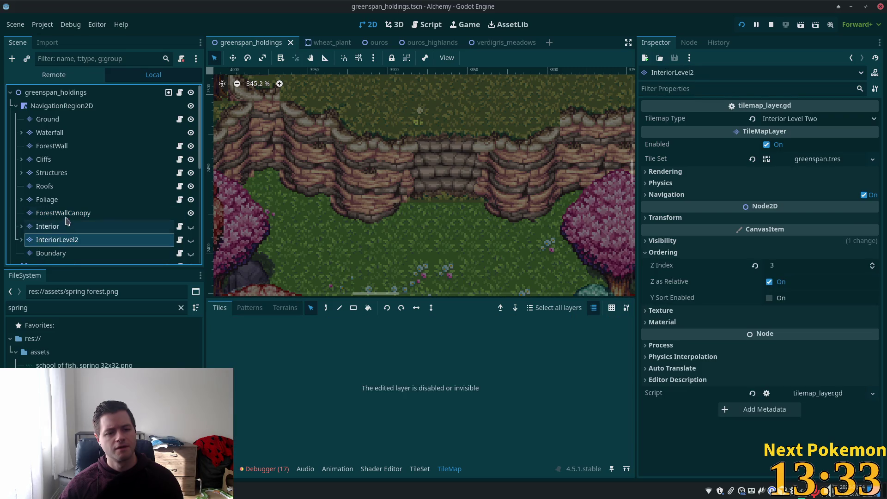
{"action": "left_click", "coordinate": [61, 147]}
{"action": "left_click", "coordinate": [59, 160]}
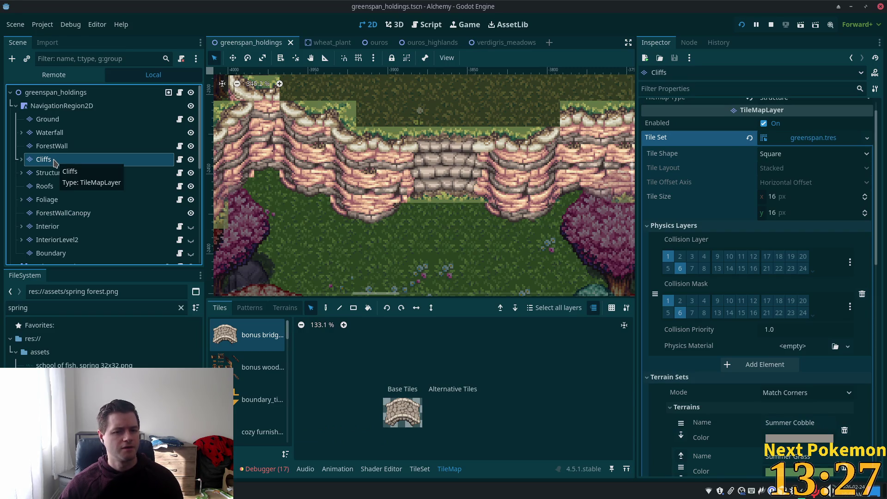
Save greenspan_holdings, test-run the game, then bring up the debugger's Errors list.
{"action": "key", "text": "d"}
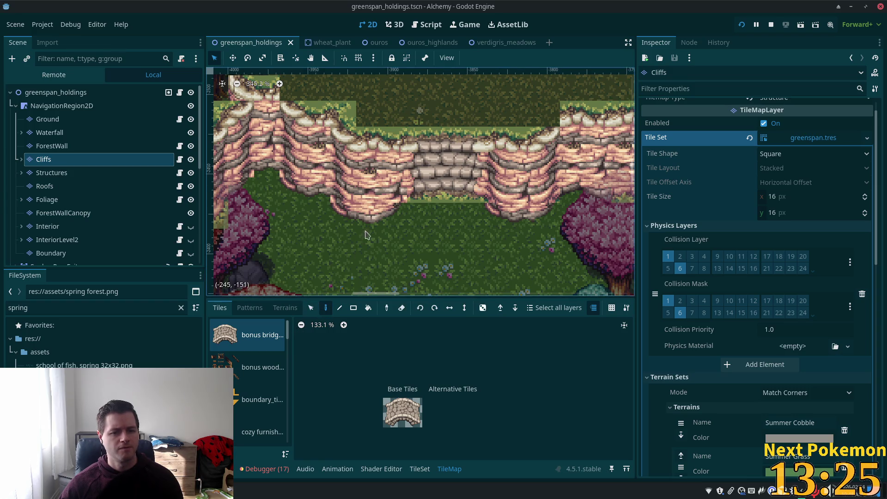
{"action": "key", "text": "ctrl+s"}
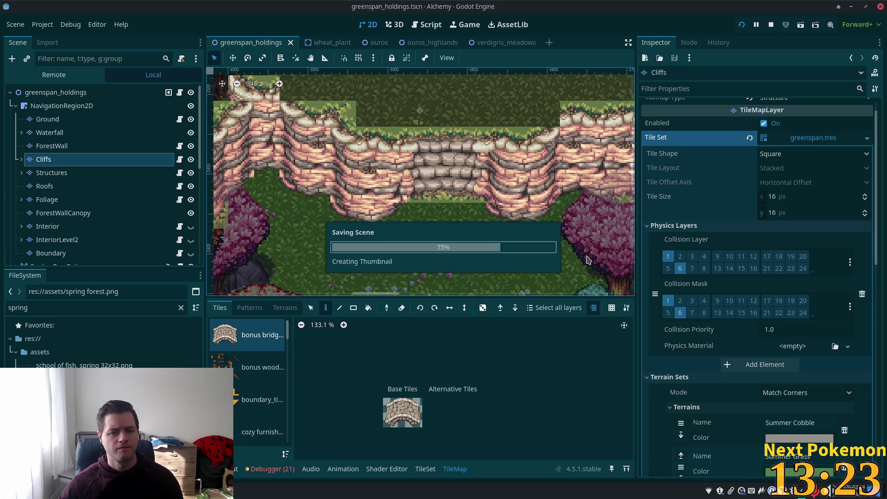
{"action": "left_click", "coordinate": [741, 25]}
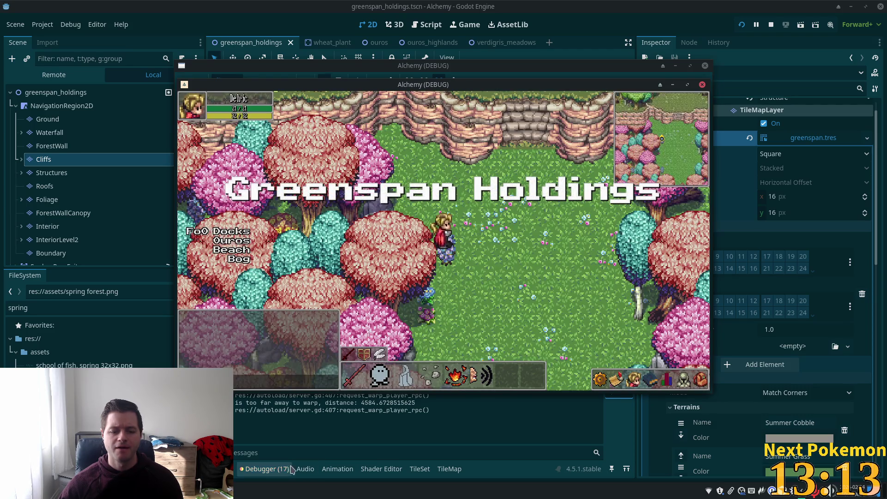
{"action": "left_click", "coordinate": [289, 469]}
{"action": "left_click", "coordinate": [271, 320]}
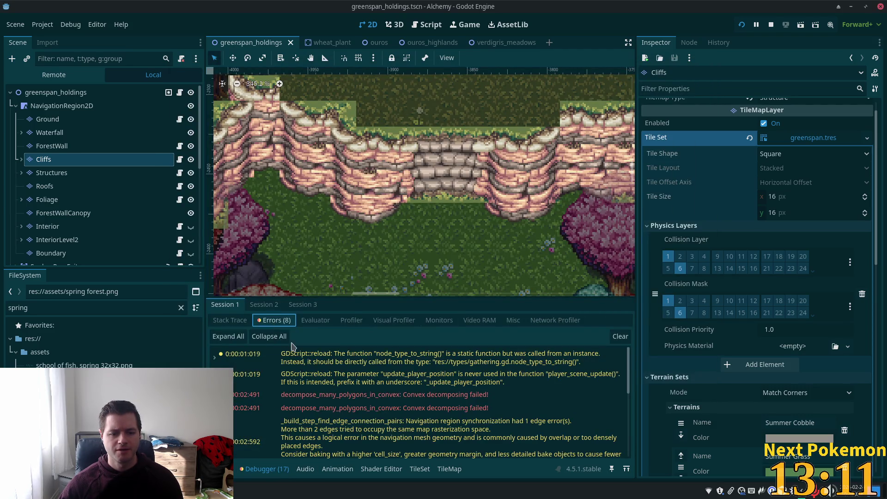
{"action": "mouse_move", "coordinate": [366, 400]}
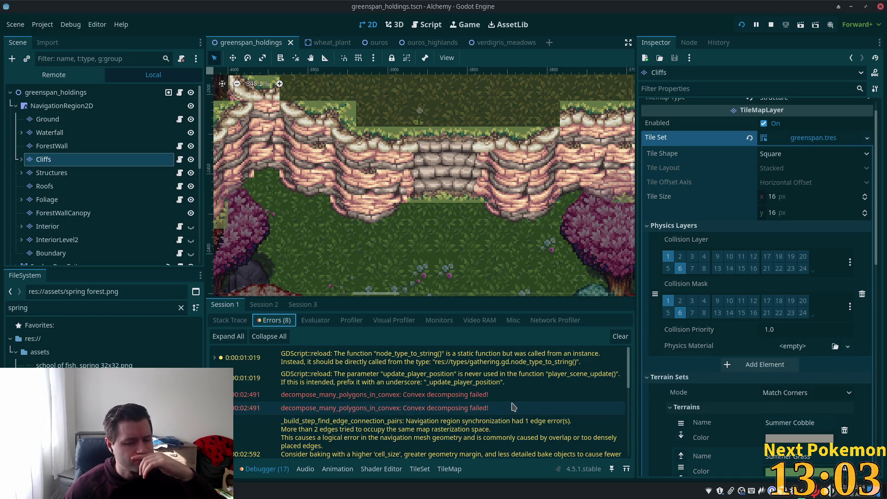
{"action": "mouse_move", "coordinate": [512, 407]}
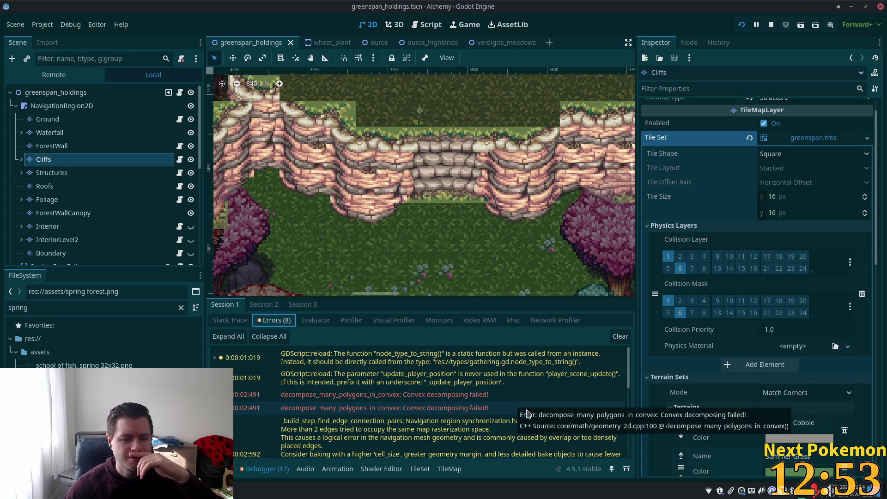
{"action": "scroll", "coordinate": [527, 412], "scroll_direction": "down", "scroll_amount": 6}
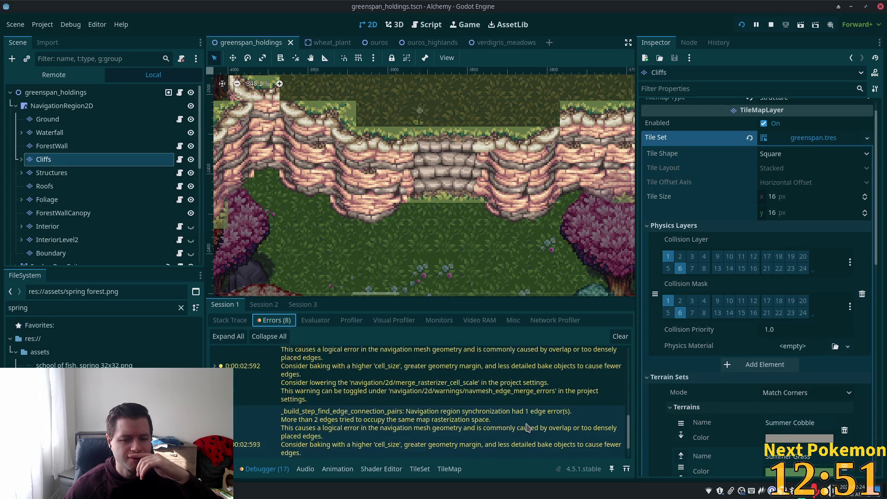
{"action": "scroll", "coordinate": [527, 427], "scroll_direction": "down", "scroll_amount": 2}
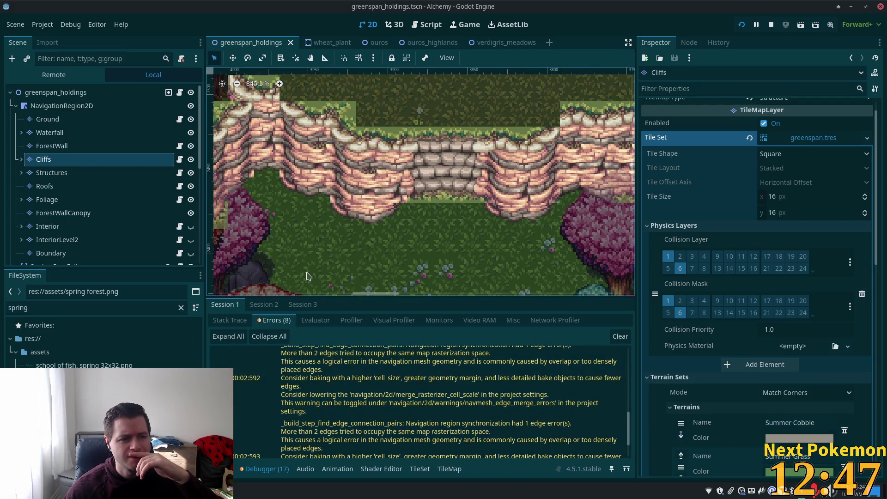
{"action": "scroll", "coordinate": [461, 216], "scroll_direction": "down", "scroll_amount": 6}
{"action": "scroll", "coordinate": [461, 216], "scroll_direction": "down", "scroll_amount": 13}
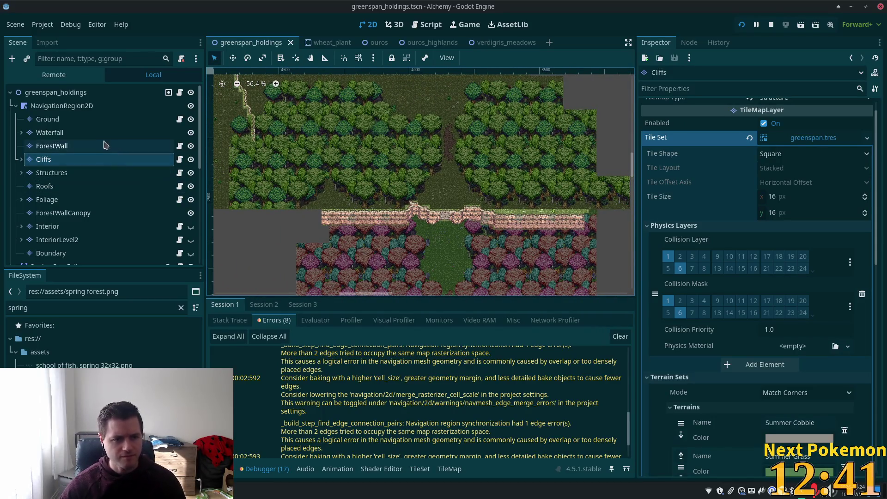
On the Cliffs layer, box-select every cliff tile across the map and delete them.
{"action": "left_click", "coordinate": [76, 121]}
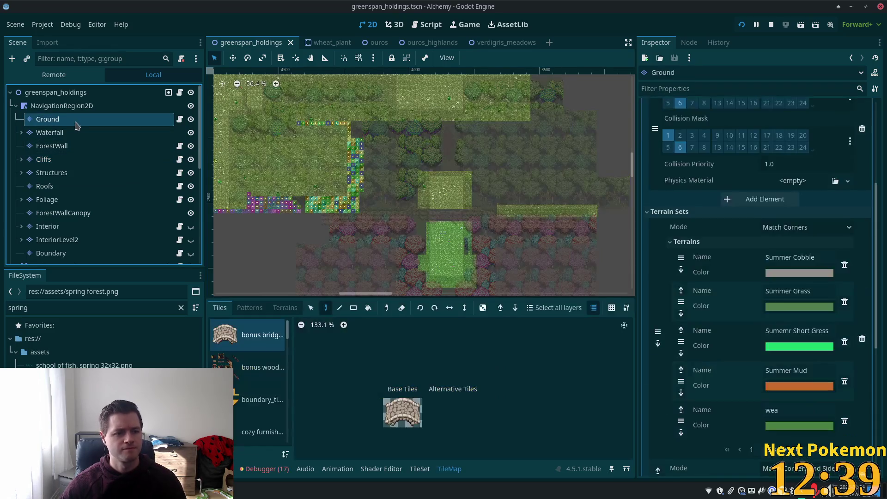
{"action": "double_click", "coordinate": [69, 159]}
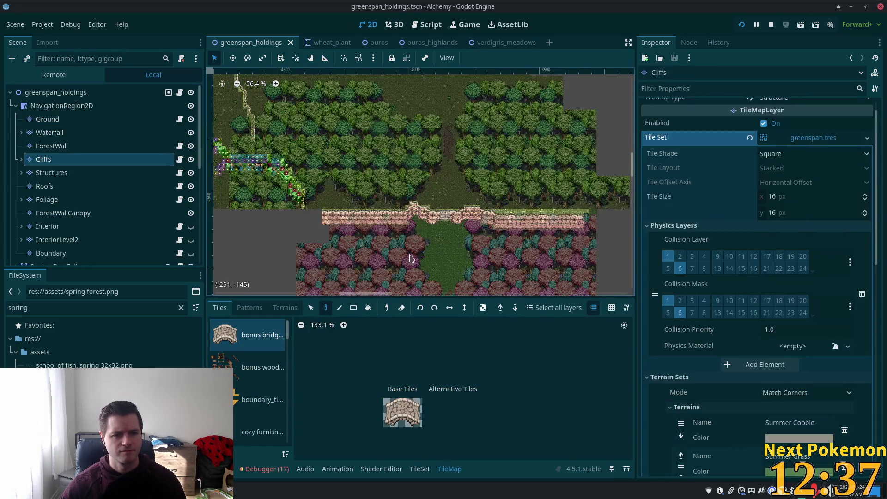
{"action": "left_click", "coordinate": [353, 308]}
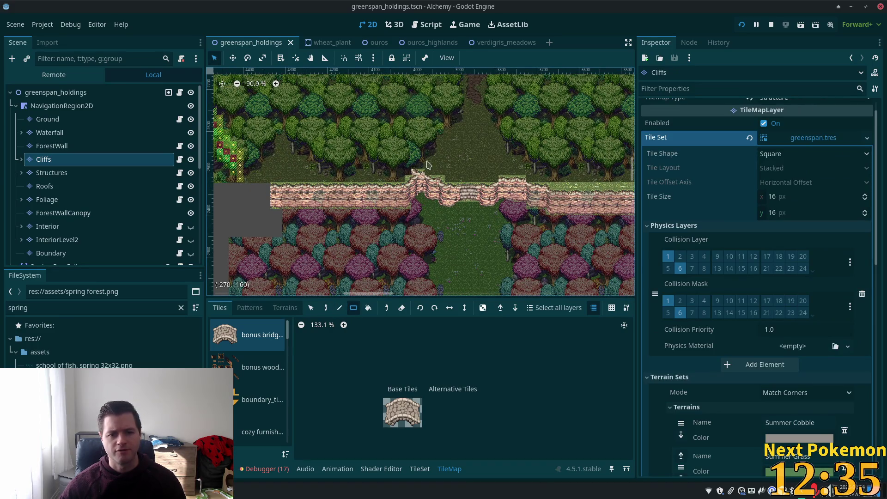
{"action": "scroll", "coordinate": [389, 161], "scroll_direction": "down", "scroll_amount": 4}
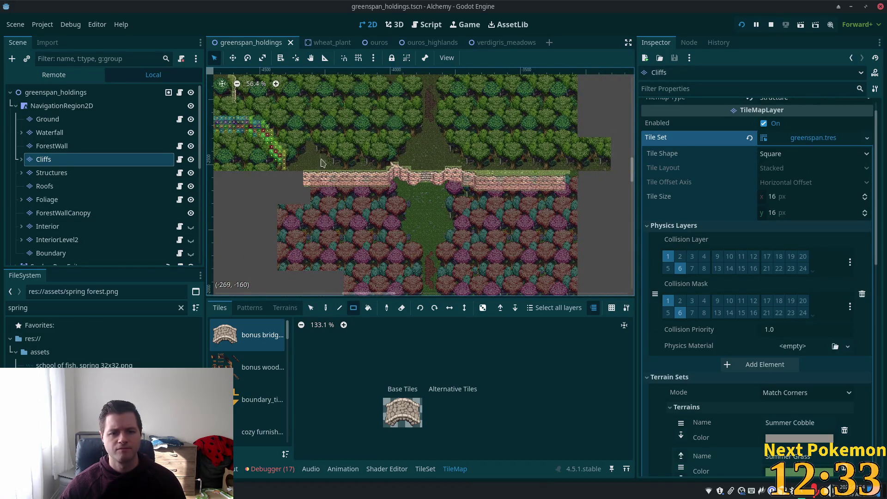
{"action": "left_click", "coordinate": [311, 308]}
{"action": "mouse_move", "coordinate": [304, 156]}
{"action": "left_mouse_down"}
{"action": "mouse_move", "coordinate": [416, 204]}
{"action": "mouse_move", "coordinate": [586, 218]}
{"action": "left_mouse_up"}
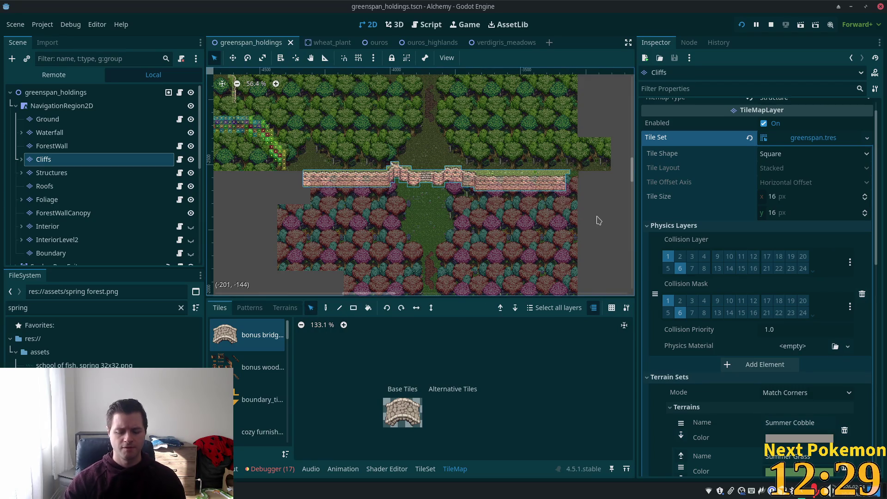
{"action": "key", "text": "Delete"}
Rerun the game without cliffs, review the new session's errors, then undo the deletion.
{"action": "left_click", "coordinate": [741, 25]}
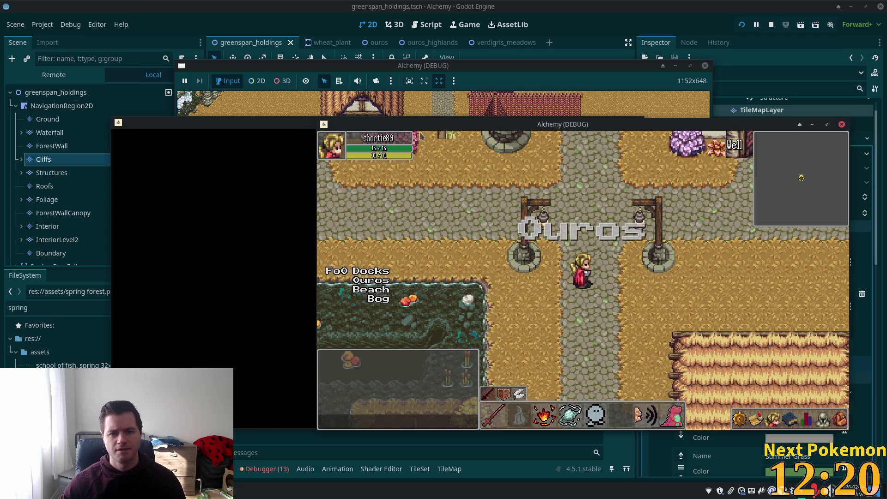
{"action": "left_click", "coordinate": [291, 133]}
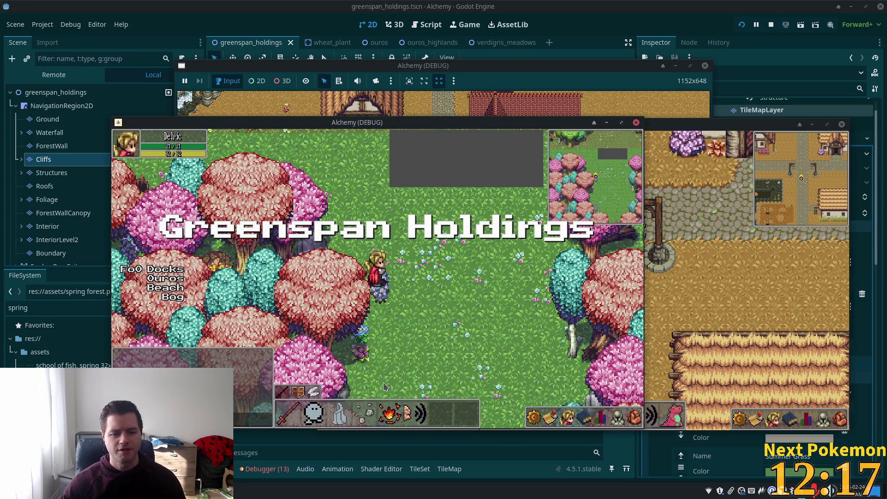
{"action": "left_click", "coordinate": [335, 448]}
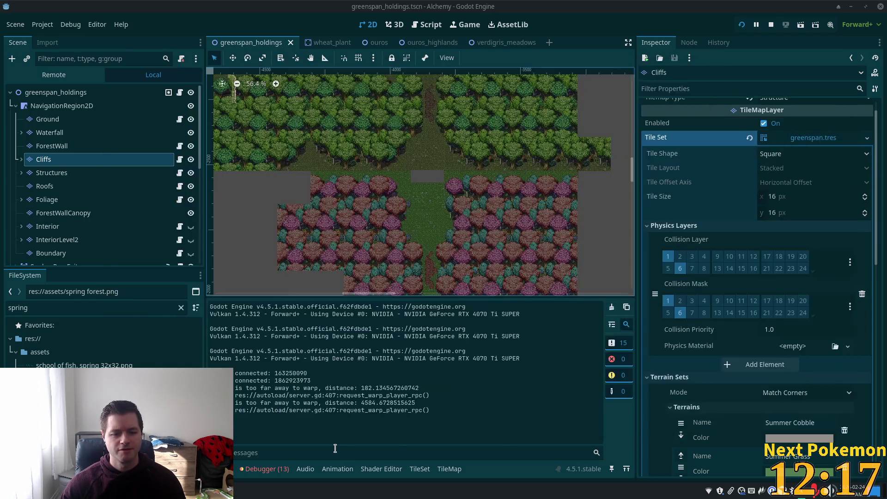
{"action": "left_click", "coordinate": [263, 470]}
{"action": "scroll", "coordinate": [345, 397], "scroll_direction": "up", "scroll_amount": 3}
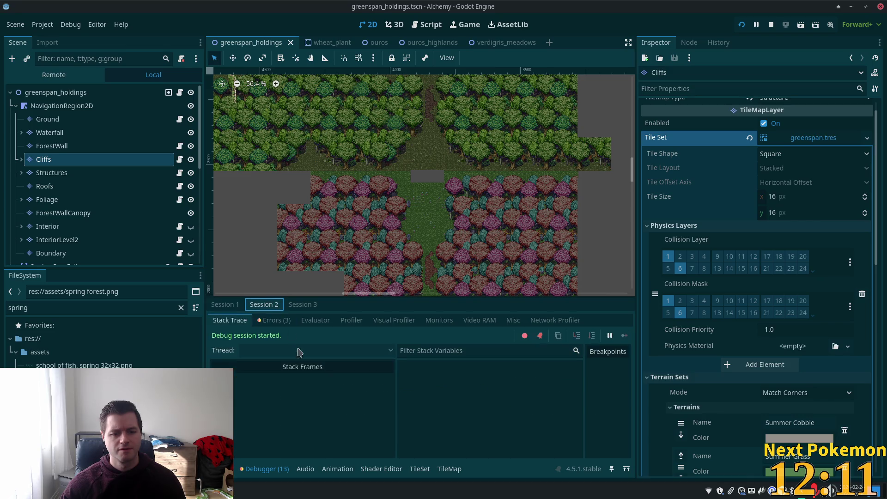
{"action": "left_click", "coordinate": [267, 320]}
{"action": "left_click", "coordinate": [273, 320]}
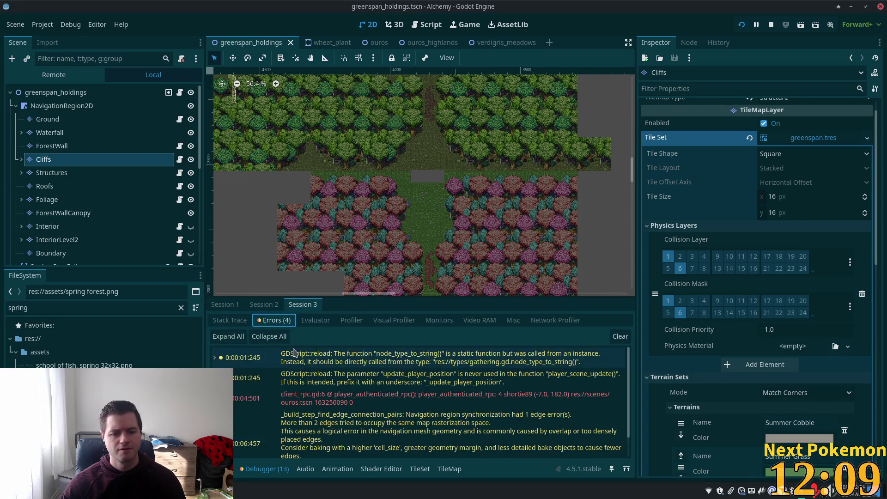
{"action": "scroll", "coordinate": [295, 352], "scroll_direction": "down", "scroll_amount": 3}
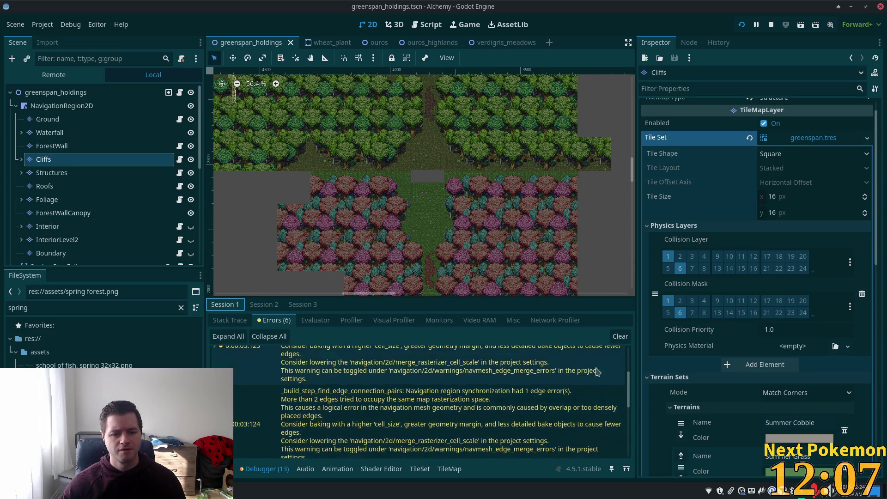
{"action": "scroll", "coordinate": [596, 374], "scroll_direction": "down", "scroll_amount": 2}
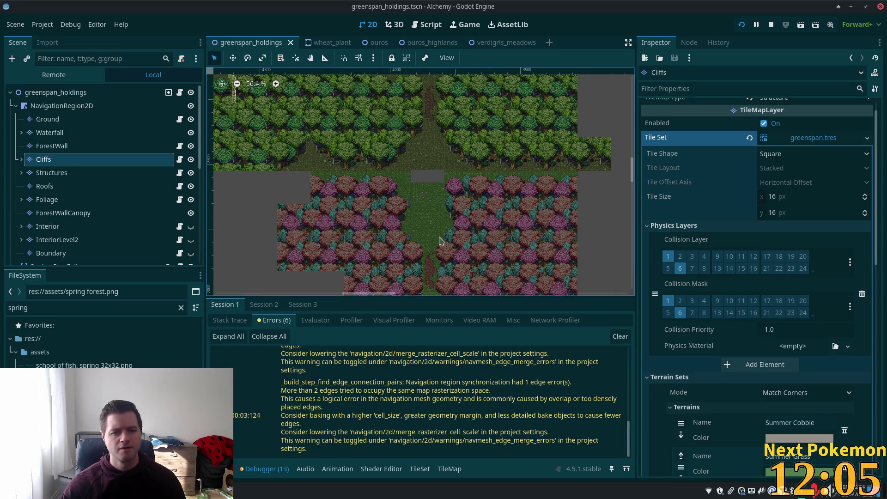
{"action": "key", "text": "ctrl+z"}
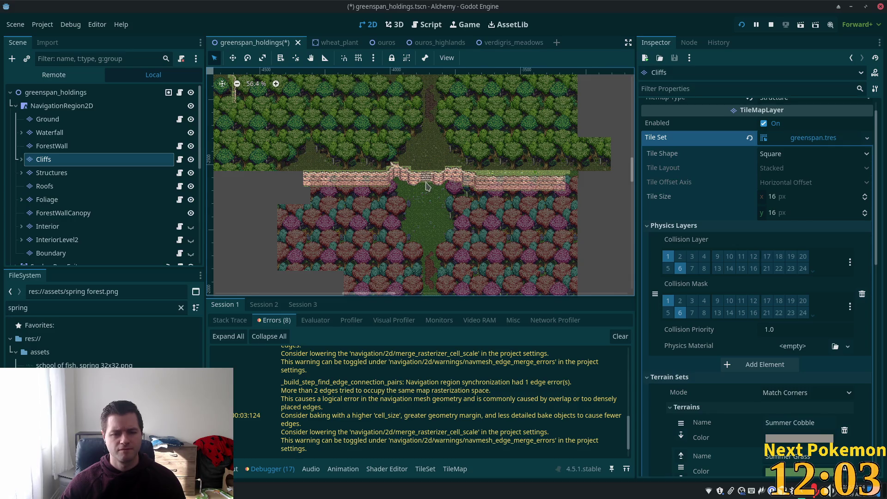
Select the cliff and bridge tiles around the central stairs, save, and delete them.
{"action": "scroll", "coordinate": [428, 186], "scroll_direction": "up", "scroll_amount": 5}
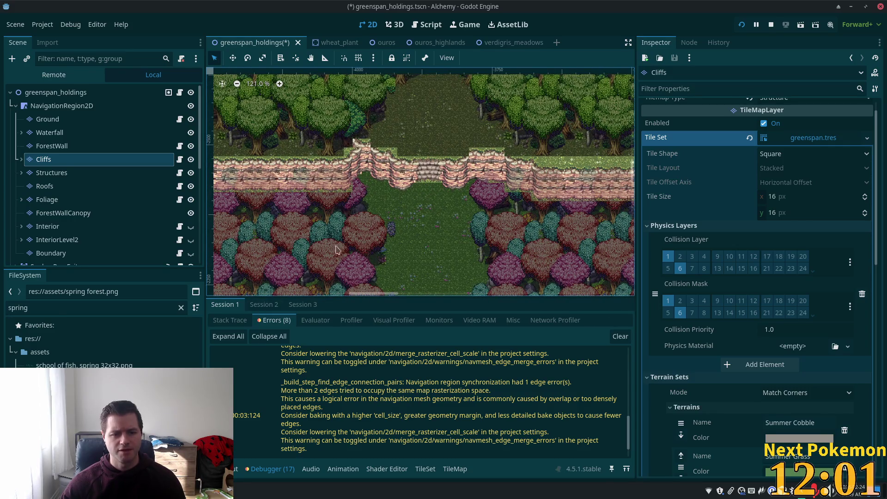
{"action": "left_click", "coordinate": [453, 470]}
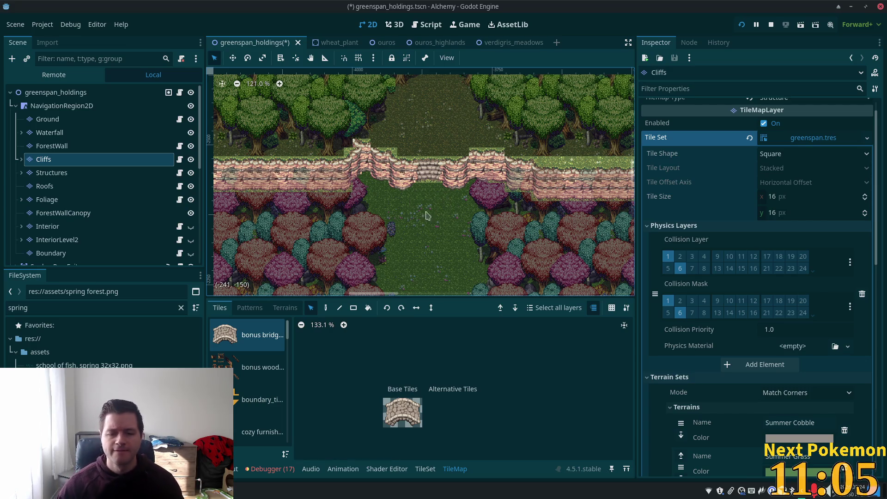
{"action": "mouse_move", "coordinate": [362, 130]}
{"action": "left_mouse_down"}
{"action": "mouse_move", "coordinate": [433, 223]}
{"action": "mouse_move", "coordinate": [502, 211]}
{"action": "left_mouse_up"}
{"action": "key", "text": "ctrl+s"}
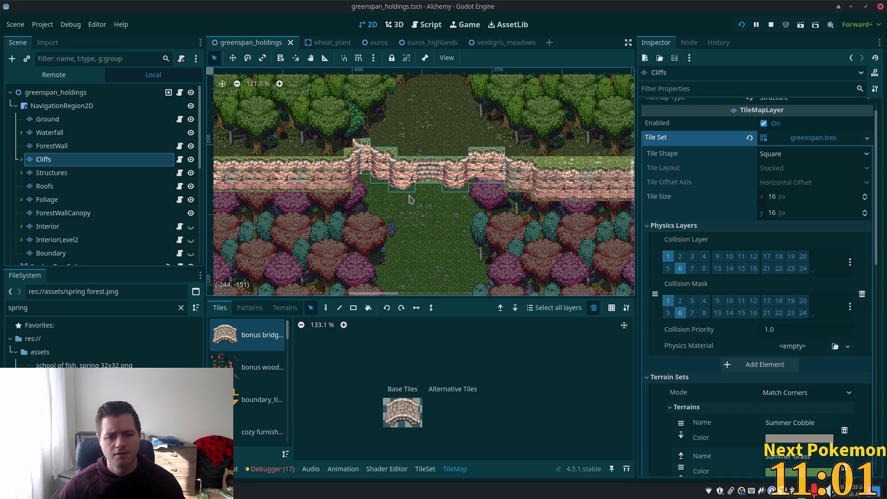
{"action": "mouse_move", "coordinate": [344, 130]}
{"action": "left_mouse_down"}
{"action": "mouse_move", "coordinate": [518, 209]}
{"action": "mouse_move", "coordinate": [500, 200]}
{"action": "mouse_move", "coordinate": [506, 196]}
{"action": "left_mouse_up"}
{"action": "key", "text": "Delete"}
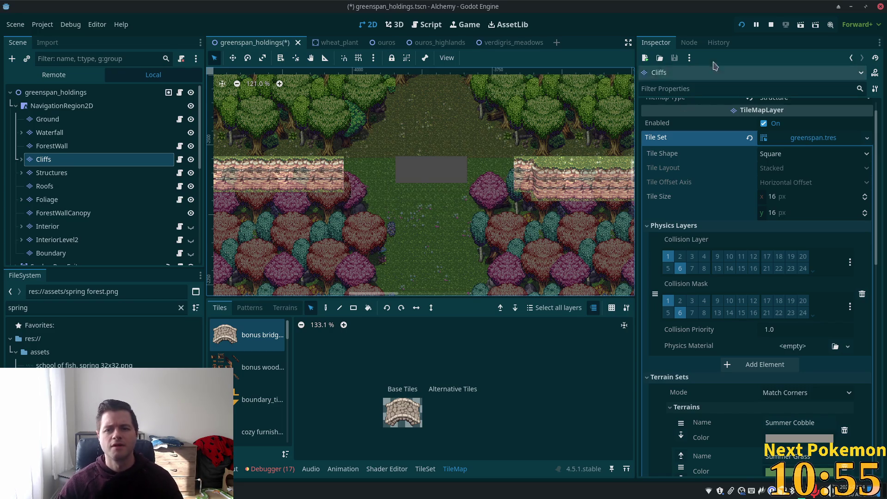
{"action": "key", "text": "F5"}
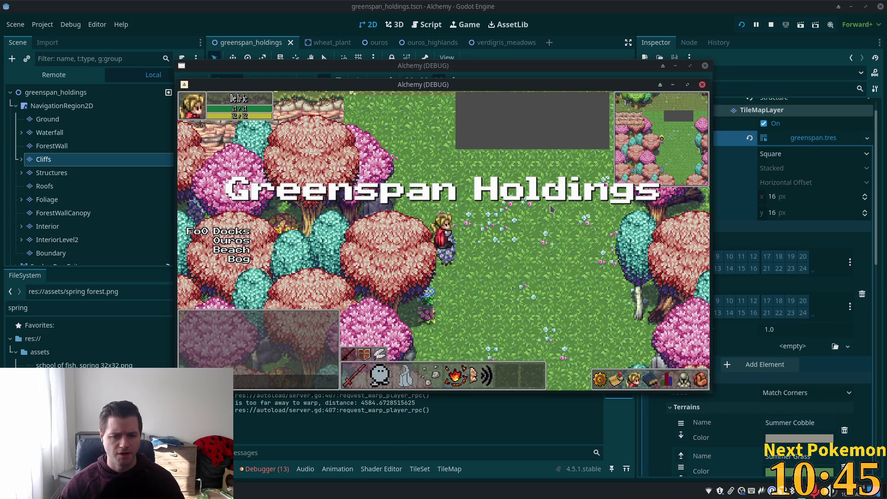
{"action": "key", "text": "w"}
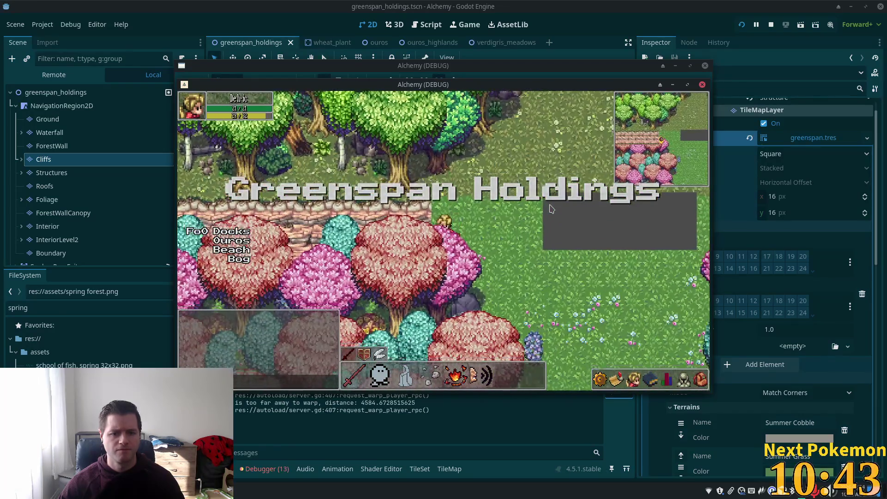
{"action": "key", "text": "F8"}
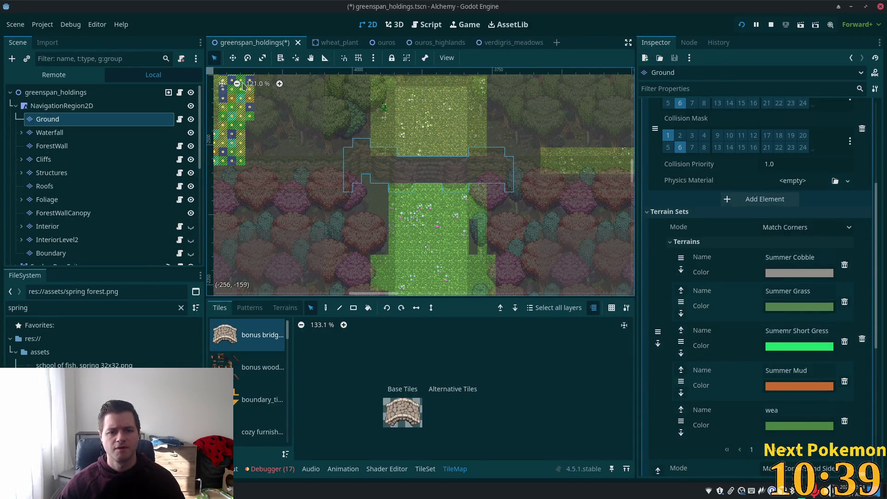
Return to the Cliffs layer, clear the tile selection and save the scene.
{"action": "scroll", "coordinate": [348, 170], "scroll_direction": "up", "scroll_amount": 3}
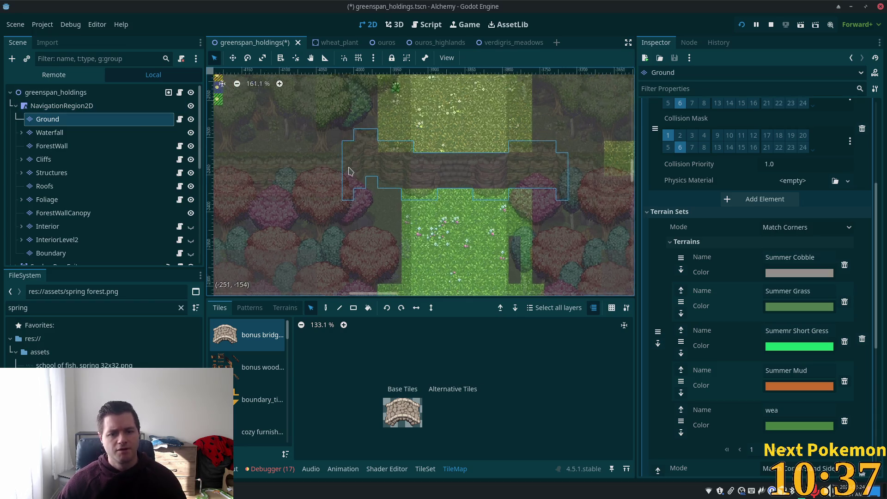
{"action": "scroll", "coordinate": [349, 171], "scroll_direction": "up", "scroll_amount": 3}
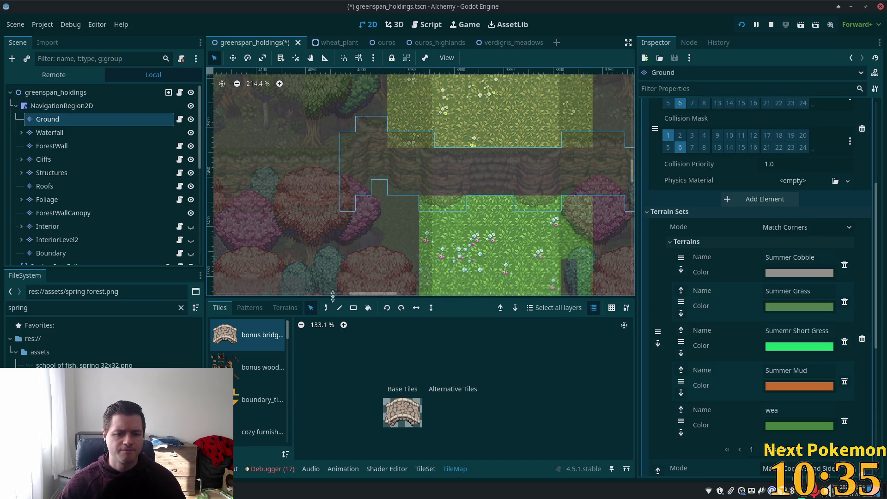
{"action": "left_click", "coordinate": [60, 159]}
{"action": "scroll", "coordinate": [383, 211], "scroll_direction": "up", "scroll_amount": 5}
{"action": "left_click", "coordinate": [411, 215]}
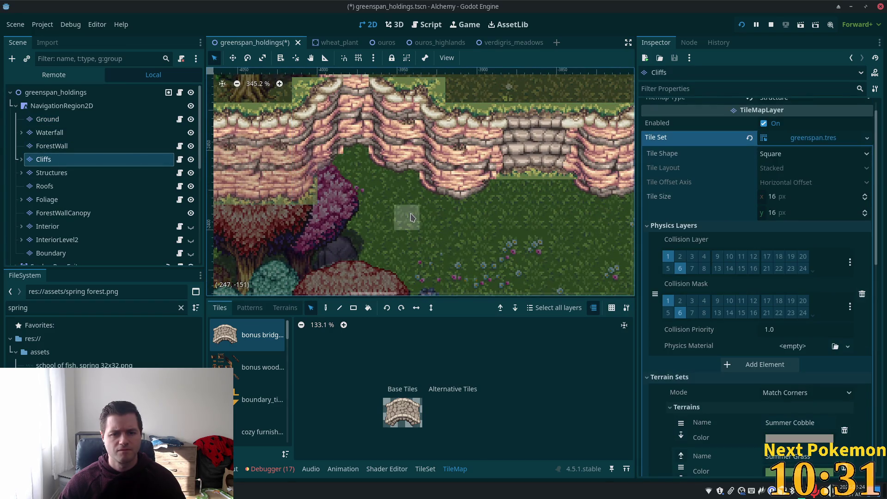
{"action": "key", "text": "ctrl+s"}
Pan to the cliffs by the stone stairway and select four individual cliff tiles there.
{"action": "scroll", "coordinate": [498, 221], "scroll_direction": "down", "scroll_amount": 3}
{"action": "left_click_drag", "start_coordinate": [498, 224], "coordinate": [470, 232]}
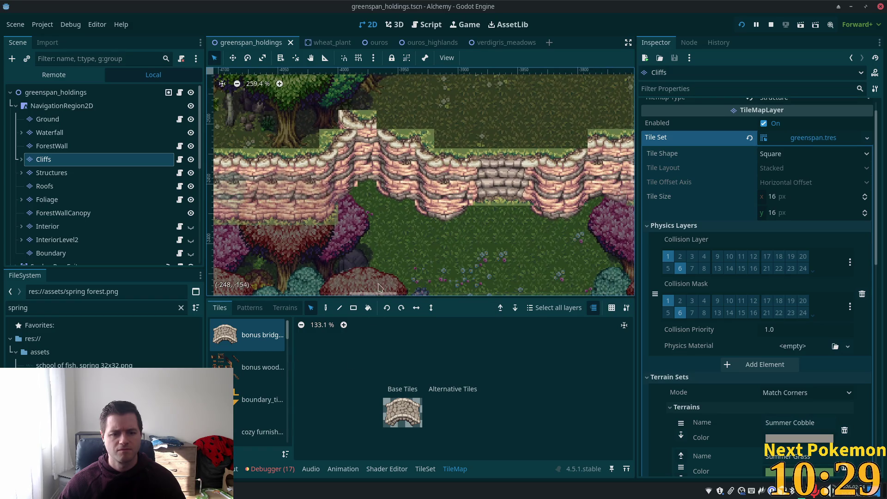
{"action": "left_click_drag", "start_coordinate": [359, 111], "coordinate": [430, 233]}
{"action": "key", "text": "Delete"}
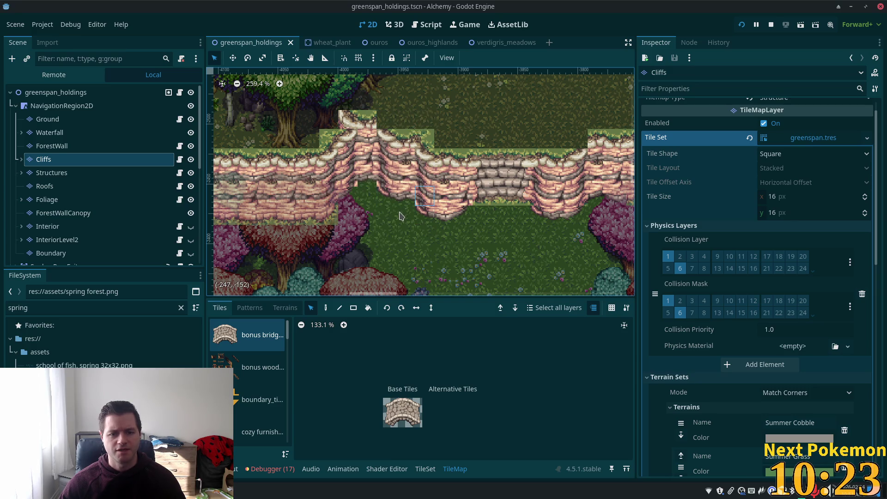
{"action": "left_click", "coordinate": [387, 177]}
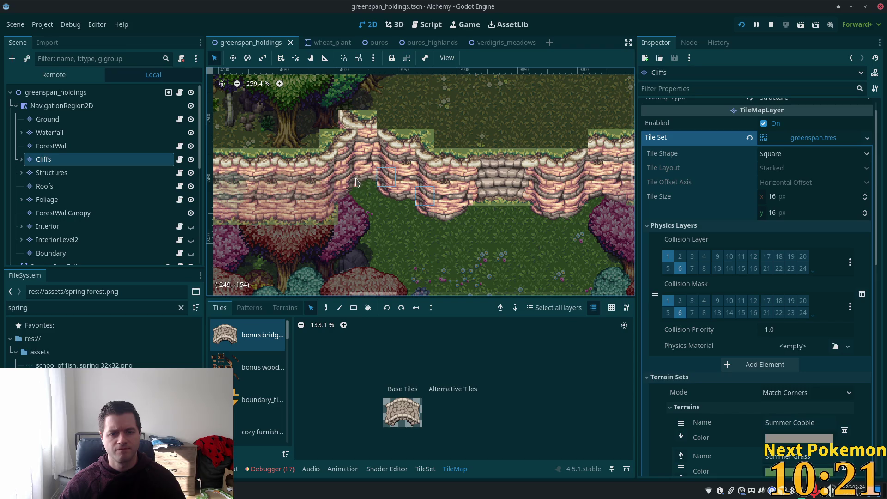
{"action": "left_click", "coordinate": [348, 177]}
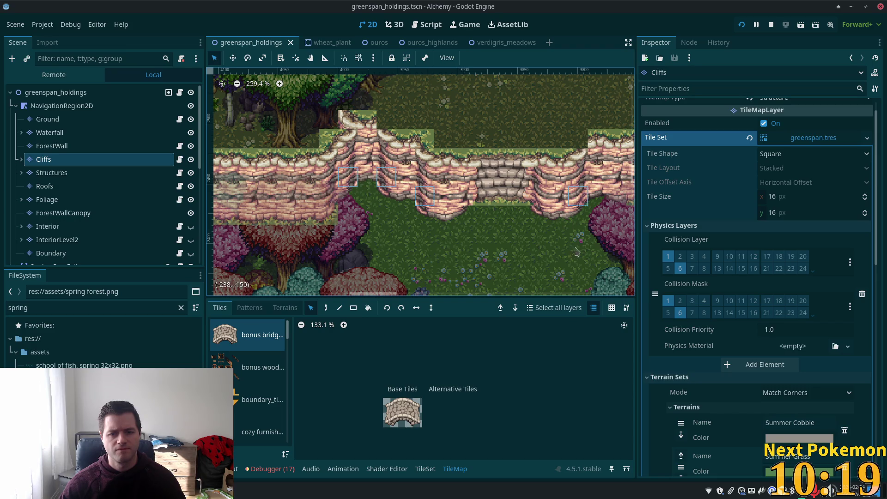
{"action": "left_click_drag", "start_coordinate": [578, 251], "coordinate": [507, 265]}
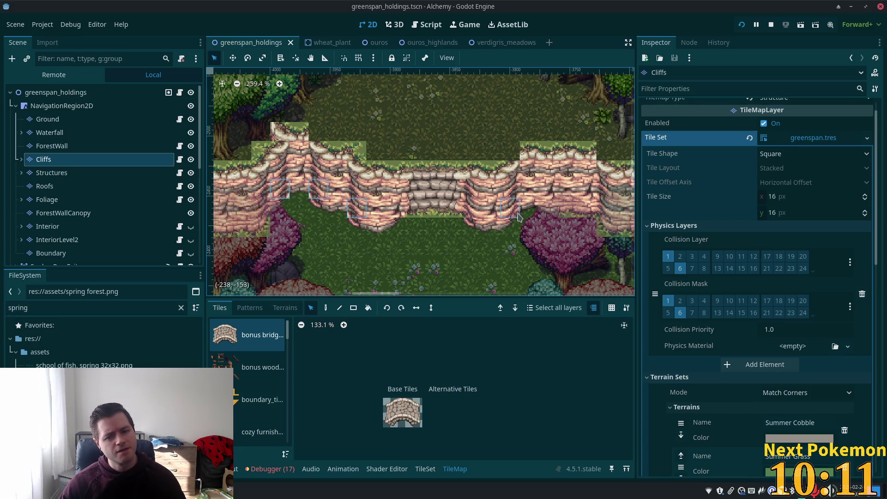
Delete the four selected cliff tiles, test-run the game, undo, and select ForestWallCanopy.
{"action": "key", "text": "Delete"}
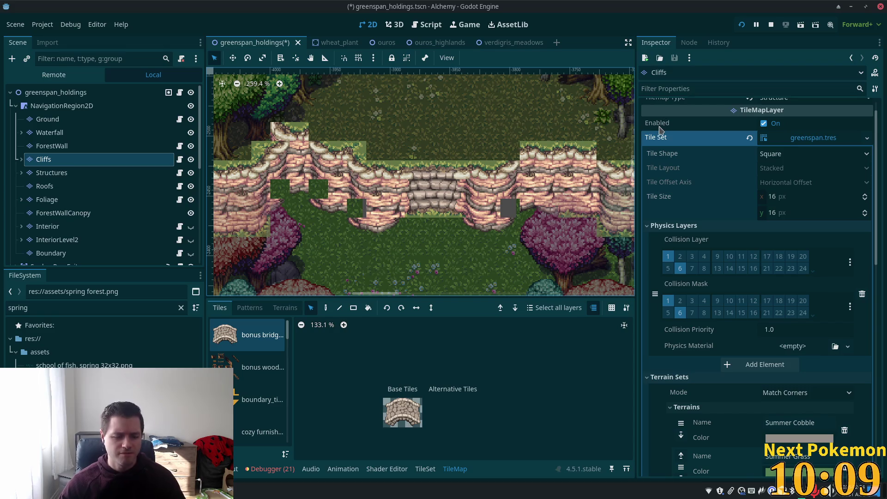
{"action": "left_click", "coordinate": [740, 25]}
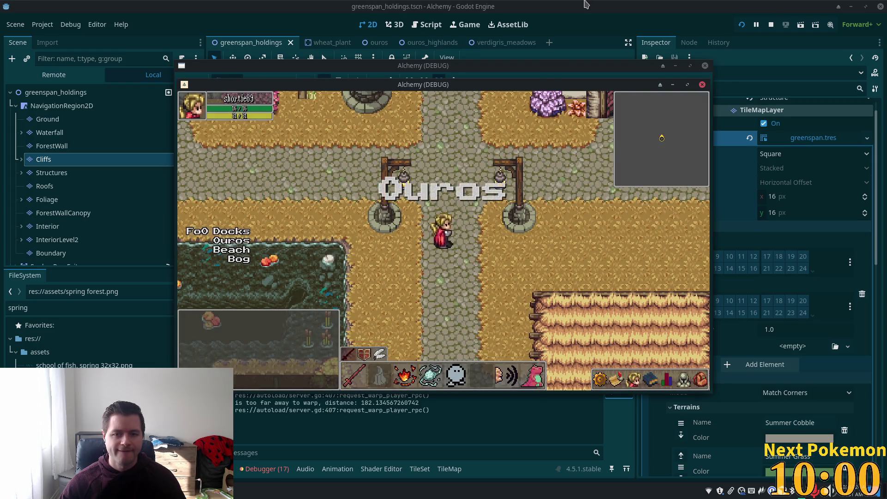
{"action": "left_click", "coordinate": [603, 8]}
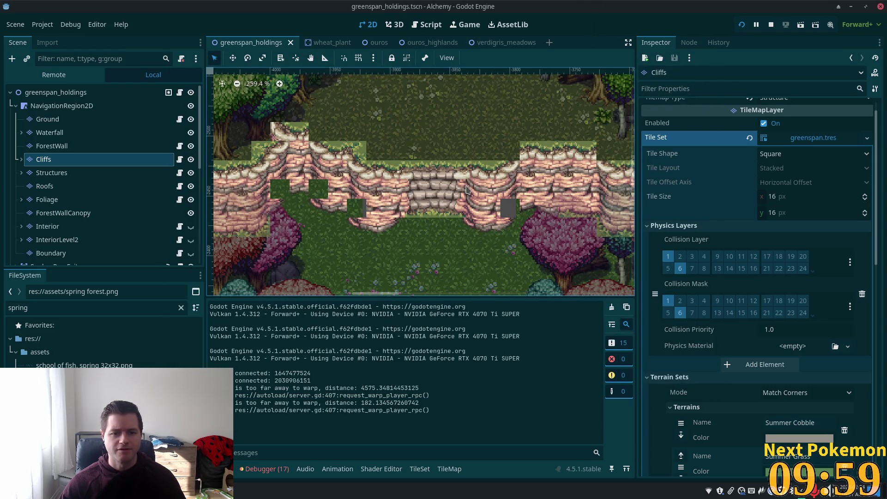
{"action": "key", "text": "ctrl+z"}
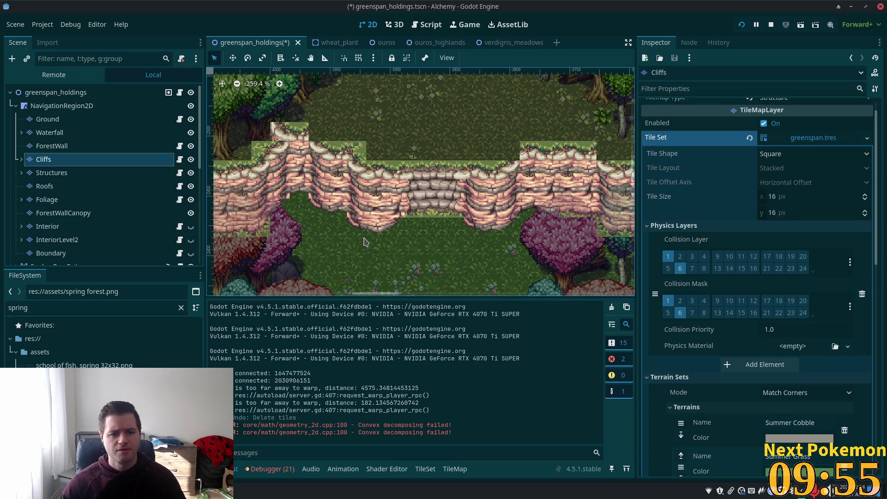
{"action": "left_click", "coordinate": [282, 212]}
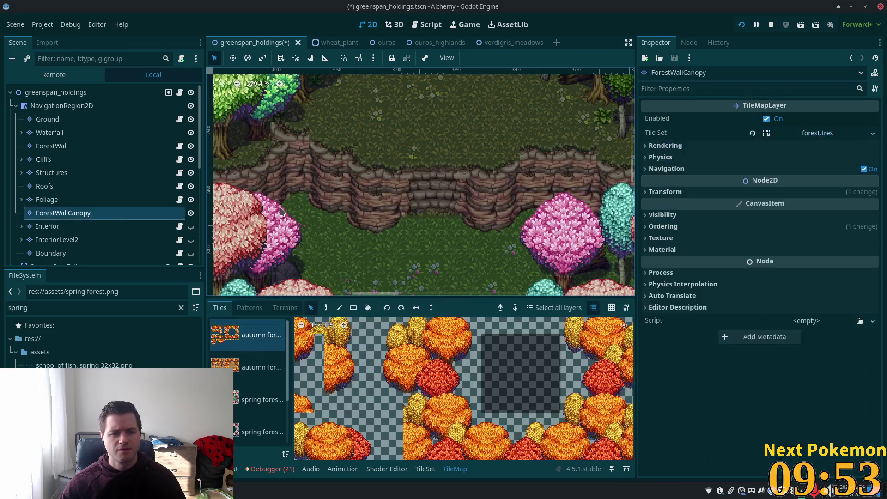
Back on the Cliffs layer, save greenspan_holdings and box-select the cliff tiles left of the stairs.
{"action": "left_click", "coordinate": [92, 159]}
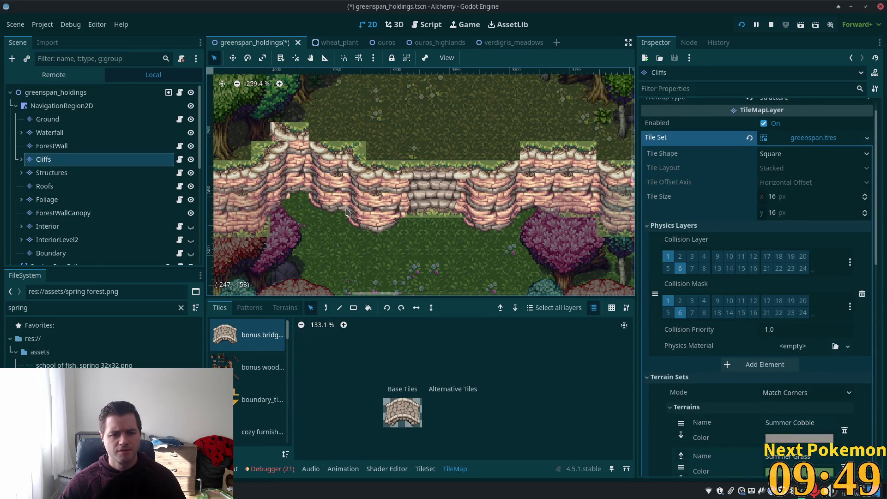
{"action": "scroll", "coordinate": [348, 211], "scroll_direction": "up", "scroll_amount": 3}
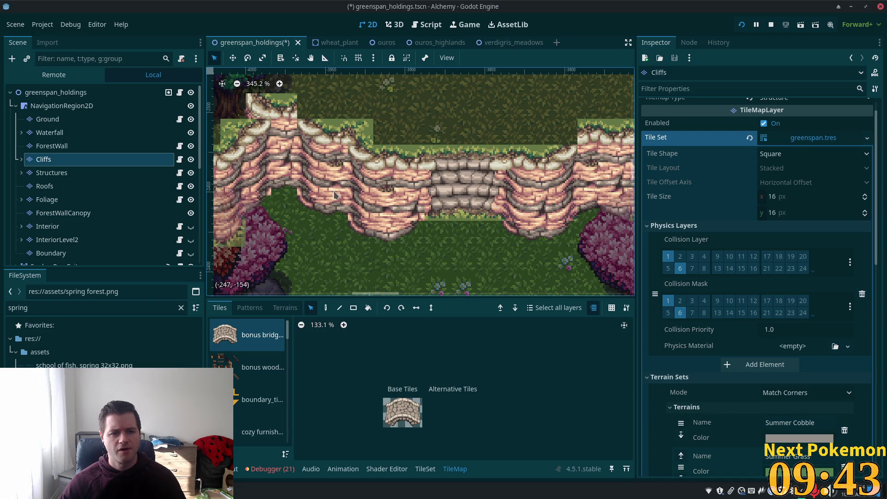
{"action": "scroll", "coordinate": [335, 195], "scroll_direction": "down", "scroll_amount": 3}
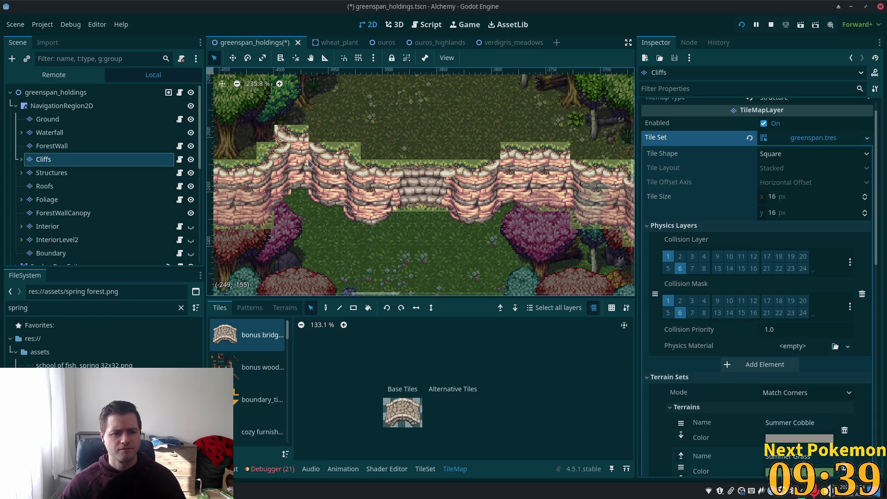
{"action": "key", "text": "ctrl+s"}
{"action": "mouse_move", "coordinate": [250, 118]}
{"action": "left_mouse_down"}
{"action": "mouse_move", "coordinate": [466, 273]}
{"action": "mouse_move", "coordinate": [390, 262]}
{"action": "left_mouse_up"}
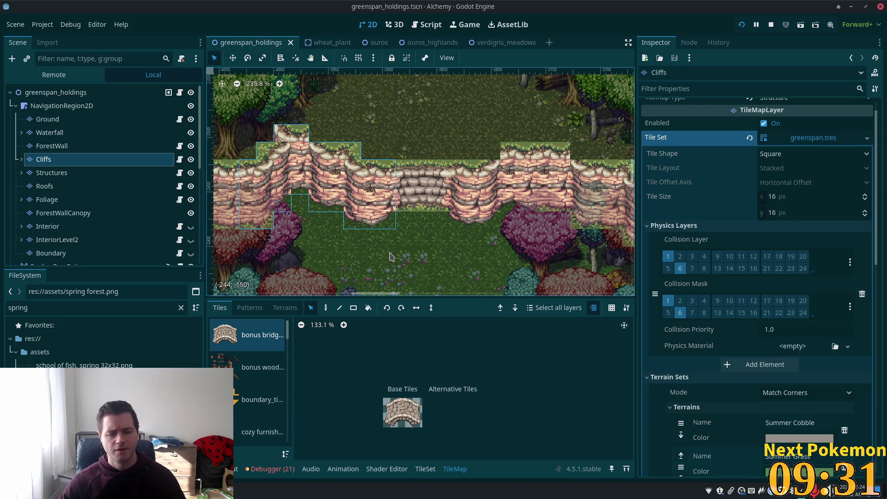
Erase the selected cliff tiles left of the stairs, save, and launch the game.
{"action": "key", "text": "Delete"}
{"action": "key", "text": "ctrl+s"}
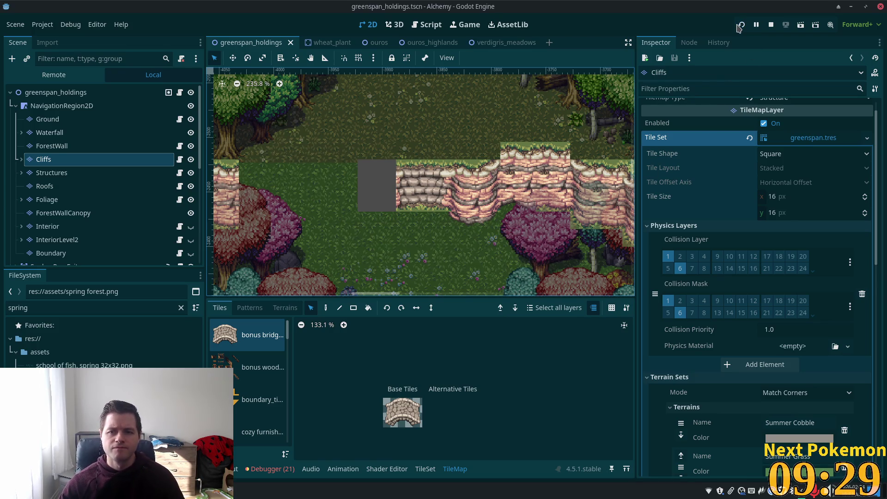
{"action": "left_click", "coordinate": [739, 26]}
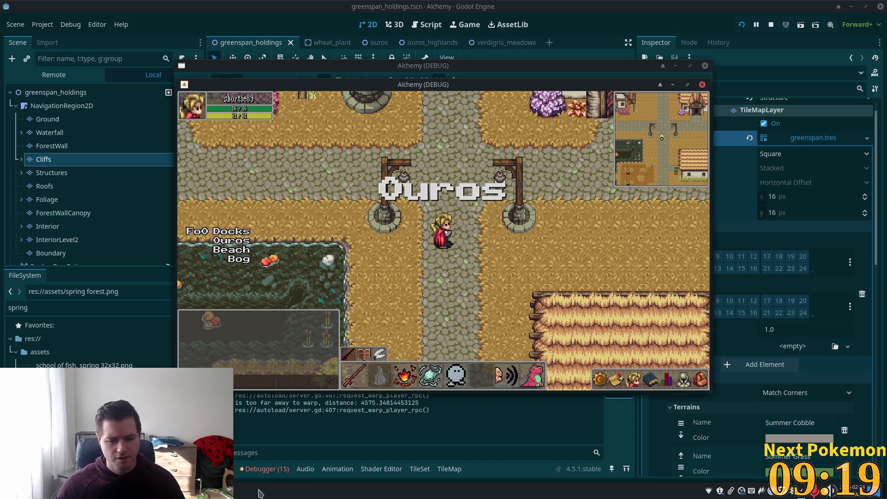
Read the 7 debugger errors, including convex decomposition and navigation edge-merge warnings, then stop the game.
{"action": "left_click", "coordinate": [266, 469]}
{"action": "scroll", "coordinate": [356, 432], "scroll_direction": "down", "scroll_amount": 5}
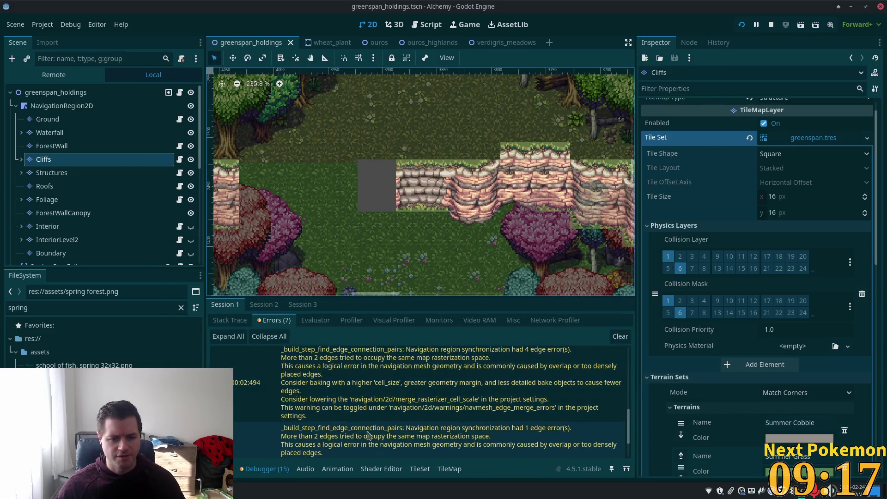
{"action": "scroll", "coordinate": [355, 432], "scroll_direction": "down", "scroll_amount": 2}
{"action": "scroll", "coordinate": [633, 368], "scroll_direction": "up", "scroll_amount": 5}
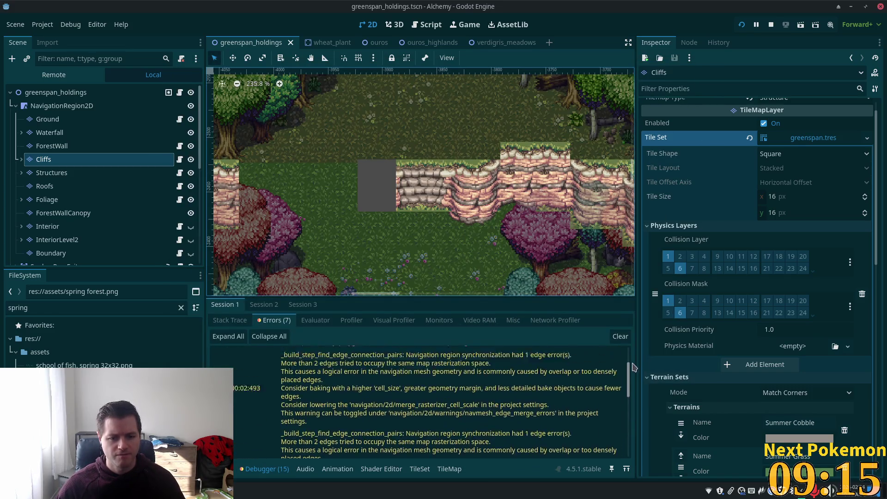
{"action": "scroll", "coordinate": [633, 368], "scroll_direction": "up", "scroll_amount": 3}
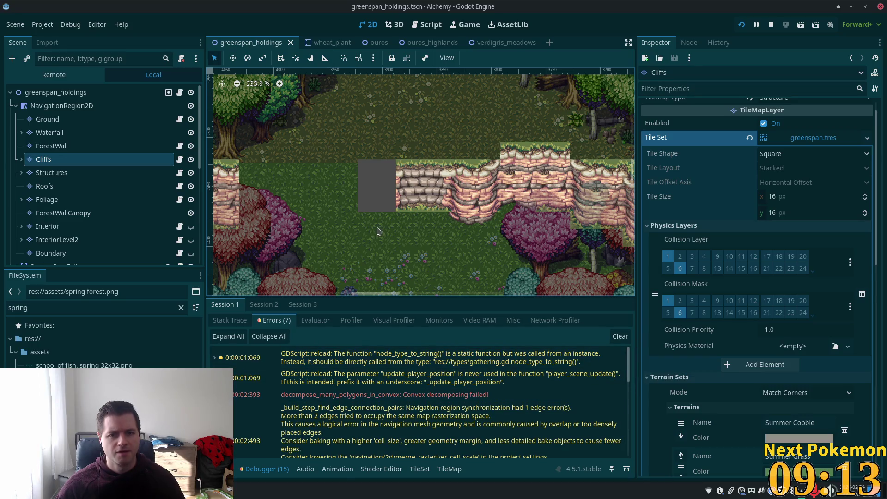
{"action": "left_click", "coordinate": [770, 26]}
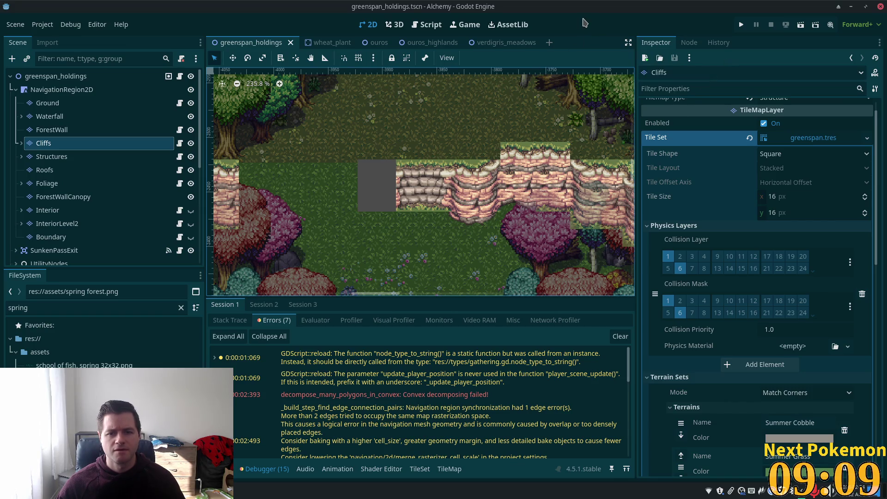
Zoom in on the cliffs and box-select the long cliff stretch spanning the stone stairway.
{"action": "scroll", "coordinate": [322, 209], "scroll_direction": "up", "scroll_amount": 2}
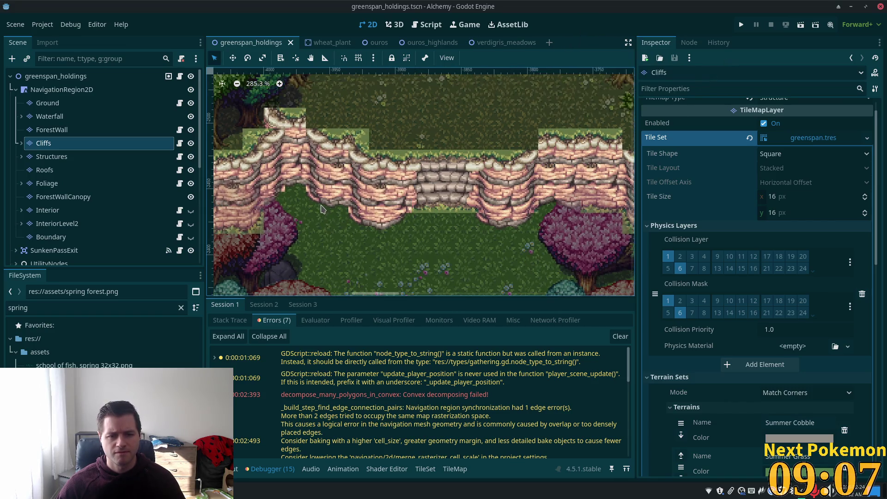
{"action": "scroll", "coordinate": [415, 199], "scroll_direction": "up", "scroll_amount": 3}
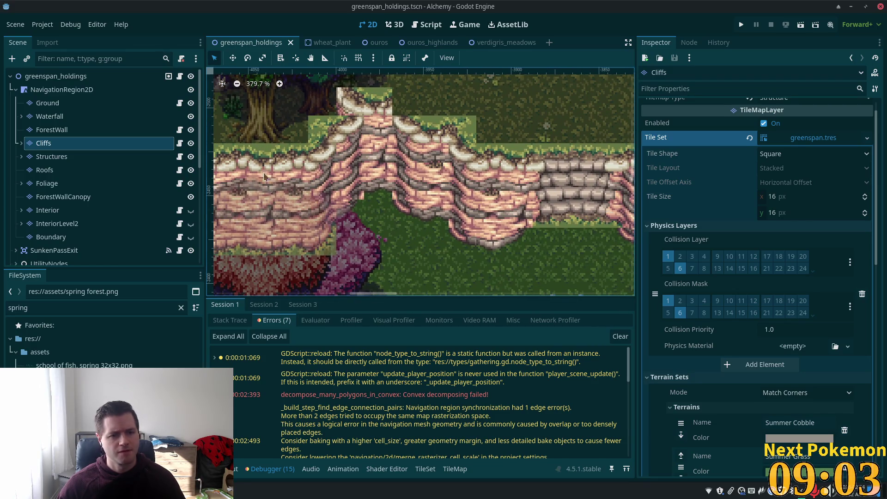
{"action": "left_click", "coordinate": [455, 469]}
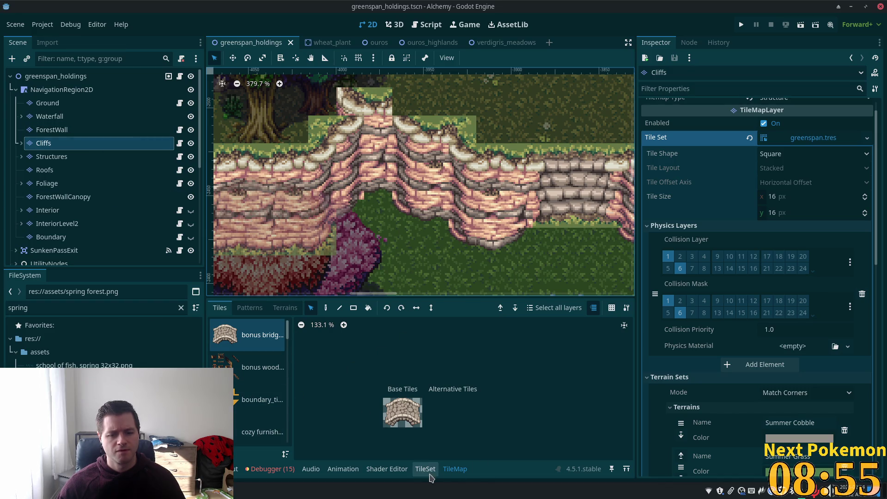
{"action": "left_click", "coordinate": [432, 474]}
{"action": "left_click", "coordinate": [455, 469]}
{"action": "mouse_move", "coordinate": [283, 90]}
{"action": "left_mouse_down"}
{"action": "mouse_move", "coordinate": [511, 213]}
{"action": "mouse_move", "coordinate": [476, 185]}
{"action": "mouse_move", "coordinate": [525, 179]}
{"action": "left_mouse_up"}
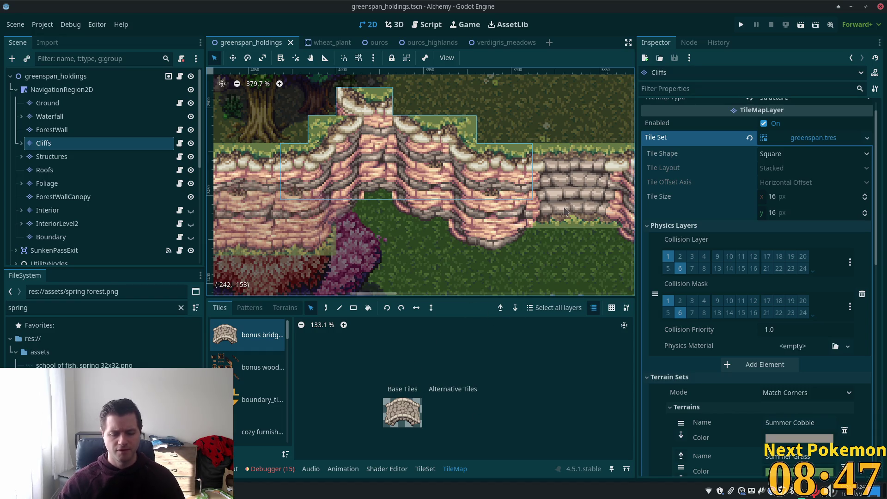
{"action": "scroll", "coordinate": [308, 173], "scroll_direction": "down", "scroll_amount": 6}
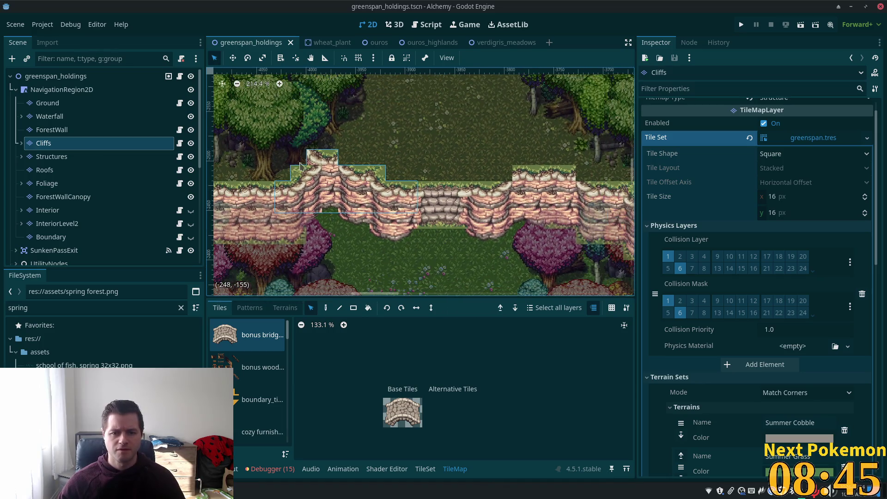
{"action": "mouse_move", "coordinate": [259, 134]}
{"action": "left_mouse_down"}
{"action": "mouse_move", "coordinate": [292, 149]}
{"action": "mouse_move", "coordinate": [577, 212]}
{"action": "mouse_move", "coordinate": [596, 212]}
{"action": "mouse_move", "coordinate": [603, 197]}
{"action": "mouse_move", "coordinate": [618, 209]}
{"action": "mouse_move", "coordinate": [617, 201]}
{"action": "mouse_move", "coordinate": [615, 225]}
{"action": "mouse_move", "coordinate": [618, 205]}
{"action": "left_mouse_up"}
Erase the selected cliffs, run the game with F5, and review the 6 remaining debugger errors.
{"action": "key", "text": "Delete"}
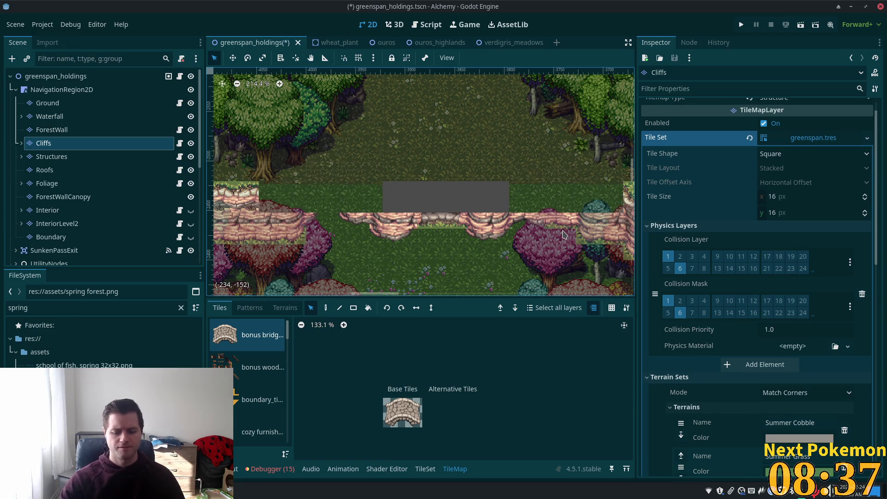
{"action": "key", "text": "F5"}
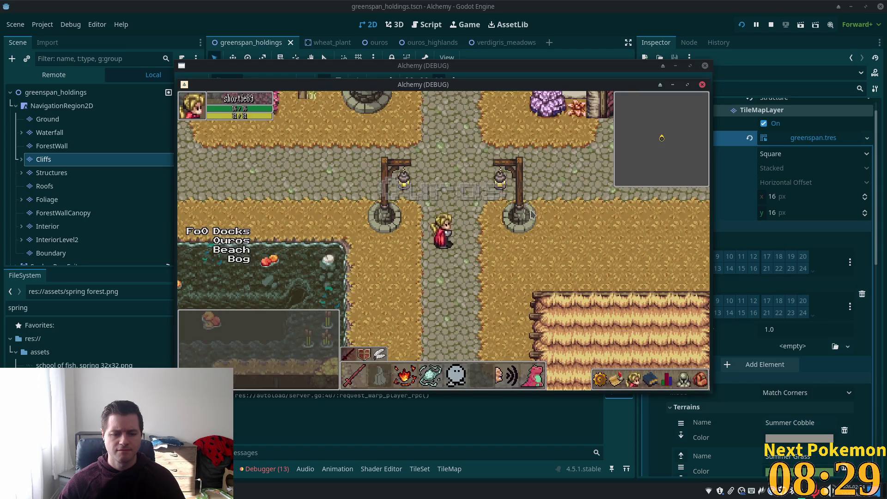
{"action": "left_click", "coordinate": [263, 469]}
{"action": "left_click", "coordinate": [275, 321]}
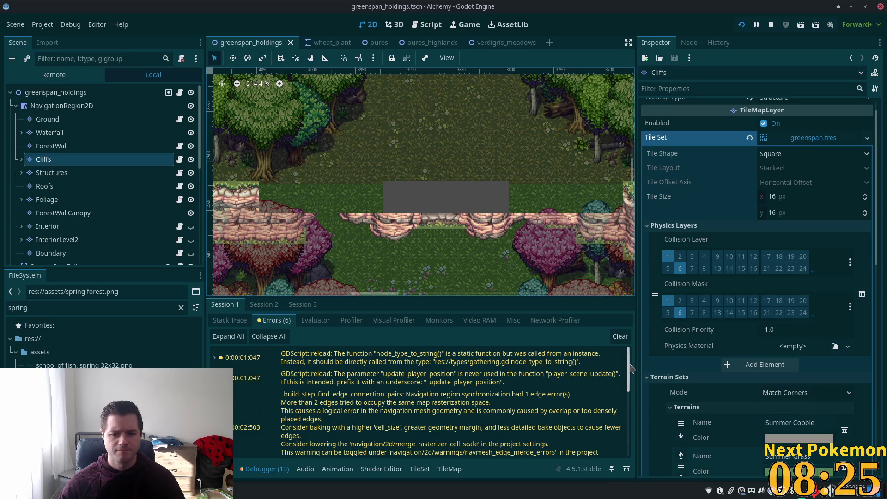
{"action": "scroll", "coordinate": [619, 370], "scroll_direction": "down", "scroll_amount": 2}
{"action": "scroll", "coordinate": [624, 351], "scroll_direction": "up", "scroll_amount": 2}
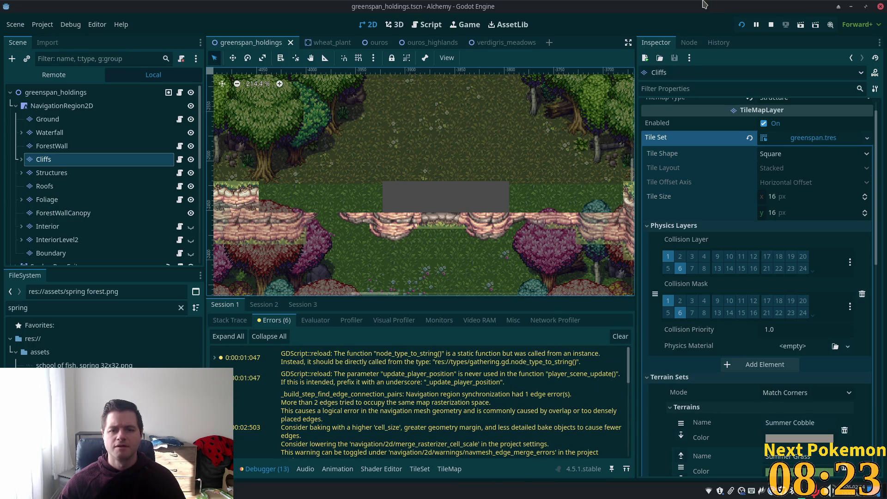
{"action": "left_click", "coordinate": [46, 119]}
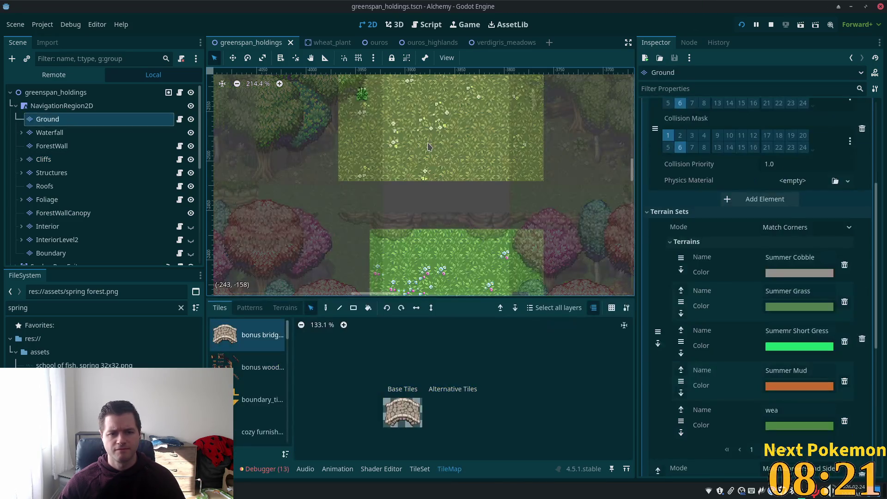
Return to the Cliffs layer, look along the cliff edges, and save greenspan_holdings.
{"action": "left_click", "coordinate": [69, 138]}
{"action": "double_click", "coordinate": [43, 159]}
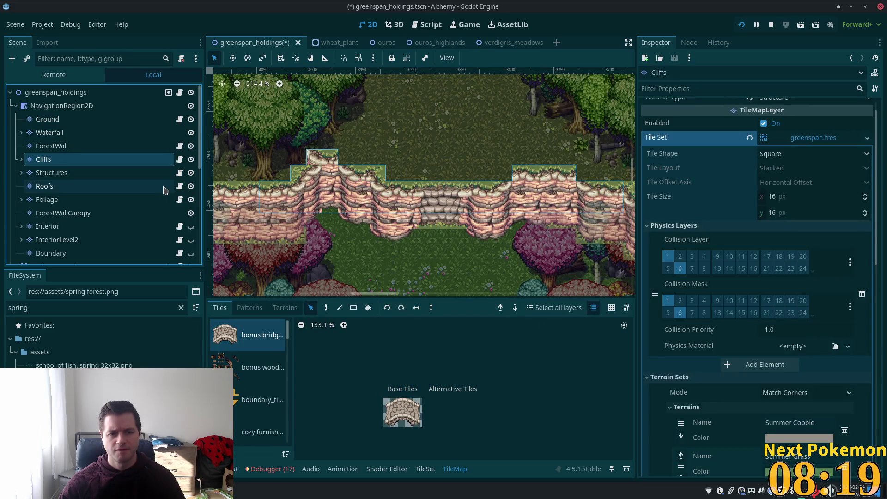
{"action": "scroll", "coordinate": [344, 207], "scroll_direction": "up", "scroll_amount": 1}
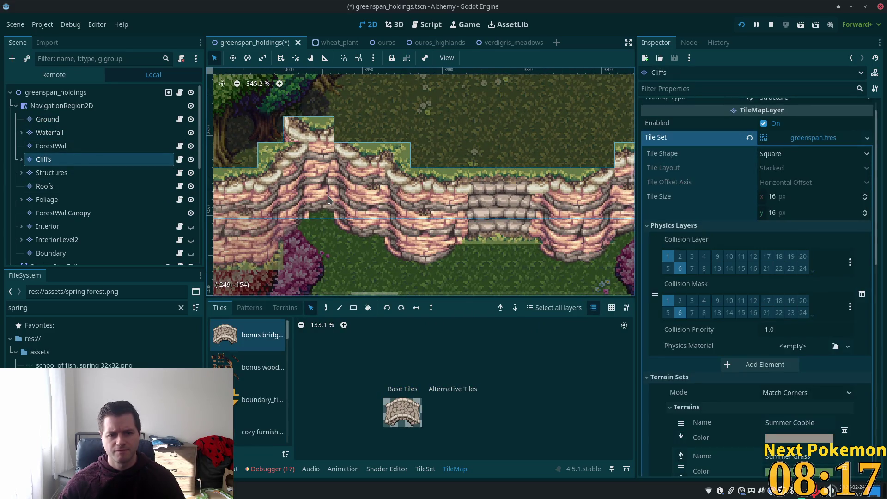
{"action": "scroll", "coordinate": [328, 199], "scroll_direction": "down", "scroll_amount": 2}
{"action": "left_click_drag", "start_coordinate": [519, 245], "coordinate": [398, 251]}
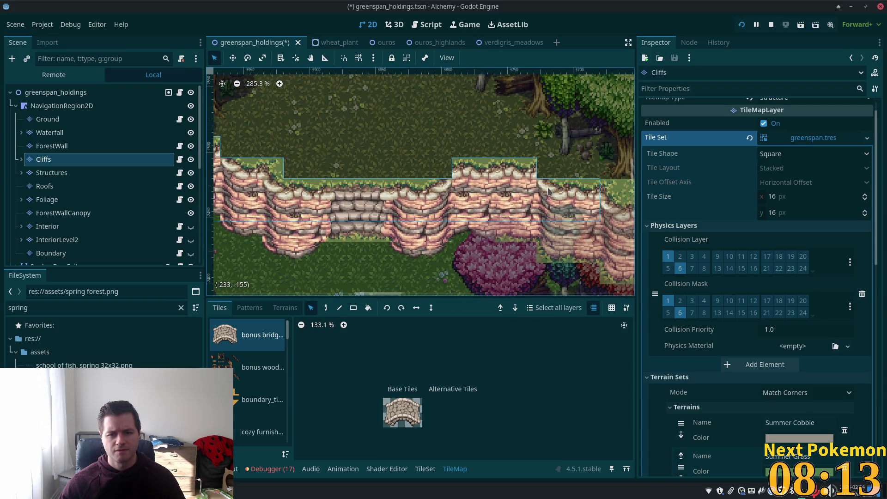
{"action": "key", "text": "ctrl+s"}
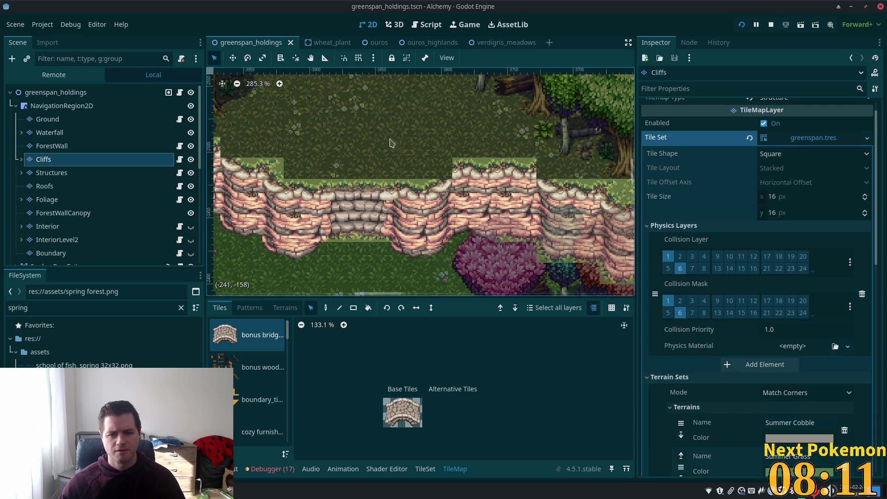
Zoom and pan the map to inspect the neighbouring cliff section.
{"action": "scroll", "coordinate": [455, 184], "scroll_direction": "up", "scroll_amount": 1}
{"action": "scroll", "coordinate": [412, 179], "scroll_direction": "up", "scroll_amount": 1}
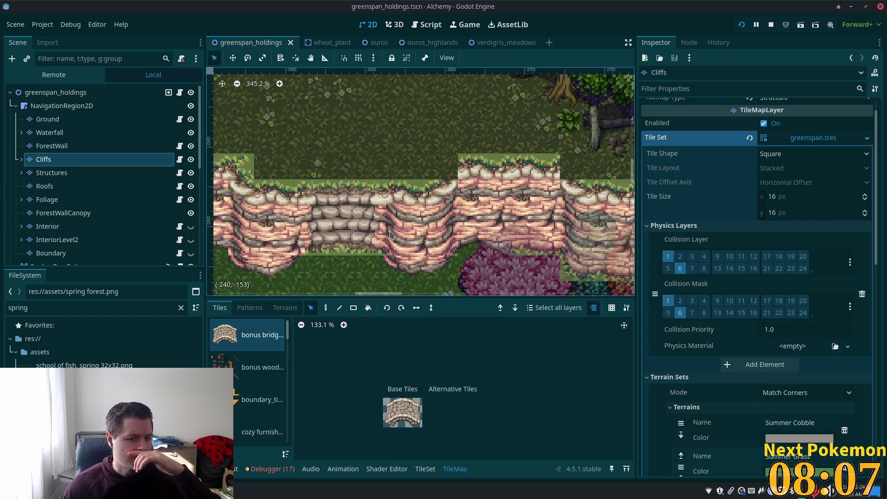
{"action": "scroll", "coordinate": [391, 235], "scroll_direction": "down", "scroll_amount": 2}
{"action": "mouse_move", "coordinate": [375, 276]}
{"action": "left_mouse_down"}
{"action": "mouse_move", "coordinate": [504, 228]}
{"action": "mouse_move", "coordinate": [497, 235]}
{"action": "left_mouse_up"}
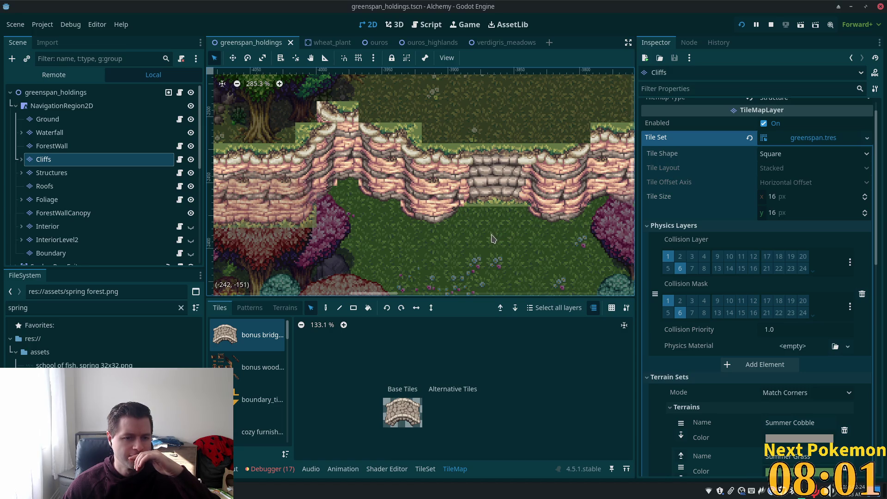
In the TileSet, select a cliff tile in the summer forest source and show its collision polygons.
{"action": "left_click", "coordinate": [425, 469]}
{"action": "scroll", "coordinate": [259, 361], "scroll_direction": "down", "scroll_amount": 5}
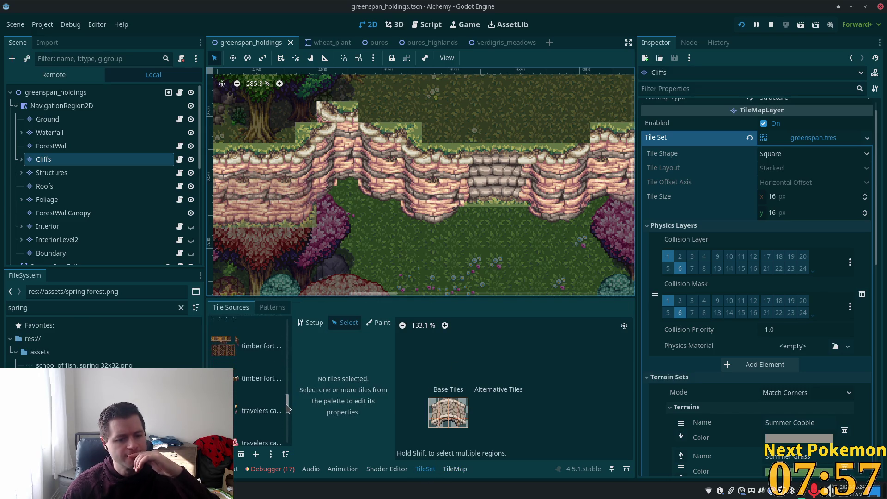
{"action": "left_click", "coordinate": [246, 364]}
{"action": "left_click", "coordinate": [260, 382]}
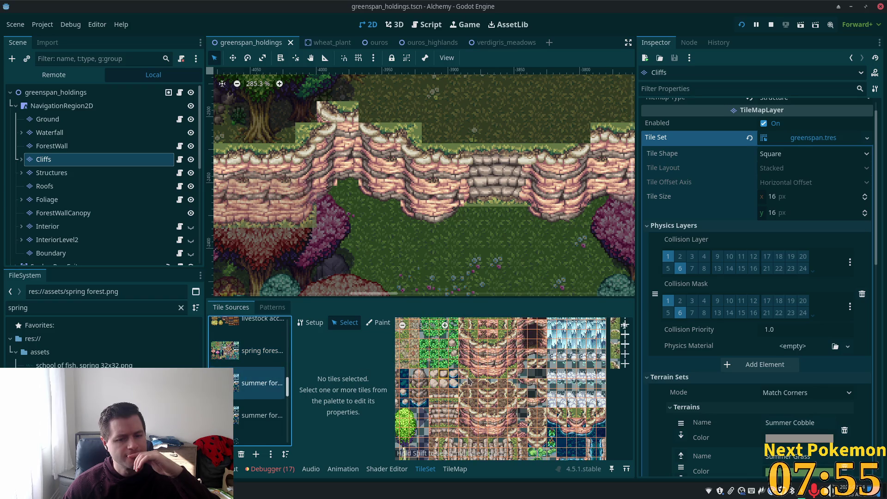
{"action": "scroll", "coordinate": [496, 350], "scroll_direction": "down", "scroll_amount": 1}
{"action": "scroll", "coordinate": [495, 350], "scroll_direction": "up", "scroll_amount": 4}
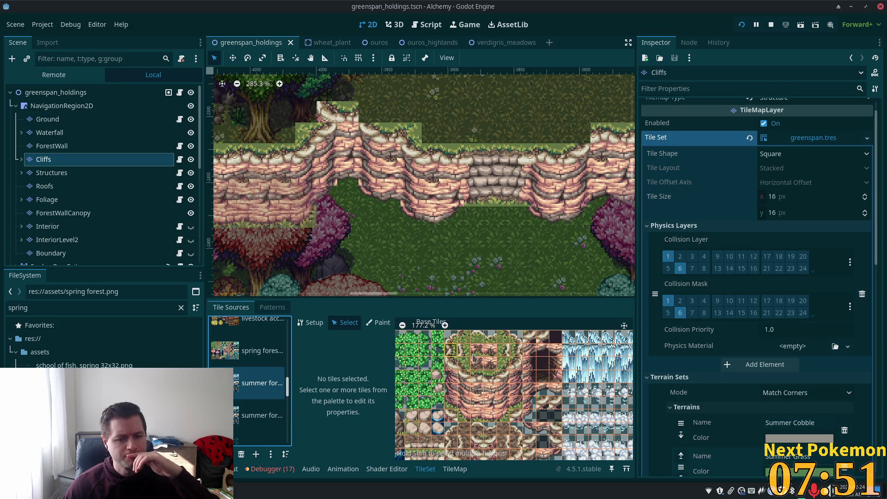
{"action": "left_click", "coordinate": [491, 375]}
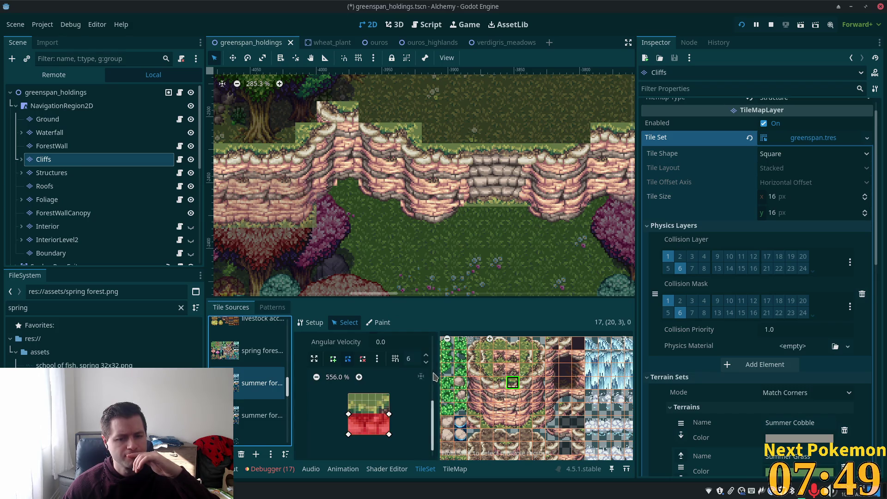
{"action": "left_click", "coordinate": [397, 411]}
Zoom and pan across the summer forest atlas to review the tiles' collision polygons.
{"action": "scroll", "coordinate": [492, 411], "scroll_direction": "up", "scroll_amount": 4}
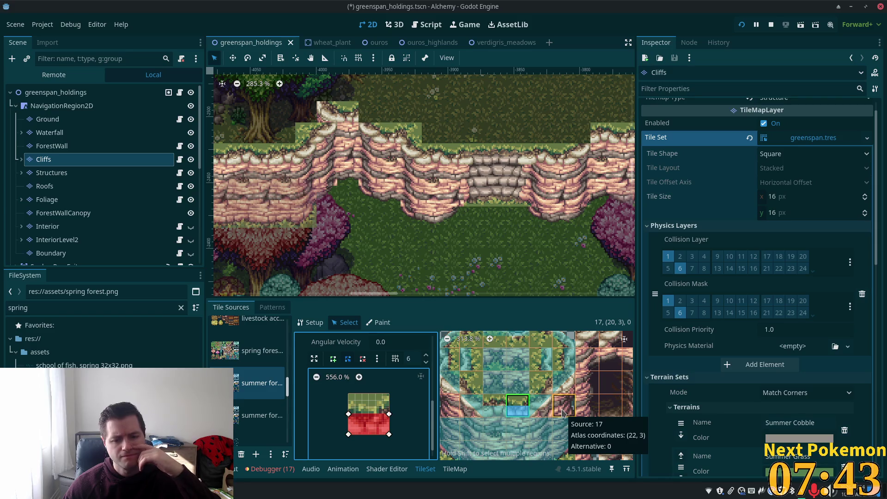
{"action": "scroll", "coordinate": [522, 405], "scroll_direction": "up", "scroll_amount": 1}
{"action": "scroll", "coordinate": [522, 405], "scroll_direction": "up", "scroll_amount": 1}
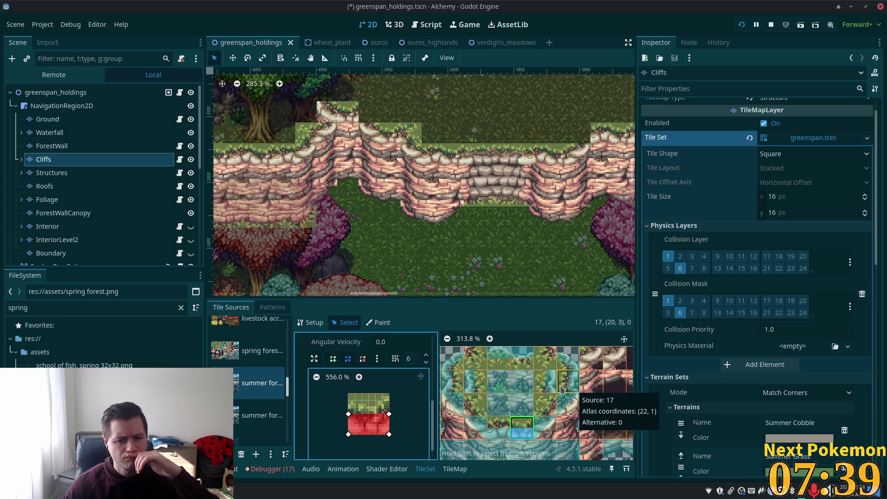
{"action": "scroll", "coordinate": [531, 396], "scroll_direction": "up", "scroll_amount": 3}
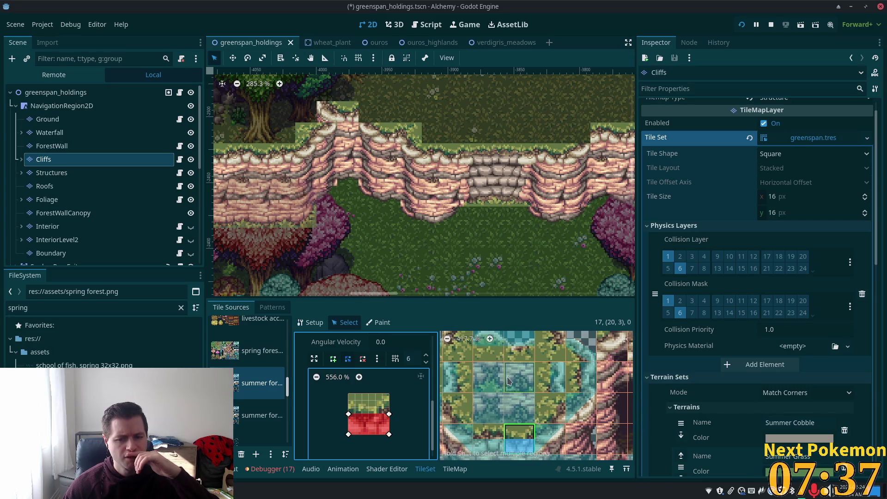
{"action": "scroll", "coordinate": [513, 392], "scroll_direction": "down", "scroll_amount": 5}
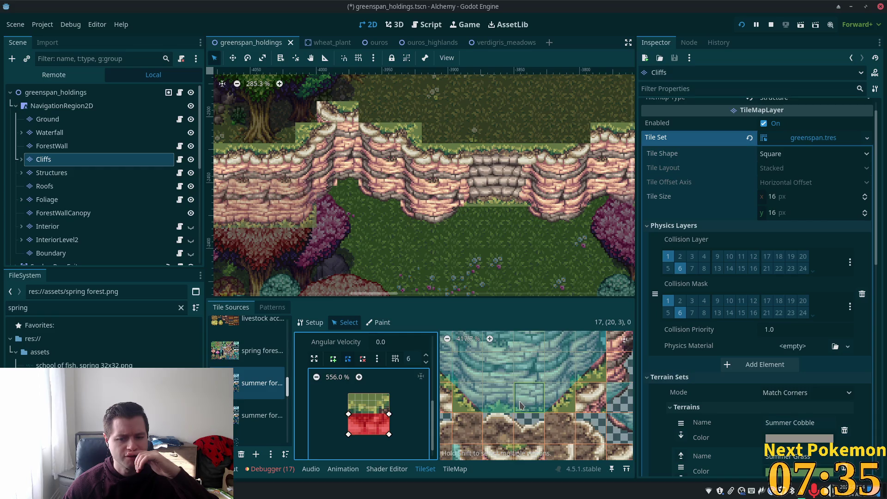
{"action": "scroll", "coordinate": [520, 405], "scroll_direction": "down", "scroll_amount": 3}
{"action": "scroll", "coordinate": [512, 402], "scroll_direction": "up", "scroll_amount": 3}
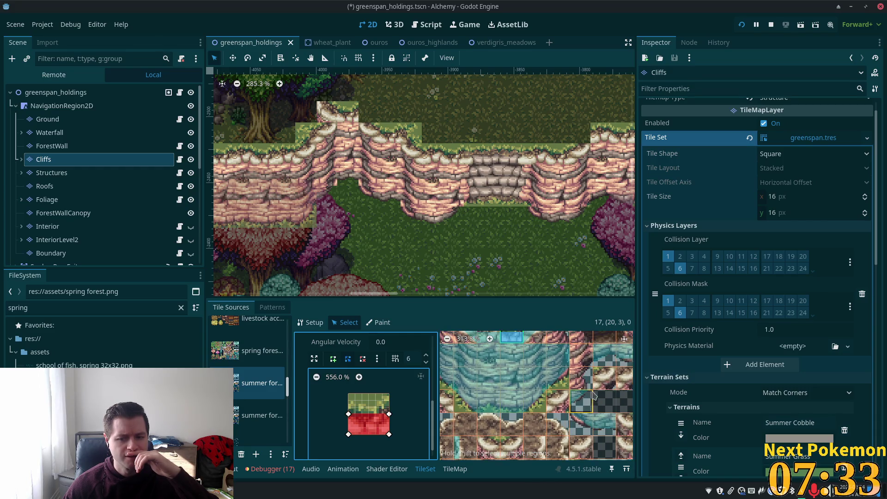
{"action": "scroll", "coordinate": [513, 373], "scroll_direction": "up", "scroll_amount": 2}
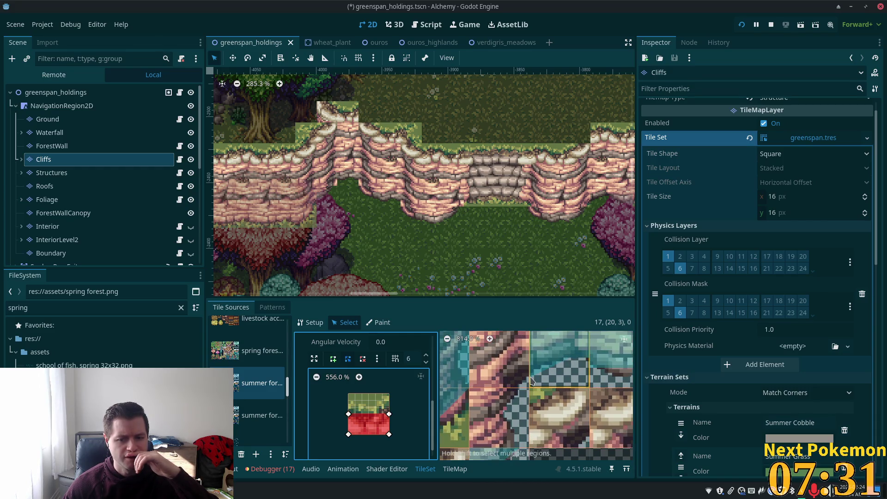
{"action": "scroll", "coordinate": [562, 381], "scroll_direction": "up", "scroll_amount": 1}
{"action": "scroll", "coordinate": [562, 381], "scroll_direction": "down", "scroll_amount": 11}
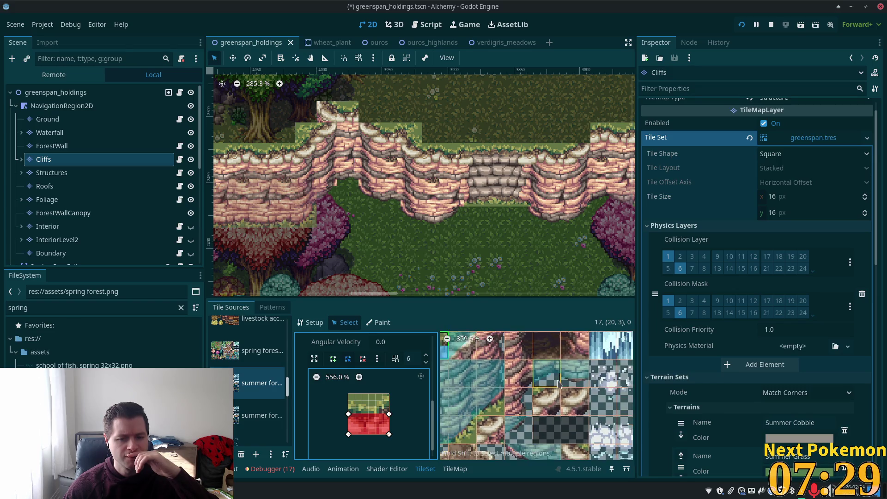
{"action": "scroll", "coordinate": [557, 385], "scroll_direction": "down", "scroll_amount": 2}
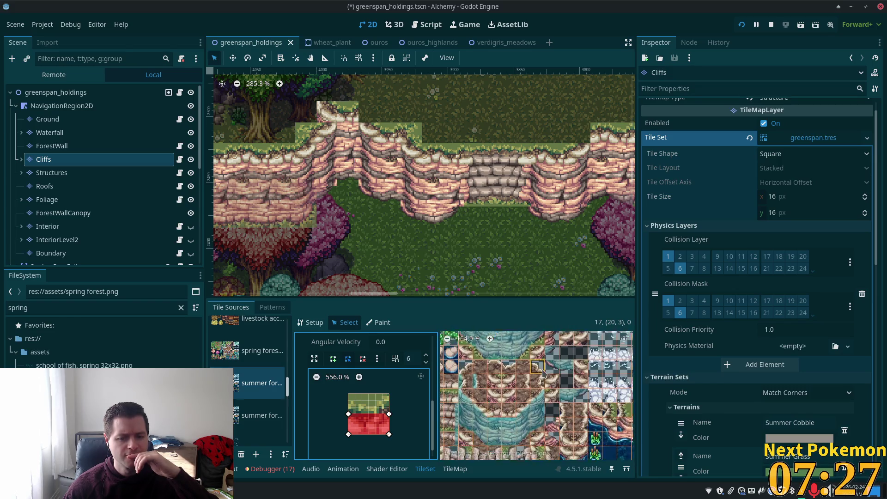
{"action": "left_click_drag", "start_coordinate": [569, 360], "coordinate": [619, 365]}
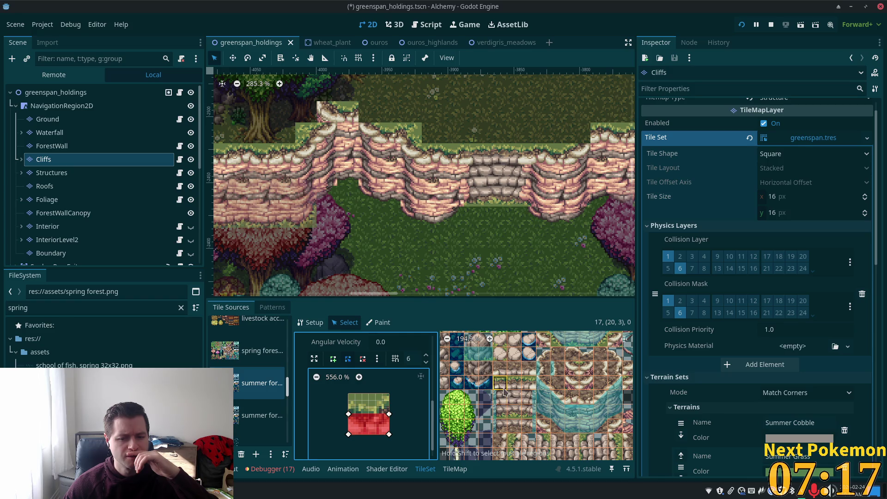
{"action": "scroll", "coordinate": [531, 390], "scroll_direction": "down", "scroll_amount": 3}
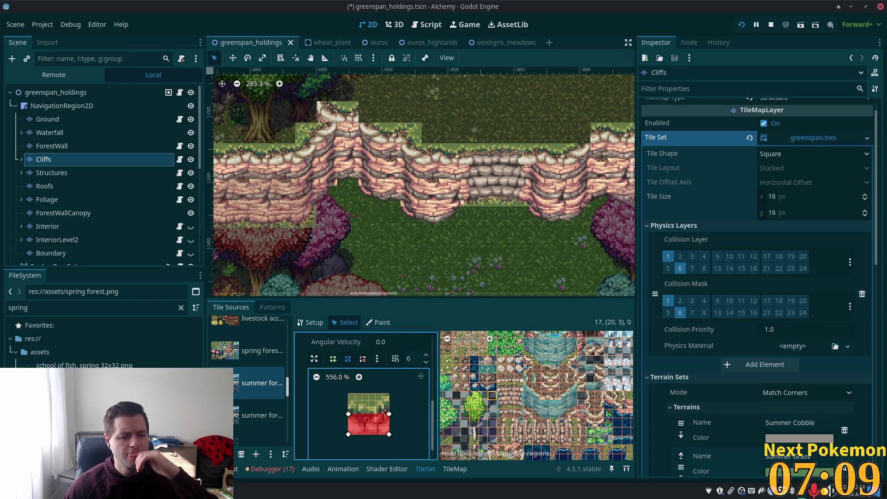
Check a tile's collision shape in the second summer forest source, then return to TileMap painting.
{"action": "left_click", "coordinate": [261, 415]}
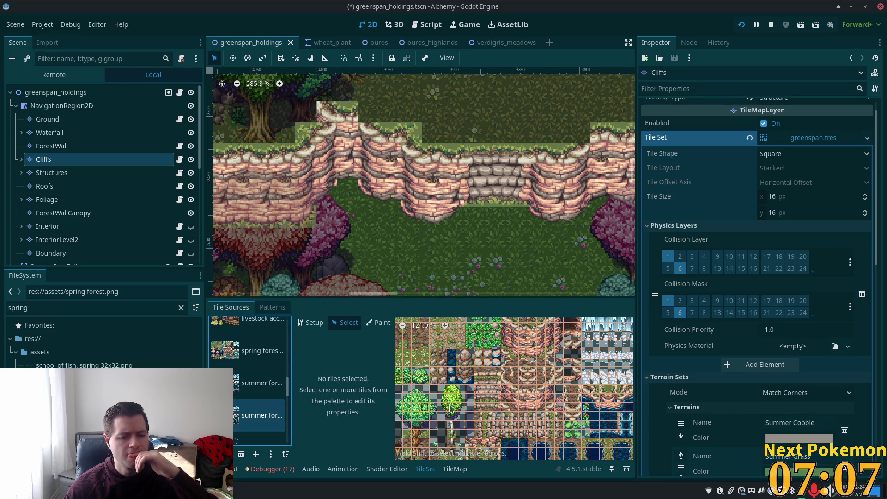
{"action": "scroll", "coordinate": [442, 411], "scroll_direction": "down", "scroll_amount": 4}
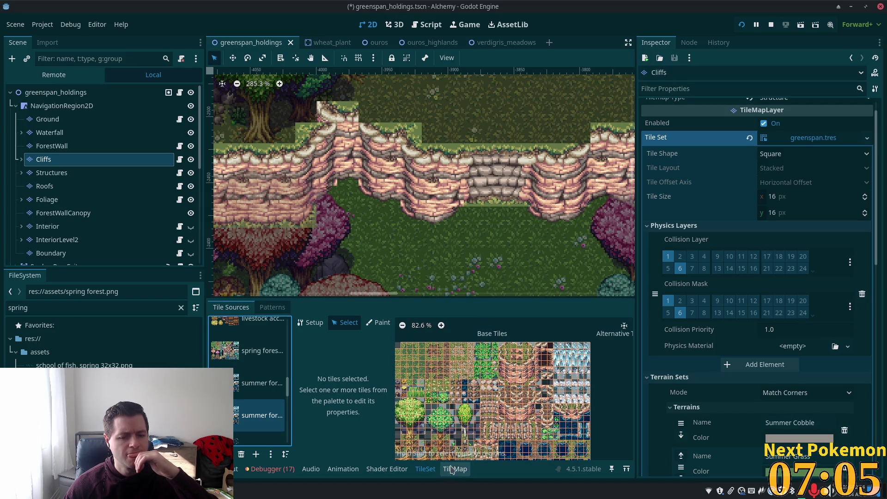
{"action": "left_click", "coordinate": [531, 379]}
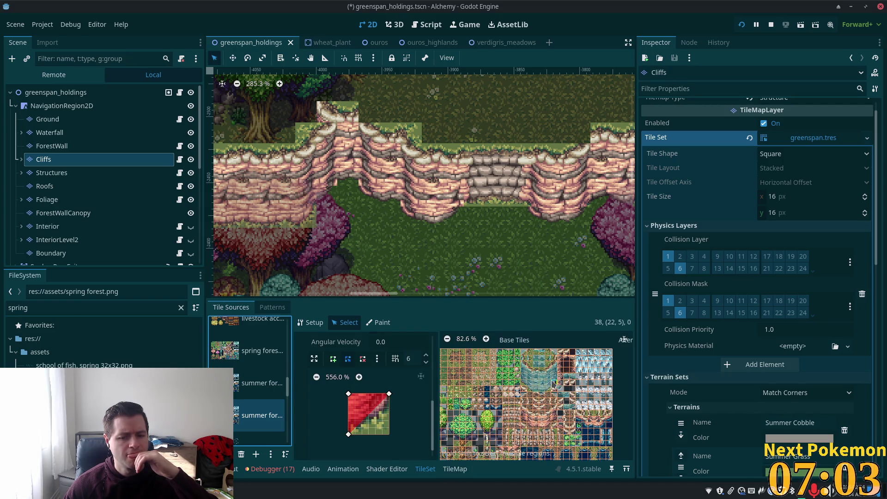
{"action": "scroll", "coordinate": [554, 409], "scroll_direction": "down", "scroll_amount": 1}
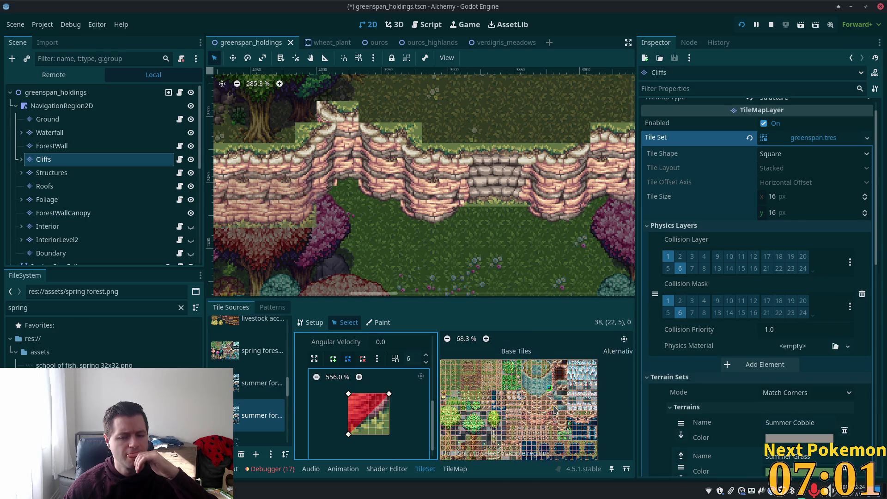
{"action": "scroll", "coordinate": [554, 409], "scroll_direction": "up", "scroll_amount": 3}
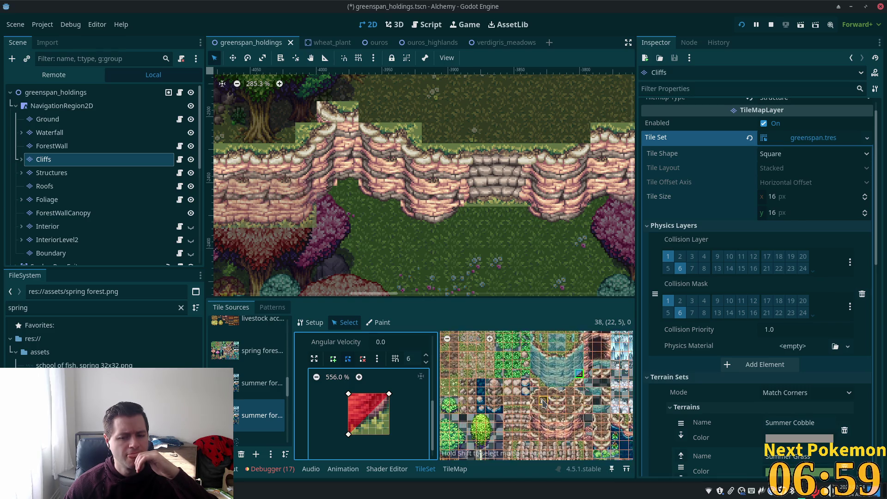
{"action": "scroll", "coordinate": [543, 403], "scroll_direction": "up", "scroll_amount": 2}
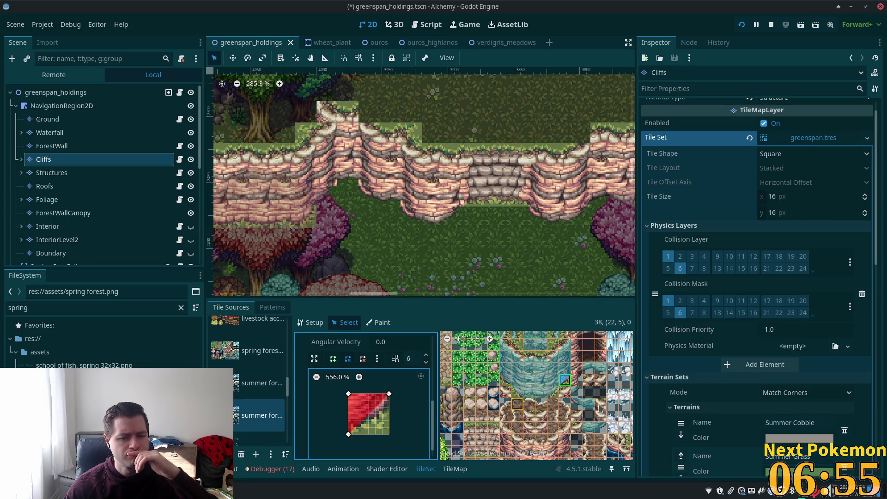
{"action": "left_click", "coordinate": [454, 469]}
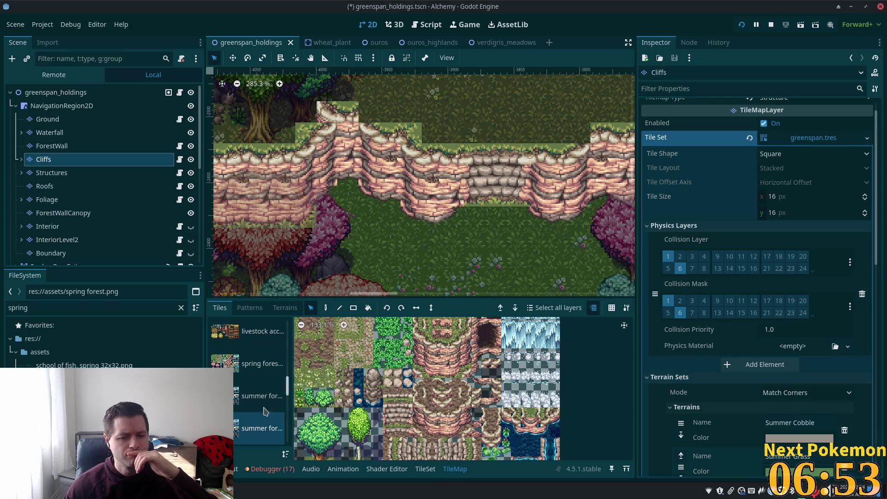
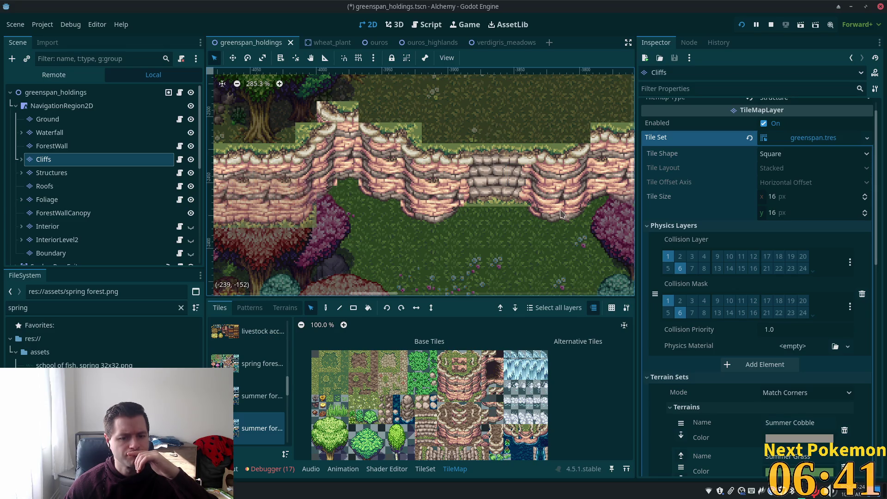
Switch the Cliffs layer's painting palette to the upper summer forest tile source.
{"action": "left_click", "coordinate": [421, 469]}
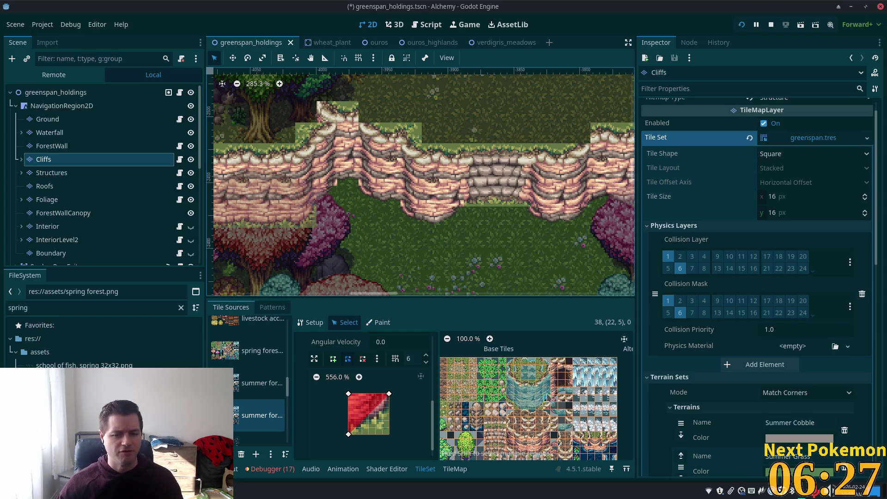
{"action": "scroll", "coordinate": [539, 401], "scroll_direction": "up", "scroll_amount": 3}
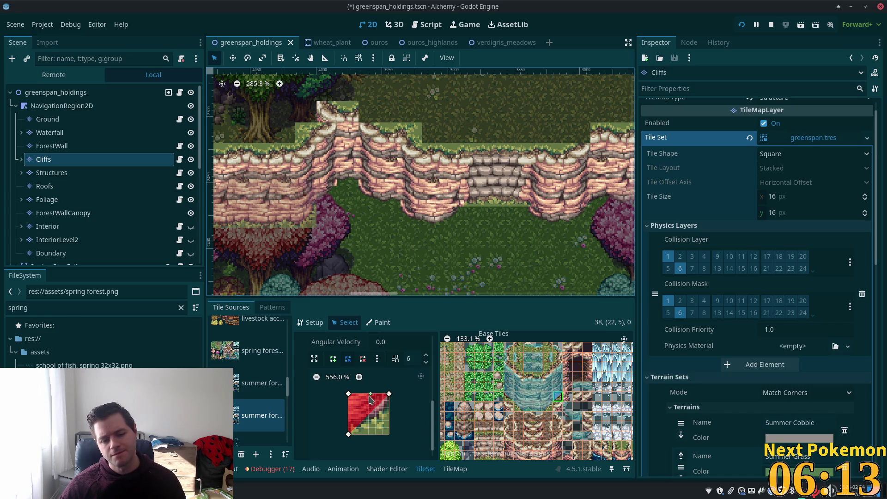
{"action": "left_click", "coordinate": [240, 377]}
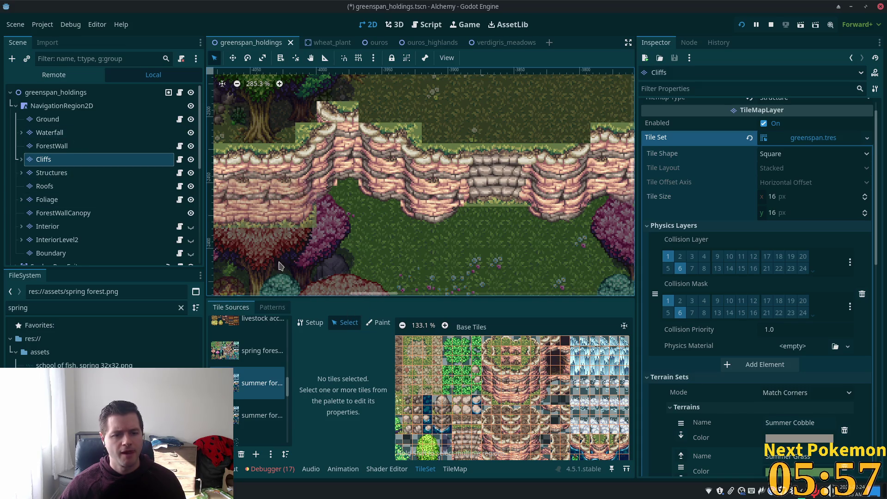
{"action": "left_click", "coordinate": [455, 468]}
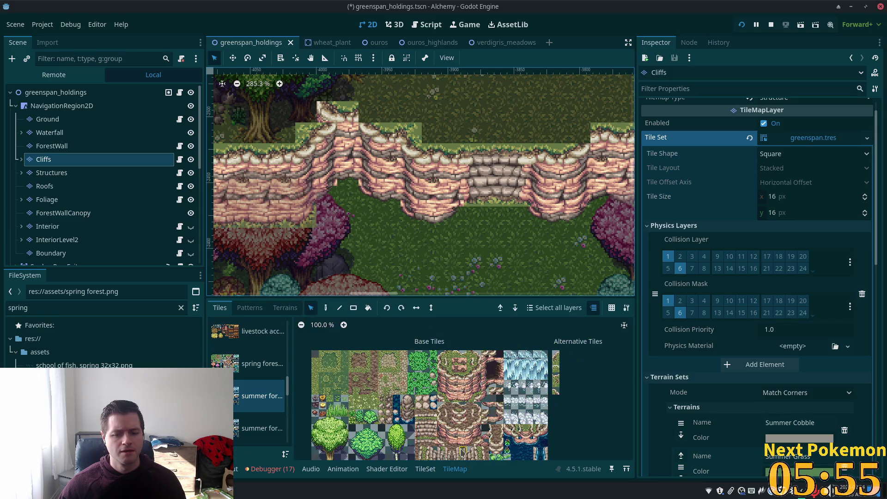
Select the stray cliff tiles along the lower edge, delete them, and save the scene.
{"action": "mouse_move", "coordinate": [301, 179]}
{"action": "left_mouse_down"}
{"action": "mouse_move", "coordinate": [399, 226]}
{"action": "mouse_move", "coordinate": [377, 225]}
{"action": "mouse_move", "coordinate": [372, 201]}
{"action": "mouse_move", "coordinate": [363, 224]}
{"action": "mouse_move", "coordinate": [326, 234]}
{"action": "mouse_move", "coordinate": [311, 219]}
{"action": "mouse_move", "coordinate": [328, 176]}
{"action": "mouse_move", "coordinate": [355, 178]}
{"action": "mouse_move", "coordinate": [401, 208]}
{"action": "mouse_move", "coordinate": [439, 217]}
{"action": "left_mouse_up"}
{"action": "left_click_drag", "start_coordinate": [568, 224], "coordinate": [571, 220]}
{"action": "left_click_drag", "start_coordinate": [566, 252], "coordinate": [506, 275]}
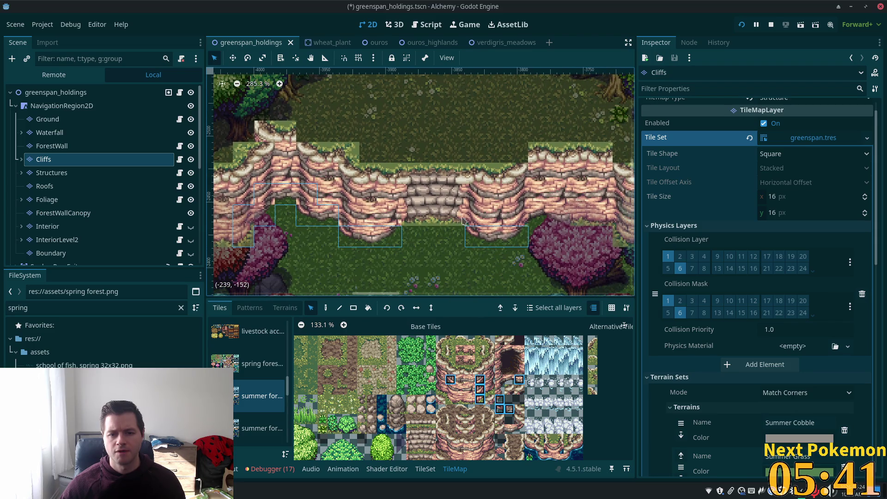
{"action": "mouse_move", "coordinate": [539, 226]}
{"action": "left_mouse_down"}
{"action": "mouse_move", "coordinate": [527, 209]}
{"action": "mouse_move", "coordinate": [508, 208]}
{"action": "mouse_move", "coordinate": [614, 230]}
{"action": "left_mouse_up"}
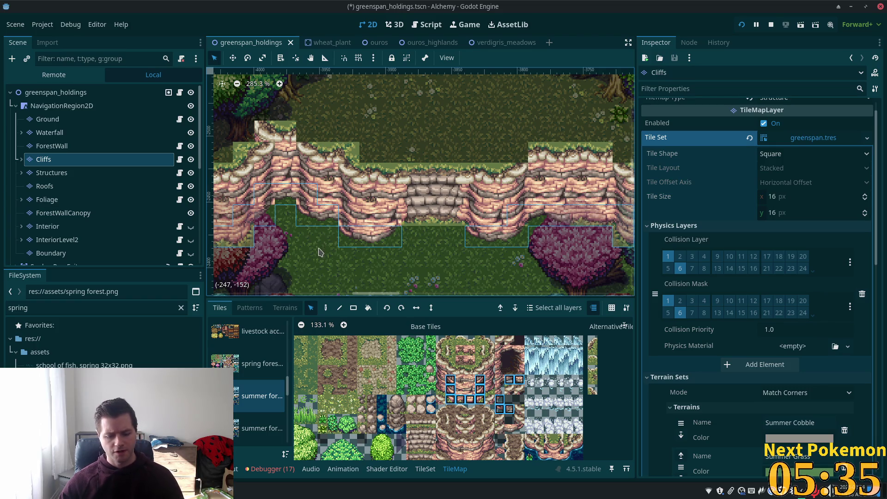
{"action": "key", "text": "Delete"}
{"action": "key", "text": "ctrl+s"}
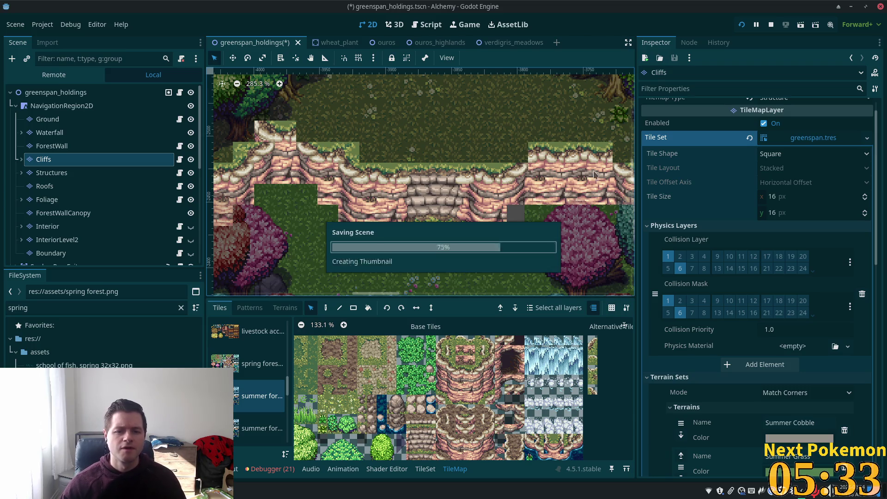
Run the project, enter through QuickLogin, then stop the game with F8 and save.
{"action": "left_click", "coordinate": [742, 25]}
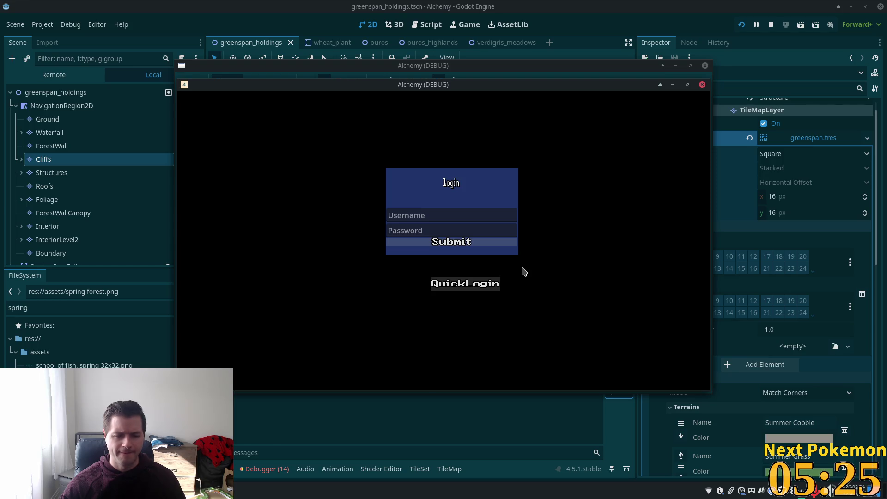
{"action": "left_click", "coordinate": [465, 283]}
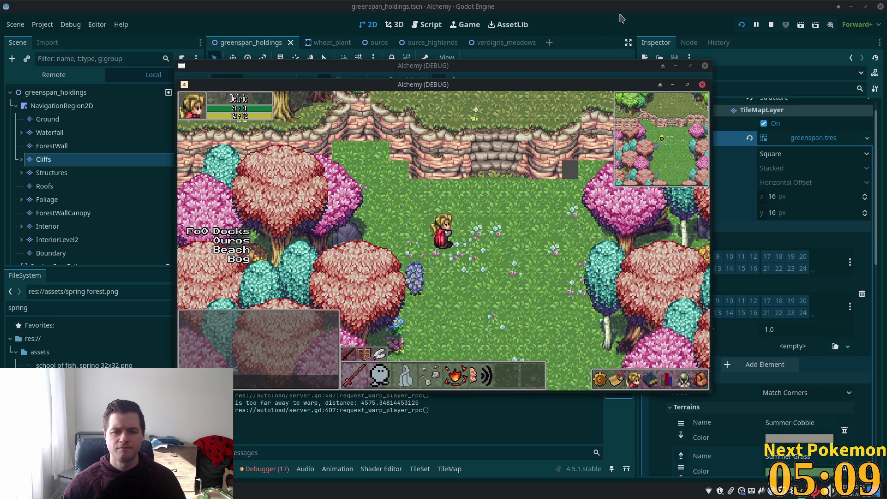
{"action": "key", "text": "F8"}
{"action": "key", "text": "ctrl+s"}
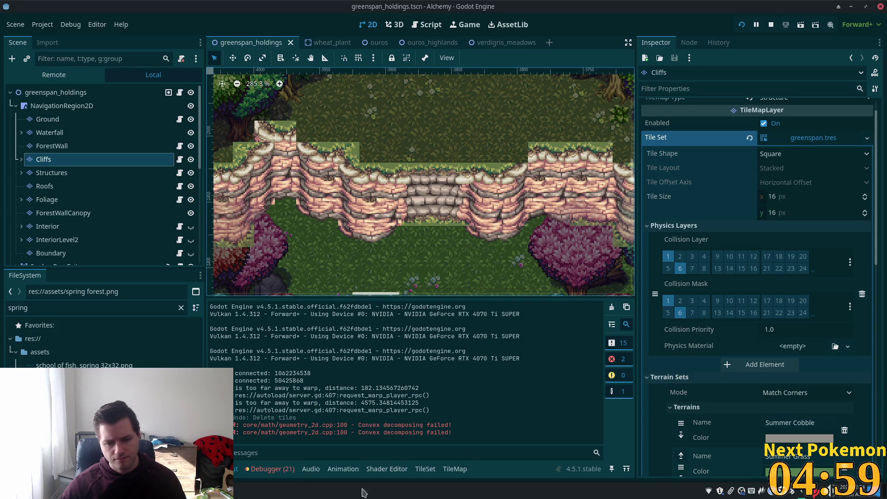
In the TileSet editor, inspect a cliff tile's collision in the summer forest atlas.
{"action": "left_click", "coordinate": [426, 470]}
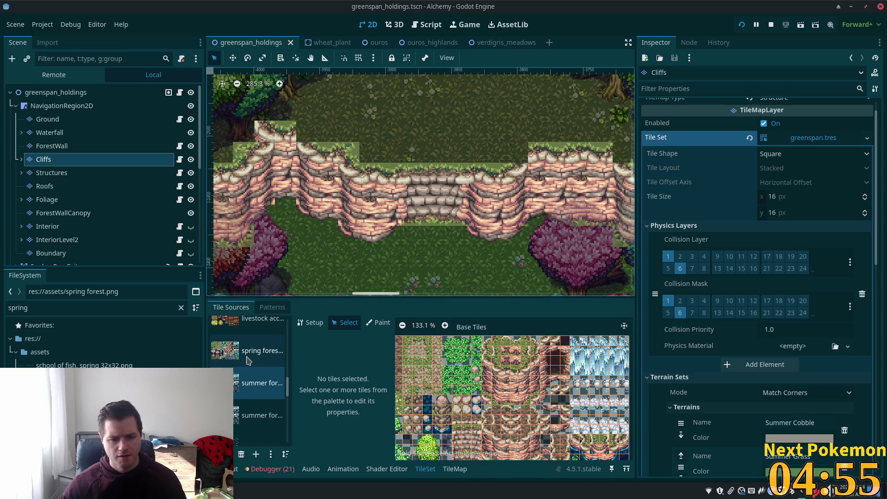
{"action": "scroll", "coordinate": [531, 390], "scroll_direction": "up", "scroll_amount": 2}
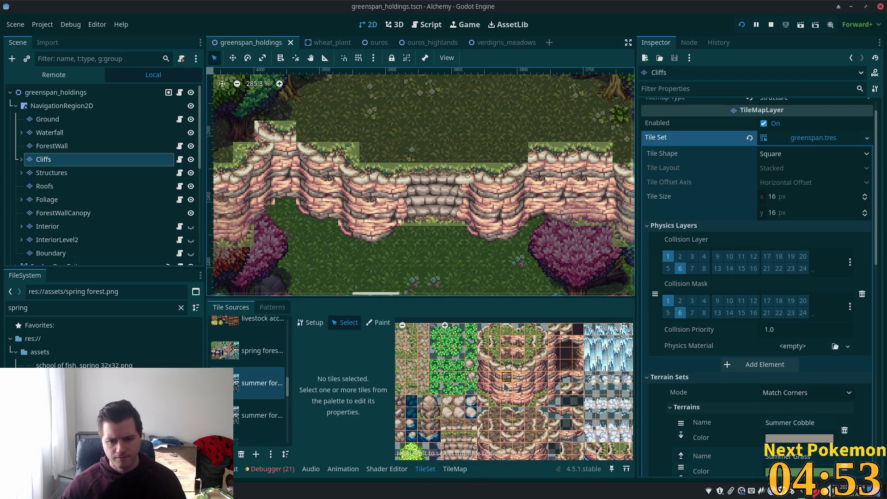
{"action": "left_click", "coordinate": [505, 383]}
{"action": "scroll", "coordinate": [554, 386], "scroll_direction": "up", "scroll_amount": 2}
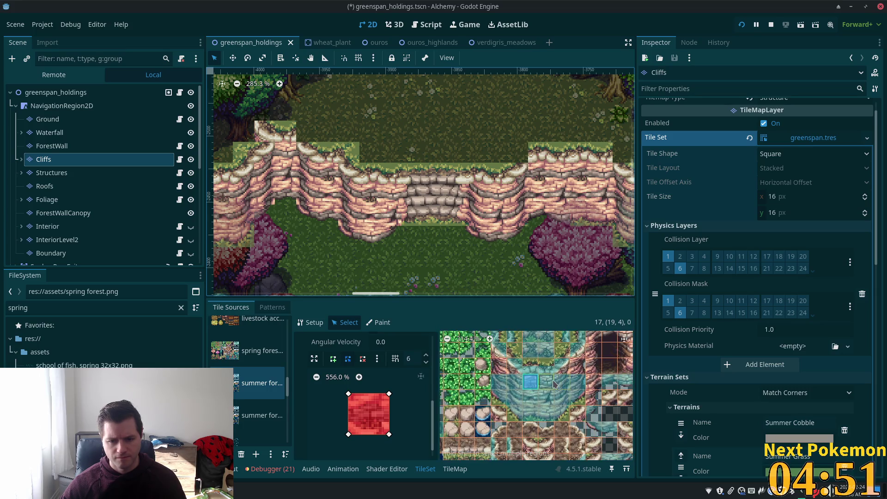
{"action": "left_click_drag", "start_coordinate": [568, 401], "coordinate": [545, 414]}
{"action": "scroll", "coordinate": [540, 400], "scroll_direction": "down", "scroll_amount": 2}
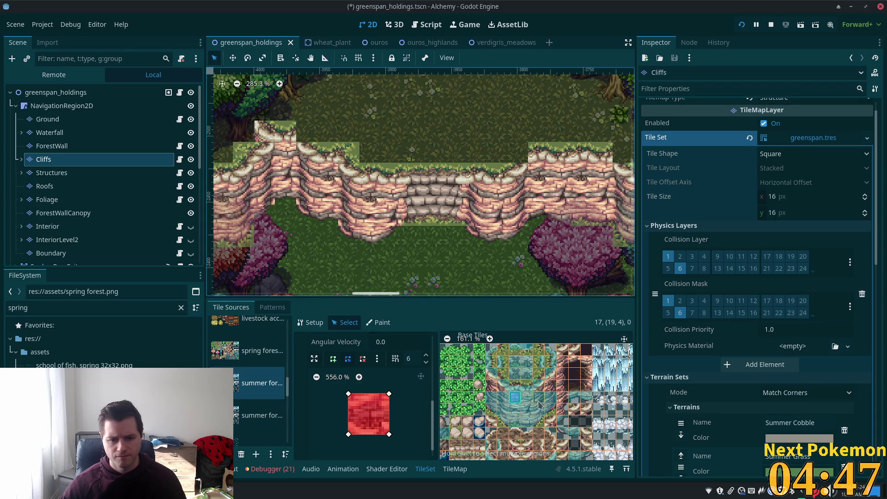
{"action": "scroll", "coordinate": [540, 405], "scroll_direction": "up", "scroll_amount": 4}
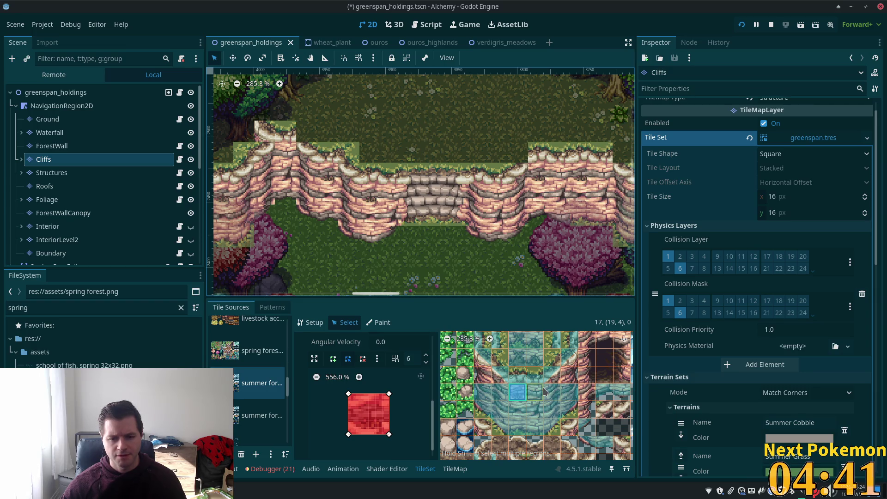
{"action": "scroll", "coordinate": [532, 399], "scroll_direction": "up", "scroll_amount": 8}
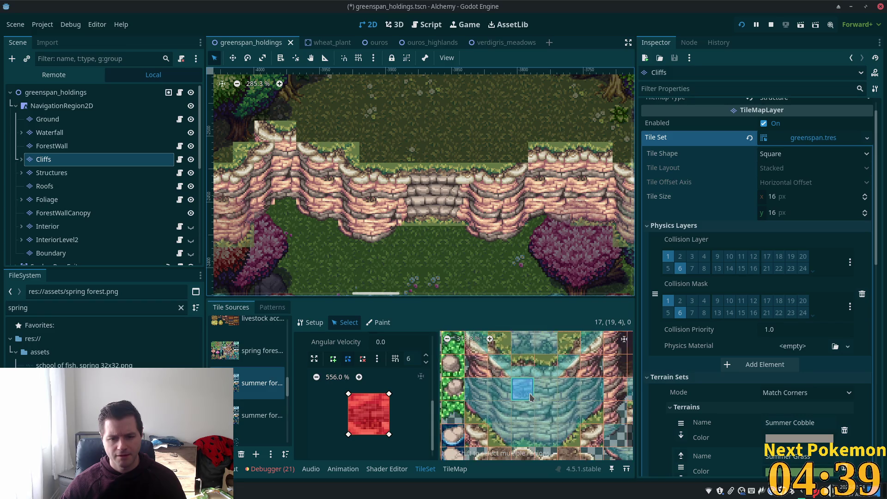
{"action": "scroll", "coordinate": [526, 392], "scroll_direction": "up", "scroll_amount": 3}
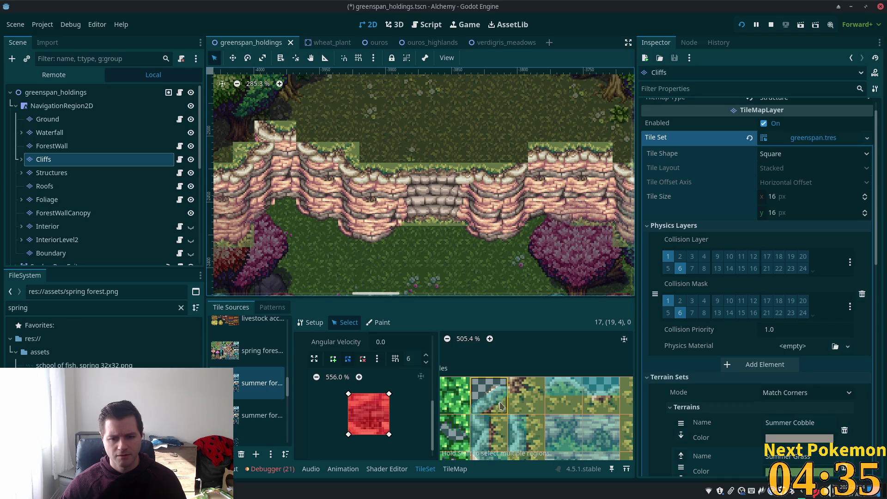
{"action": "scroll", "coordinate": [499, 405], "scroll_direction": "up", "scroll_amount": 3}
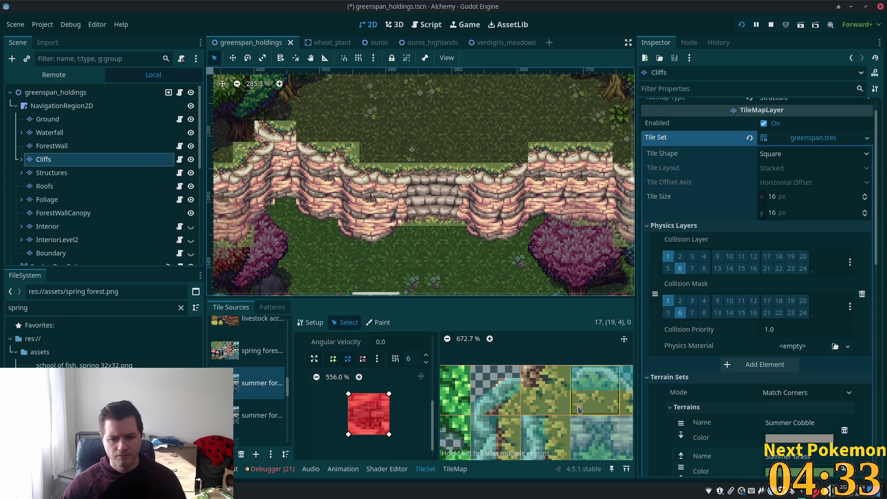
{"action": "scroll", "coordinate": [578, 409], "scroll_direction": "down", "scroll_amount": 5}
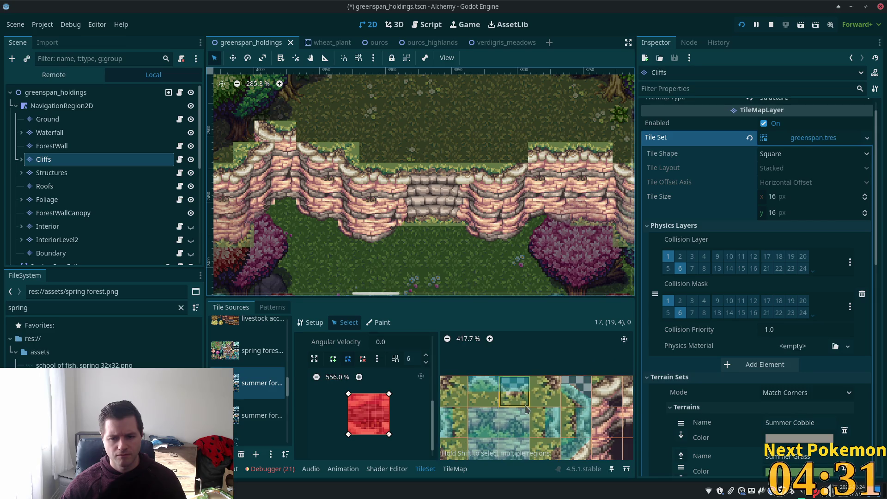
{"action": "scroll", "coordinate": [525, 407], "scroll_direction": "down", "scroll_amount": 4}
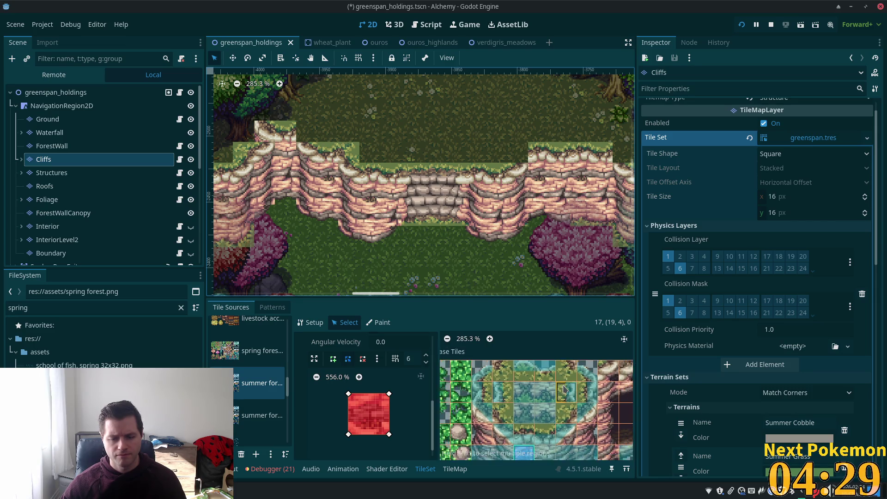
{"action": "scroll", "coordinate": [563, 389], "scroll_direction": "down", "scroll_amount": 2}
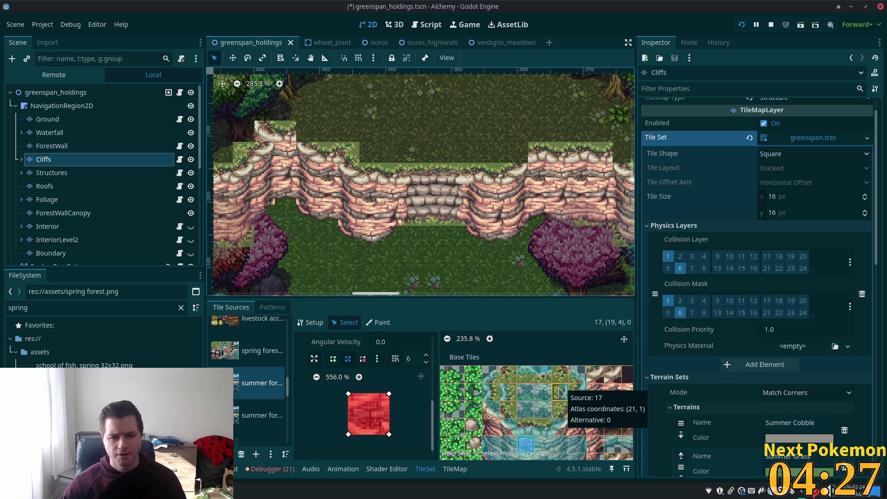
{"action": "scroll", "coordinate": [560, 392], "scroll_direction": "up", "scroll_amount": 3}
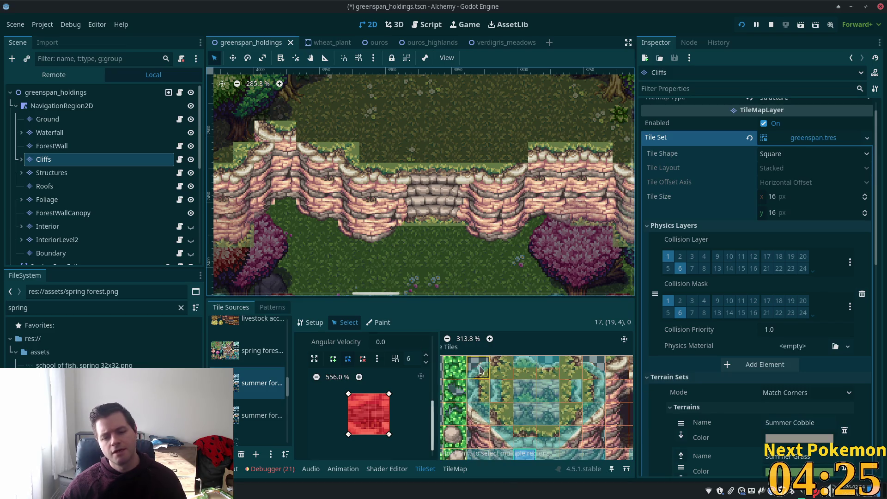
{"action": "scroll", "coordinate": [540, 376], "scroll_direction": "down", "scroll_amount": 4}
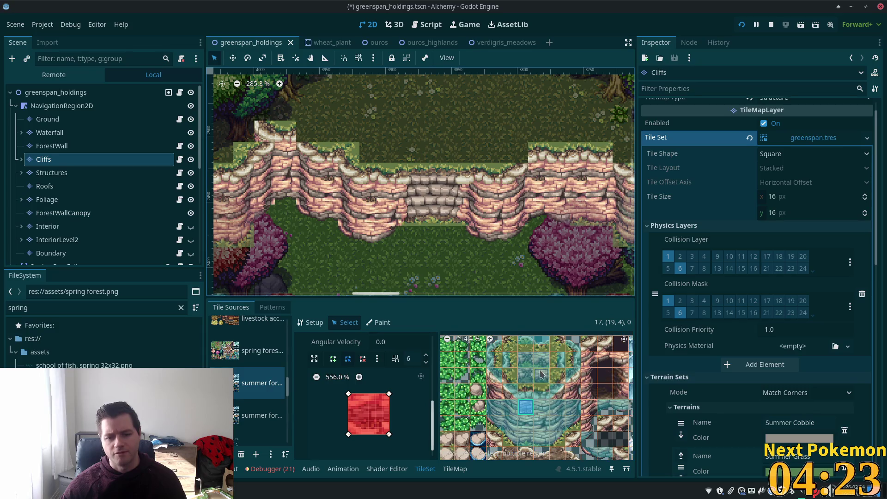
Box-select the block of cliff tiles, clear their collision shapes, and save.
{"action": "mouse_move", "coordinate": [498, 344]}
{"action": "left_mouse_down"}
{"action": "mouse_move", "coordinate": [586, 446]}
{"action": "mouse_move", "coordinate": [571, 437]}
{"action": "left_mouse_up"}
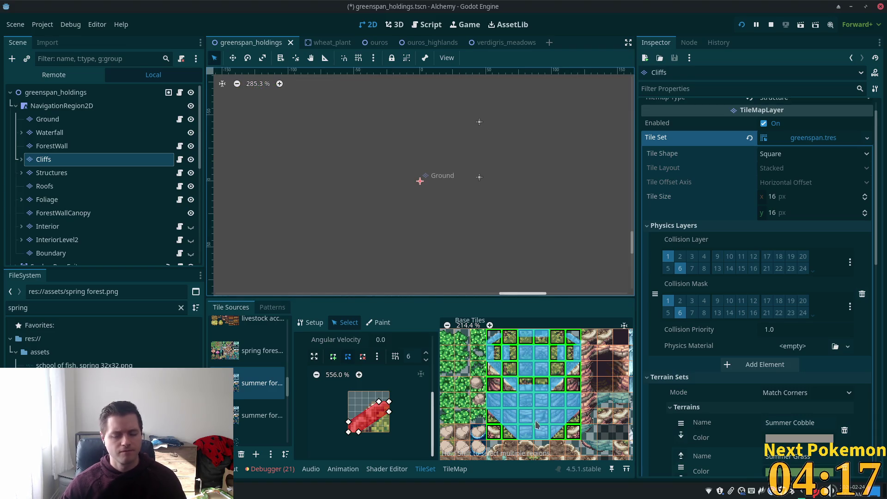
{"action": "key", "text": "ctrl+z"}
{"action": "key", "text": "ctrl+z"}
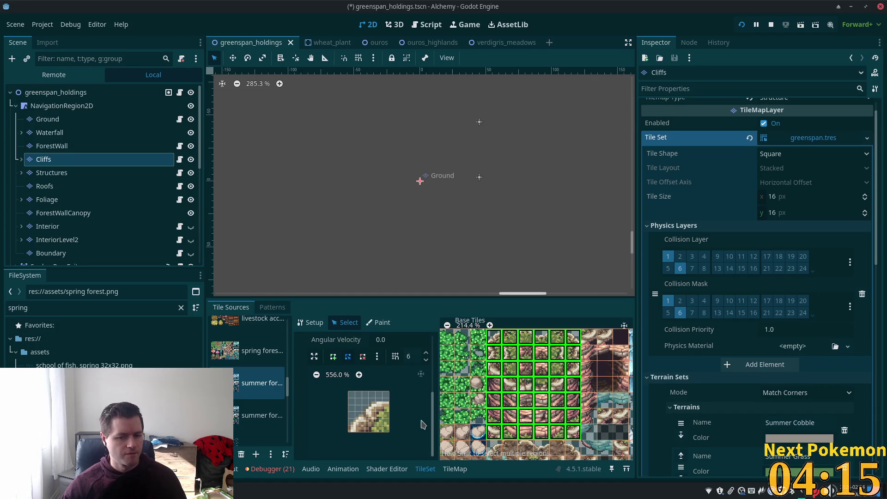
{"action": "key", "text": "ctrl+s"}
Relaunch the game to test the collision fix.
{"action": "scroll", "coordinate": [552, 418], "scroll_direction": "down", "scroll_amount": 3}
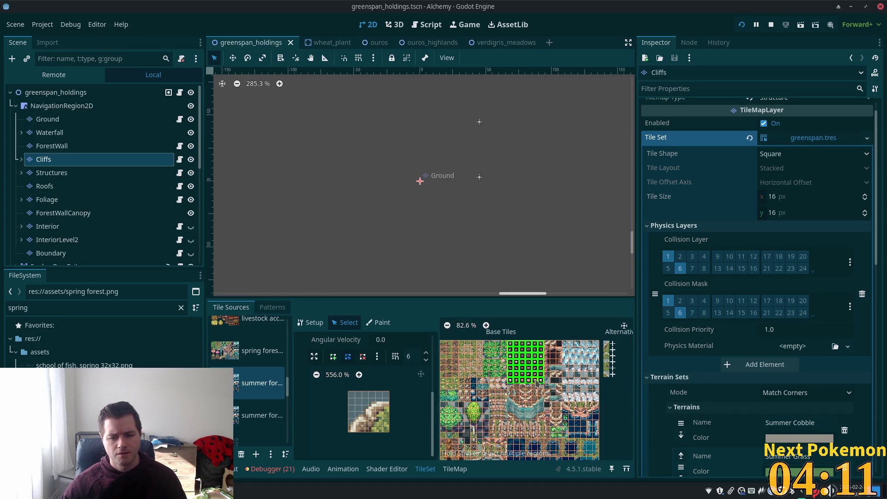
{"action": "scroll", "coordinate": [511, 402], "scroll_direction": "up", "scroll_amount": 2}
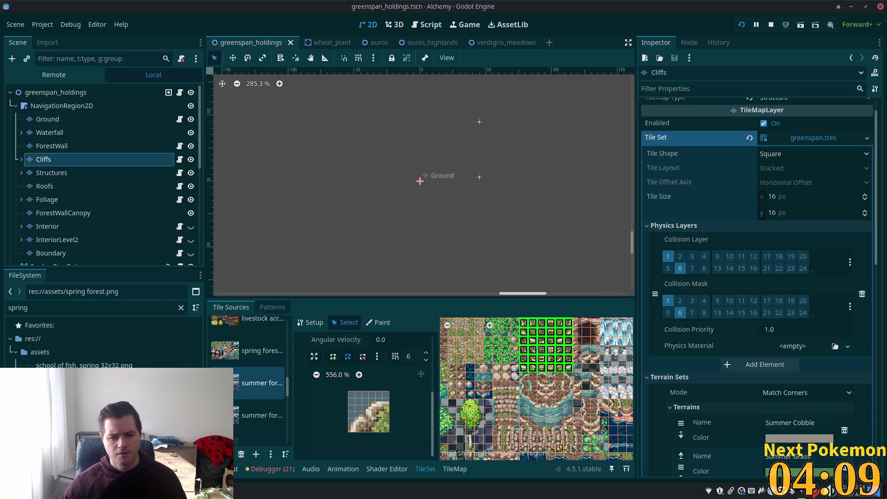
{"action": "scroll", "coordinate": [384, 376], "scroll_direction": "up", "scroll_amount": 1}
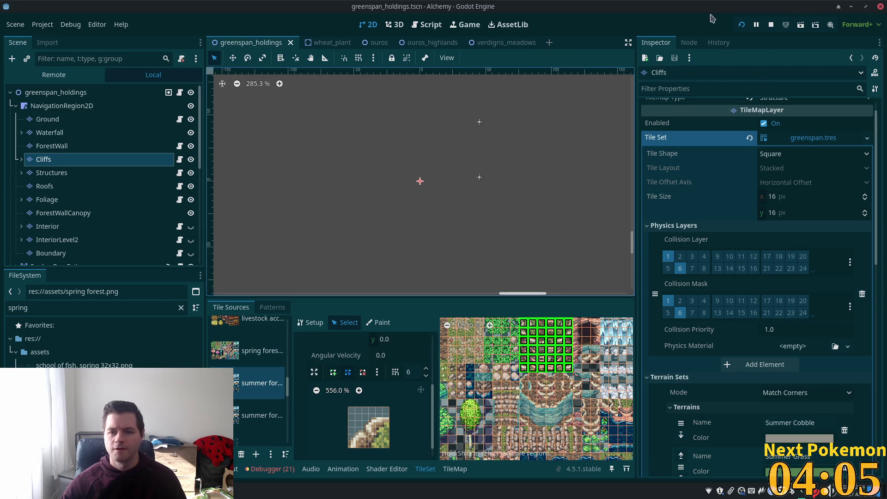
{"action": "left_click", "coordinate": [742, 24]}
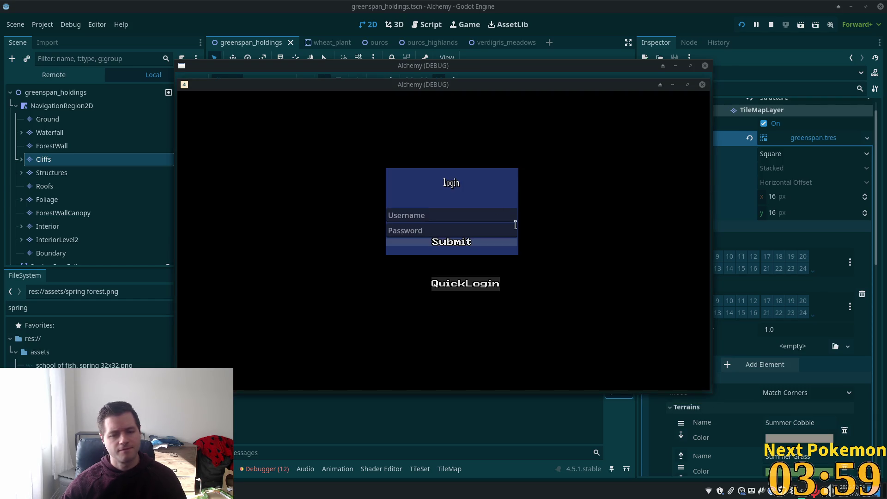
In the game window, walk the character up to the cliff face and back into the meadow.
{"action": "left_click", "coordinate": [411, 79]}
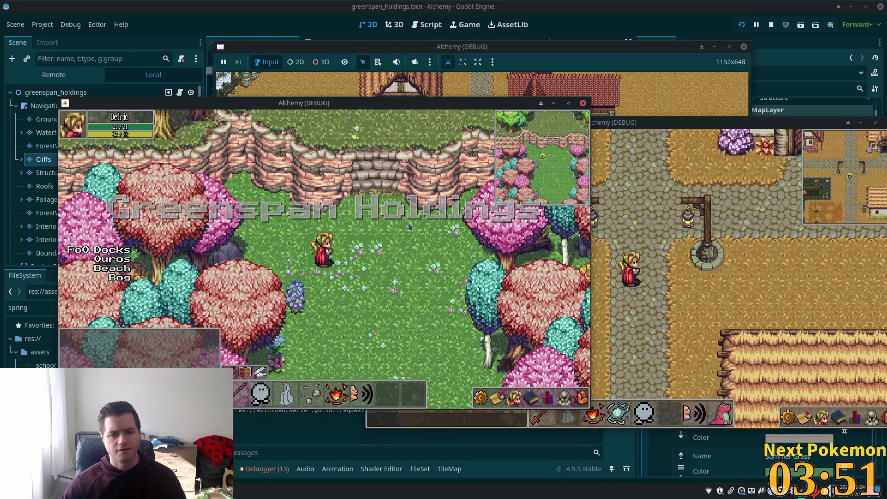
{"action": "key", "text": "Up"}
{"action": "key", "text": "Left"}
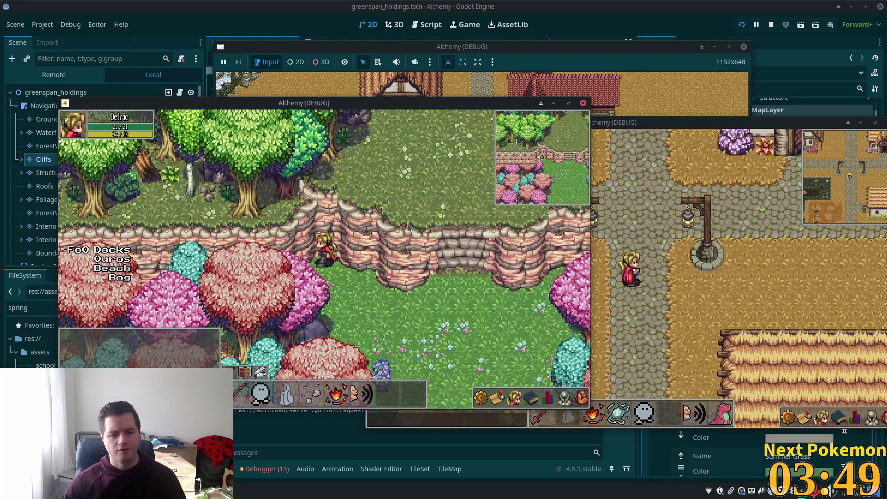
{"action": "key", "text": "Down"}
{"action": "key", "text": "Right"}
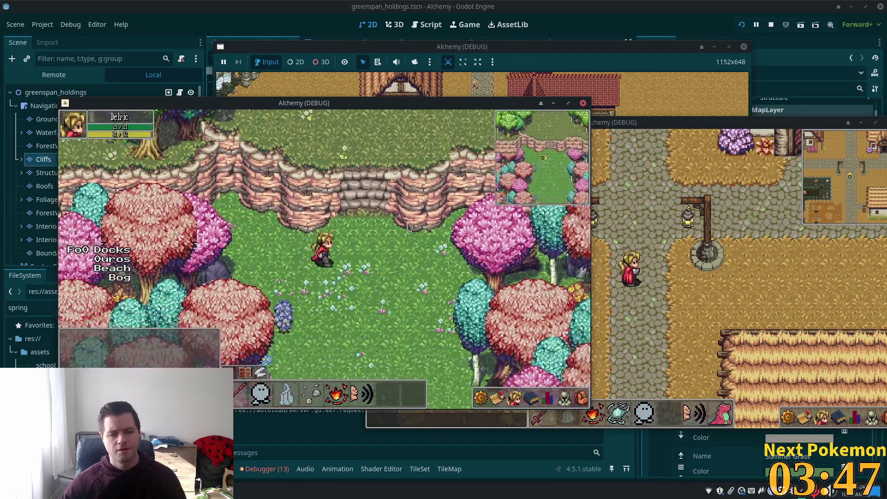
Walk the character along the cliff base, then stop the game with F8.
{"action": "key", "text": "Up"}
{"action": "key", "text": "Right"}
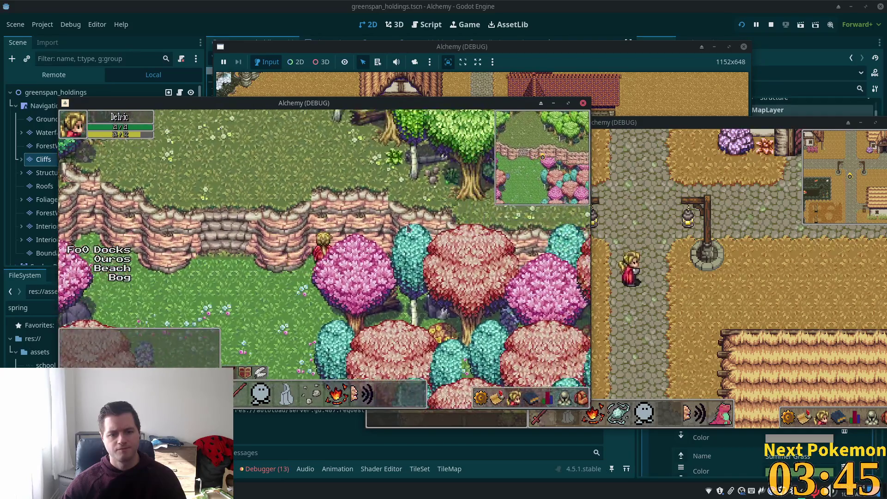
{"action": "key", "text": "Right"}
{"action": "key", "text": "Up"}
{"action": "key", "text": "Down"}
{"action": "key", "text": "Left"}
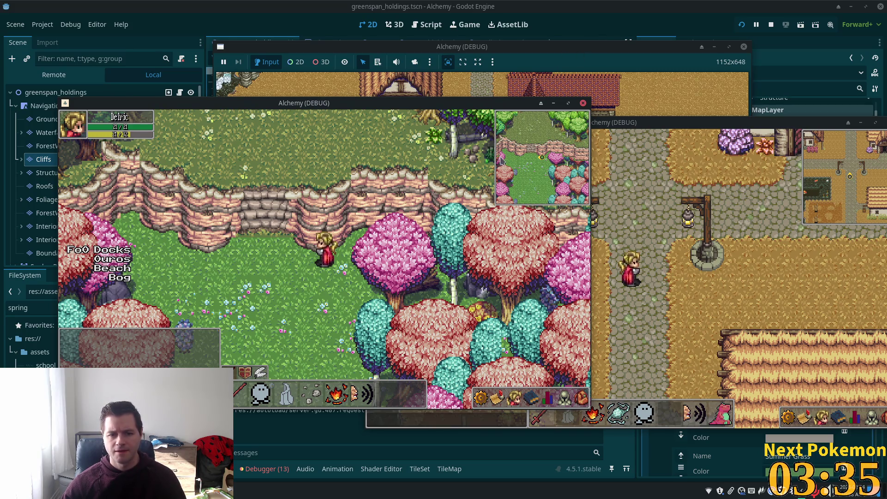
{"action": "key", "text": "F8"}
{"action": "scroll", "coordinate": [452, 201], "scroll_direction": "down", "scroll_amount": 7}
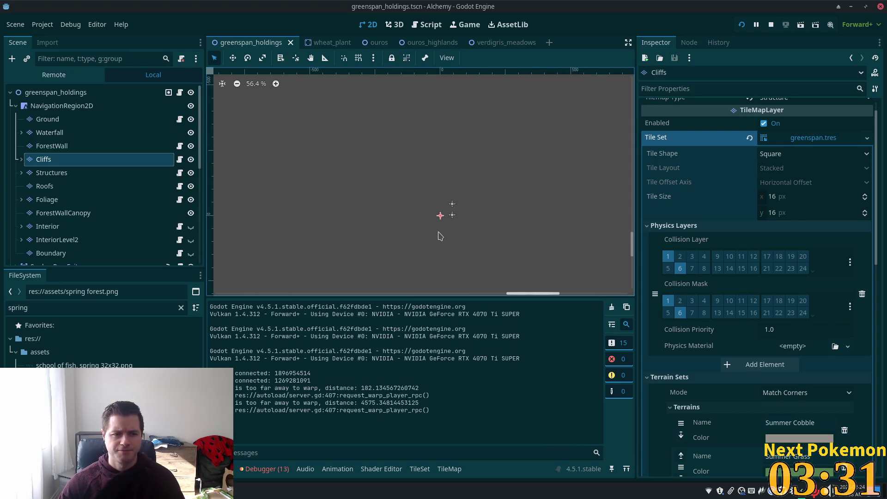
In the TileSet editor, select two adjacent cliff corner tiles in the summer forest atlas.
{"action": "scroll", "coordinate": [436, 231], "scroll_direction": "down", "scroll_amount": 5}
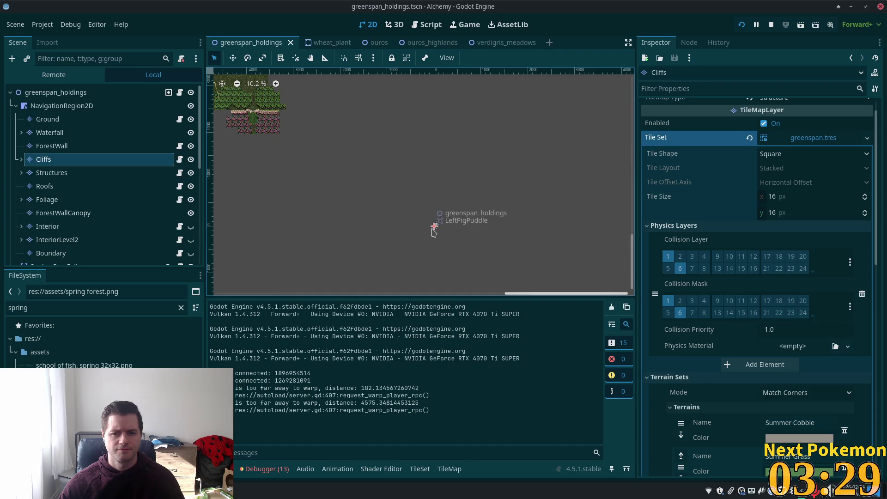
{"action": "scroll", "coordinate": [434, 231], "scroll_direction": "up", "scroll_amount": 5}
{"action": "scroll", "coordinate": [358, 182], "scroll_direction": "left", "scroll_amount": 8}
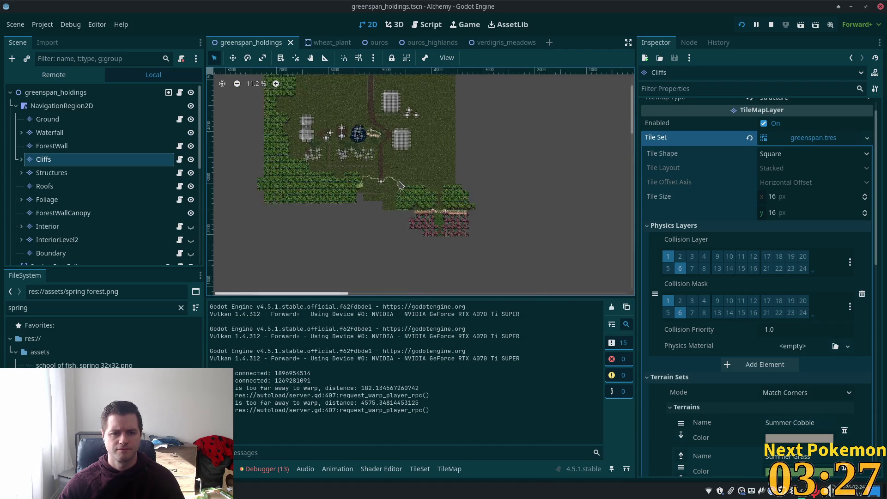
{"action": "scroll", "coordinate": [400, 185], "scroll_direction": "up", "scroll_amount": 7}
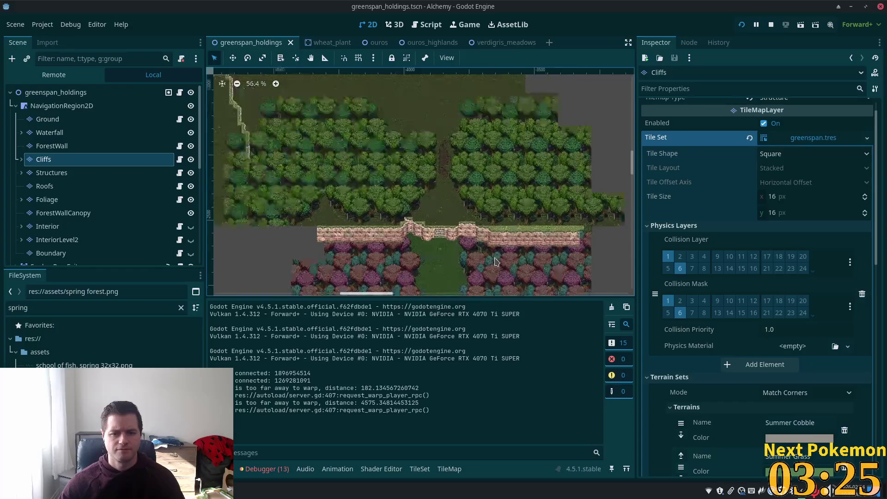
{"action": "scroll", "coordinate": [494, 262], "scroll_direction": "up", "scroll_amount": 7}
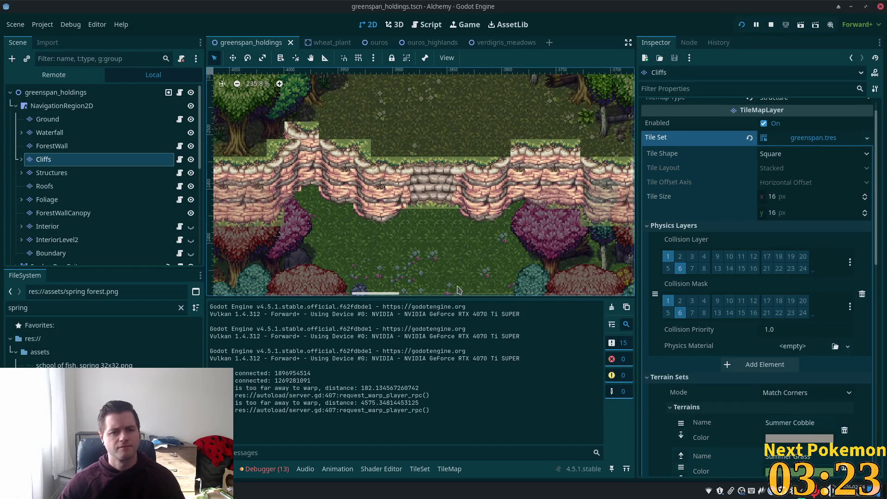
{"action": "left_click", "coordinate": [419, 469]}
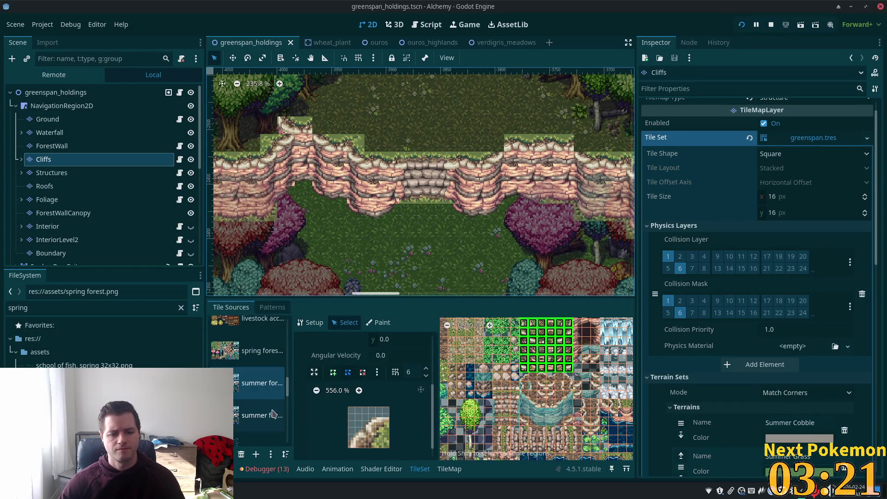
{"action": "scroll", "coordinate": [491, 419], "scroll_direction": "up", "scroll_amount": 3}
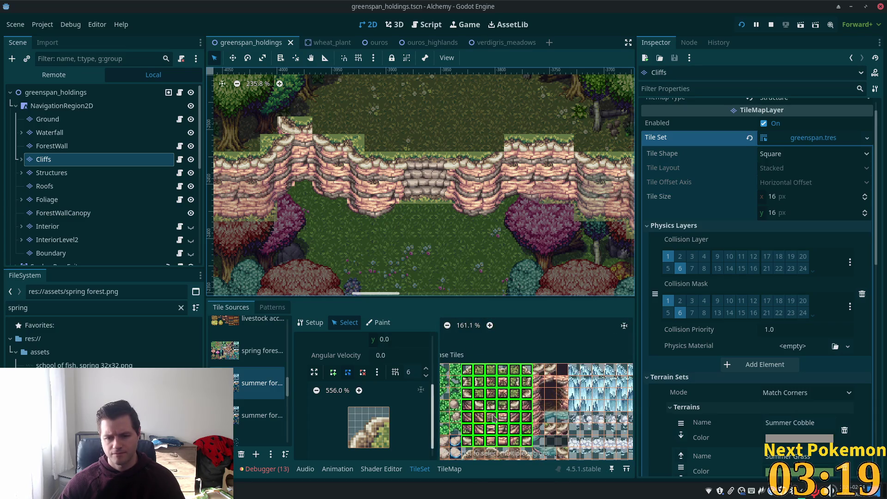
{"action": "left_click", "coordinate": [491, 420]}
{"action": "scroll", "coordinate": [492, 377], "scroll_direction": "up", "scroll_amount": 4}
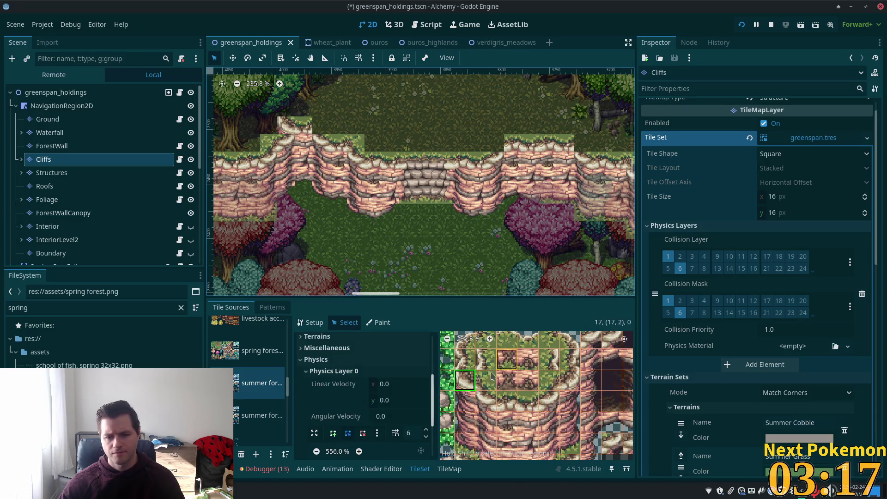
{"action": "left_click", "coordinate": [487, 406], "text": "shift"}
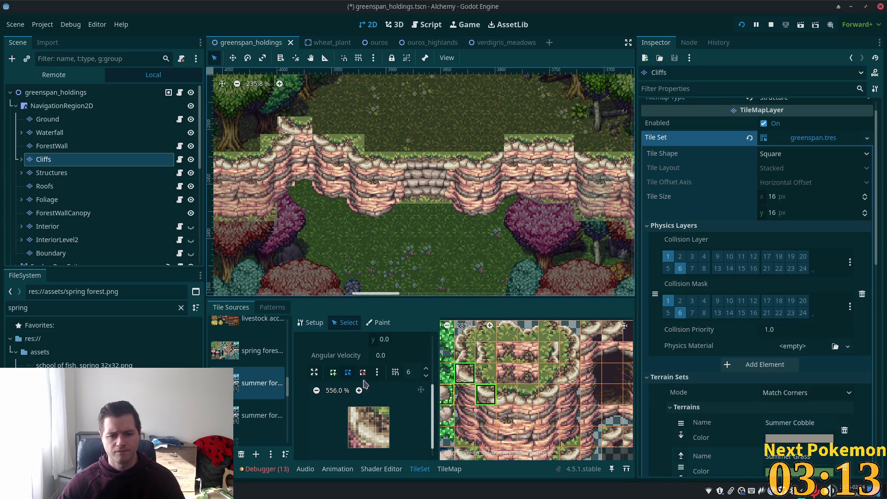
Draw a triangular collision shape on the selected corner tiles.
{"action": "scroll", "coordinate": [506, 402], "scroll_direction": "down", "scroll_amount": 1}
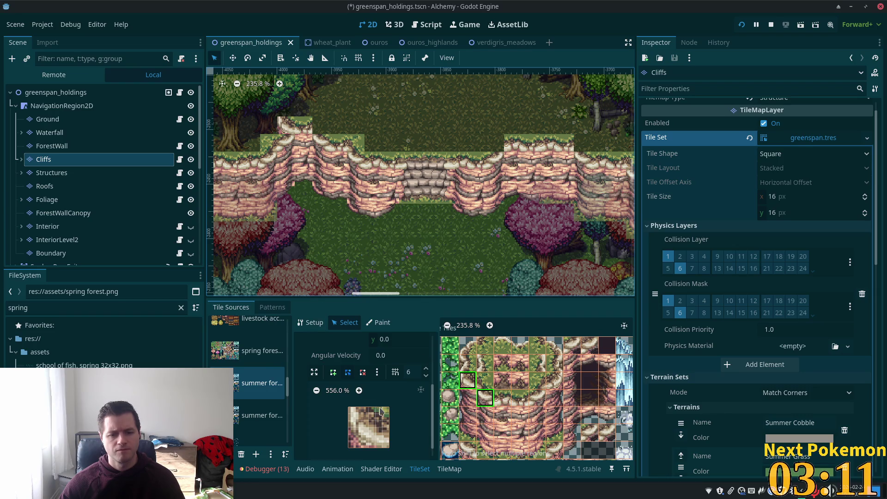
{"action": "scroll", "coordinate": [349, 405], "scroll_direction": "down", "scroll_amount": 1}
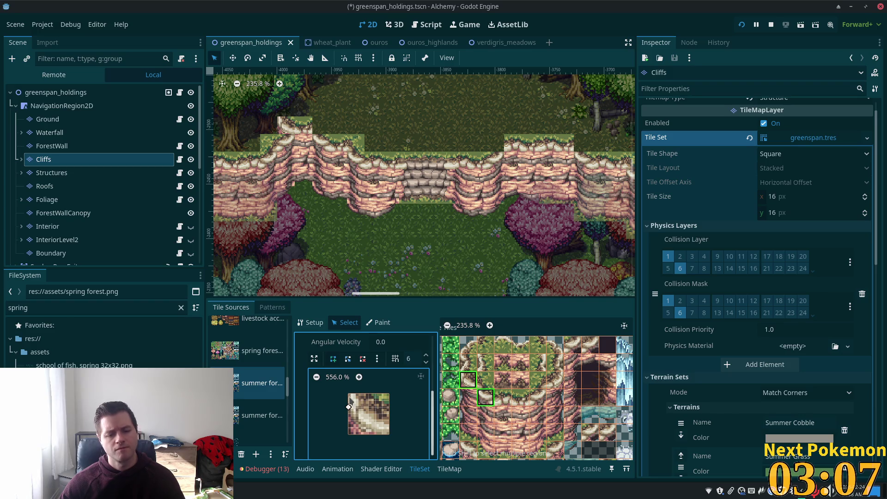
{"action": "left_click", "coordinate": [389, 434]}
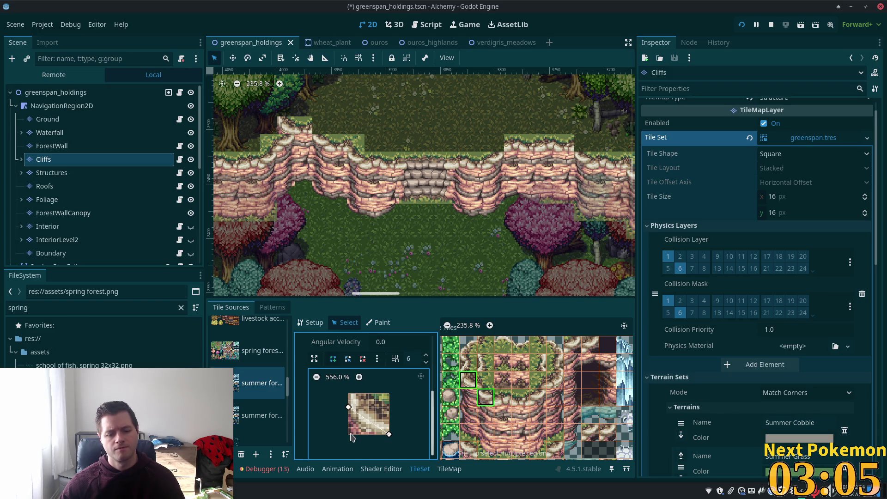
{"action": "left_click", "coordinate": [349, 407]}
{"action": "left_click_drag", "start_coordinate": [348, 407], "coordinate": [349, 394]}
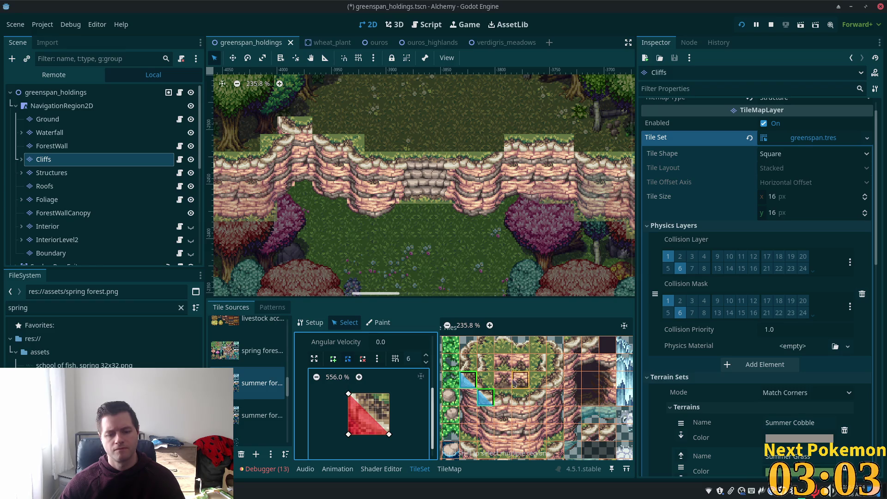
Give the opposite-facing corner tiles a right-edge collision triangle and save the scene.
{"action": "left_click", "coordinate": [543, 400]}
{"action": "left_click", "coordinate": [555, 380], "text": "shift"}
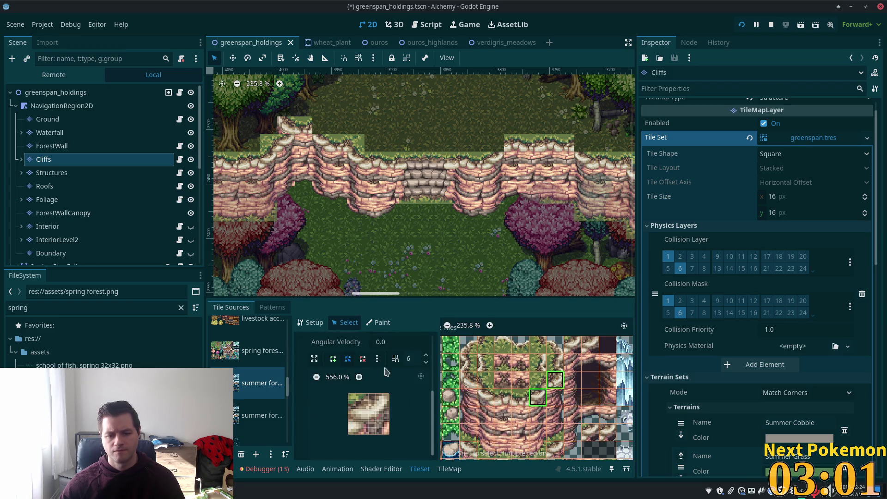
{"action": "left_click", "coordinate": [334, 360]}
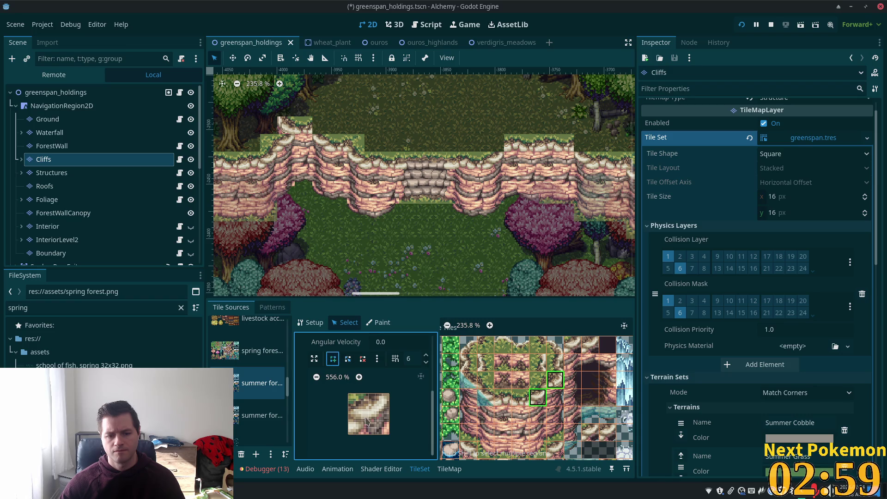
{"action": "left_click", "coordinate": [389, 394]}
{"action": "left_click", "coordinate": [389, 434]}
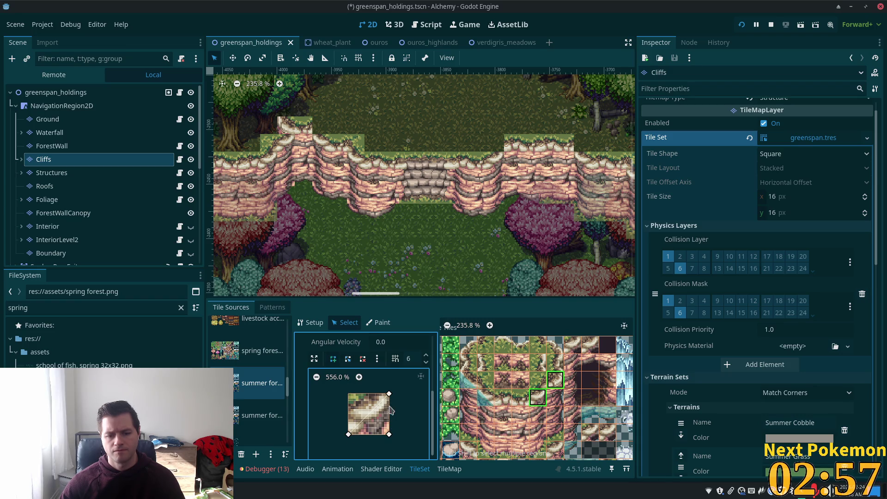
{"action": "left_click", "coordinate": [389, 394]}
{"action": "key", "text": "ctrl+s"}
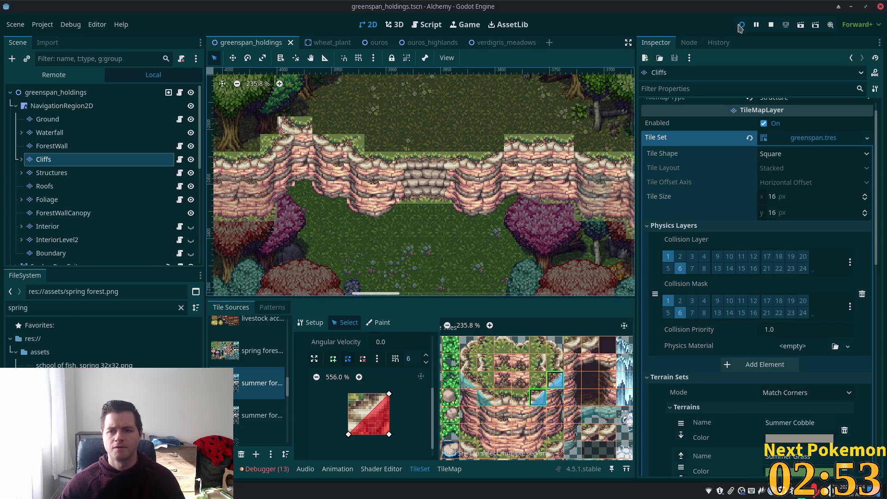
Run the game briefly to check the cliffs, then stop it with F8.
{"action": "left_click", "coordinate": [740, 26]}
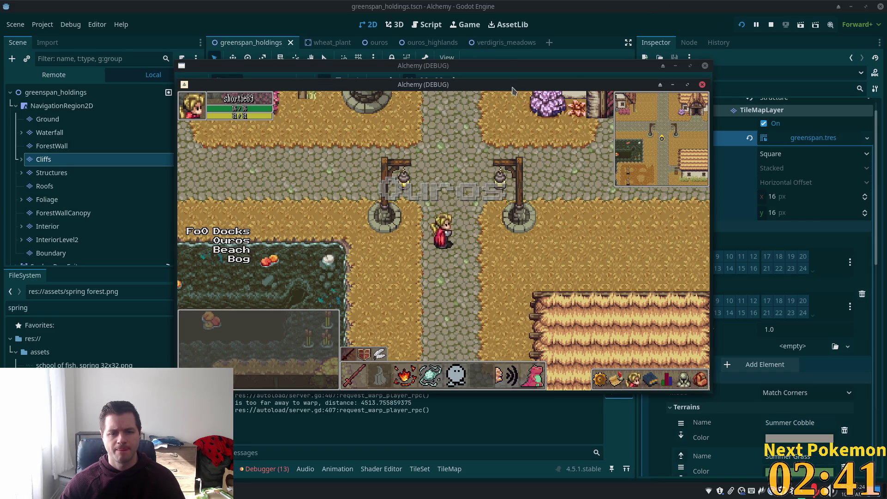
{"action": "key", "text": "F8"}
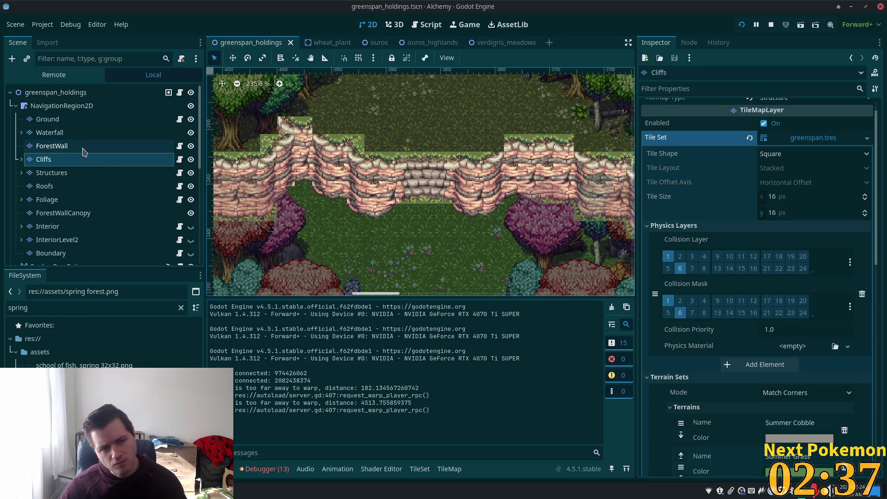
Open the Cliffs layer's tileset and select two cliff edge tiles in the summer forest atlas.
{"action": "left_click", "coordinate": [44, 159]}
{"action": "left_click", "coordinate": [422, 467]}
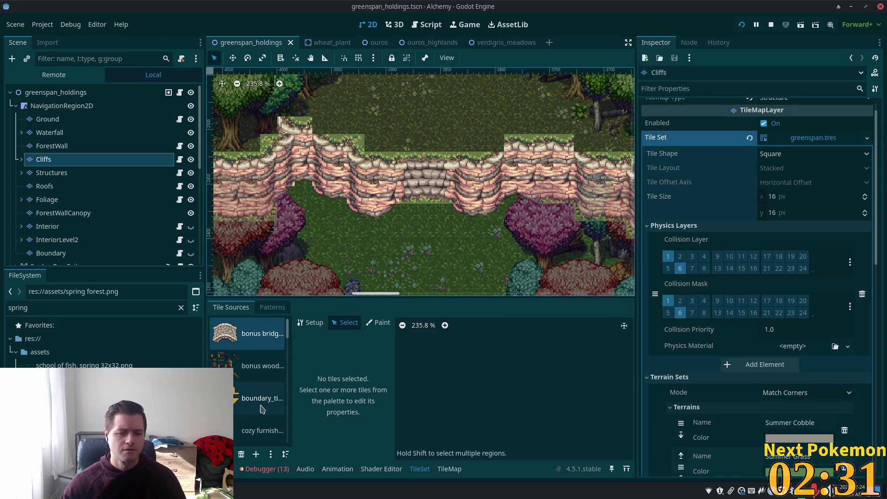
{"action": "scroll", "coordinate": [262, 402], "scroll_direction": "down", "scroll_amount": 5}
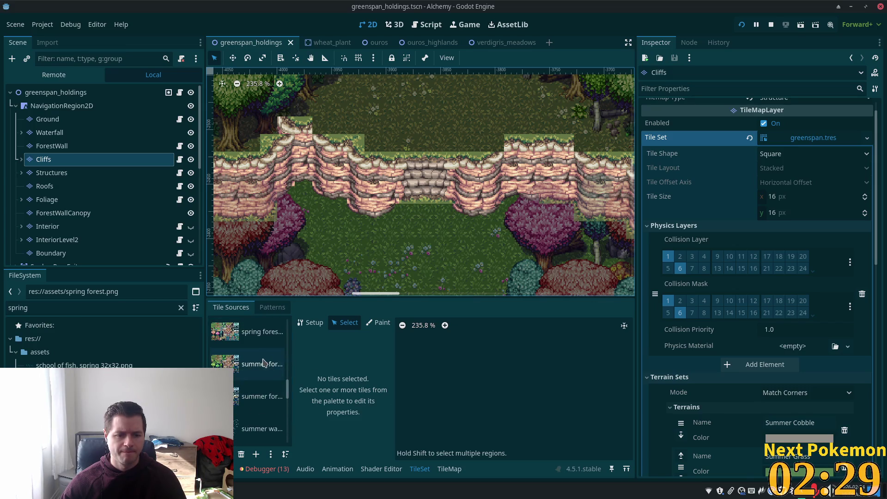
{"action": "left_click", "coordinate": [263, 361]}
{"action": "left_click", "coordinate": [449, 368]}
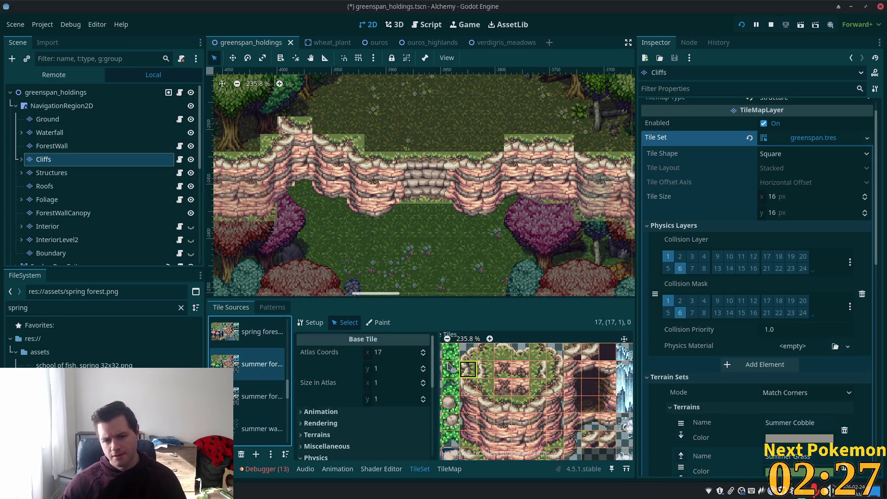
{"action": "left_click", "coordinate": [486, 376], "text": "shift"}
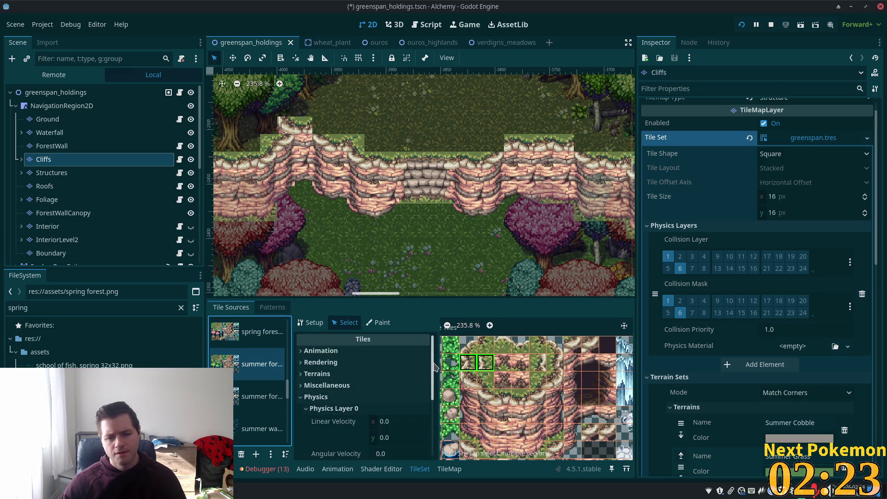
Draw a thin collision strip along the selected tiles' left edge.
{"action": "scroll", "coordinate": [433, 365], "scroll_direction": "down", "scroll_amount": 5}
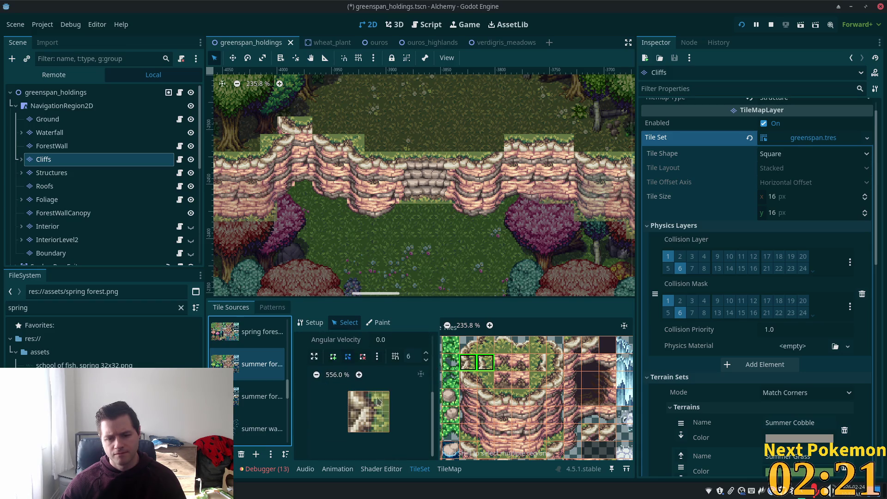
{"action": "left_click", "coordinate": [349, 392]}
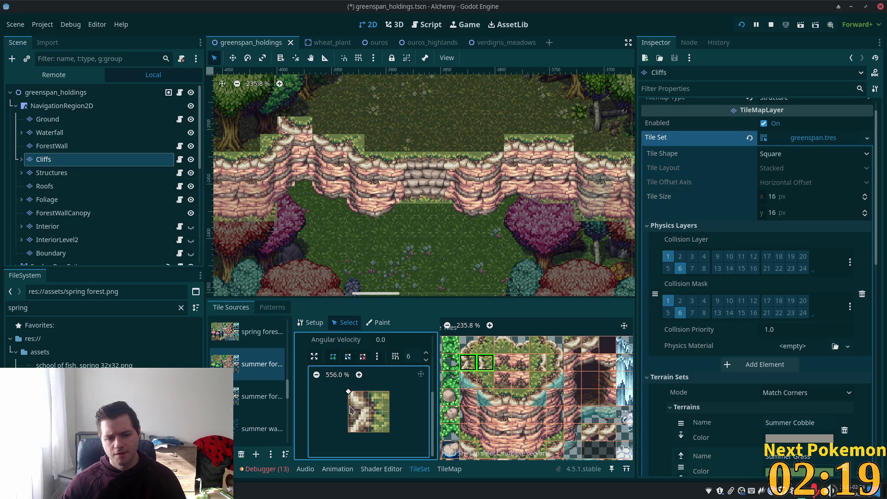
{"action": "left_click", "coordinate": [348, 432]}
{"action": "left_click", "coordinate": [354, 392]}
{"action": "left_click", "coordinate": [348, 392]}
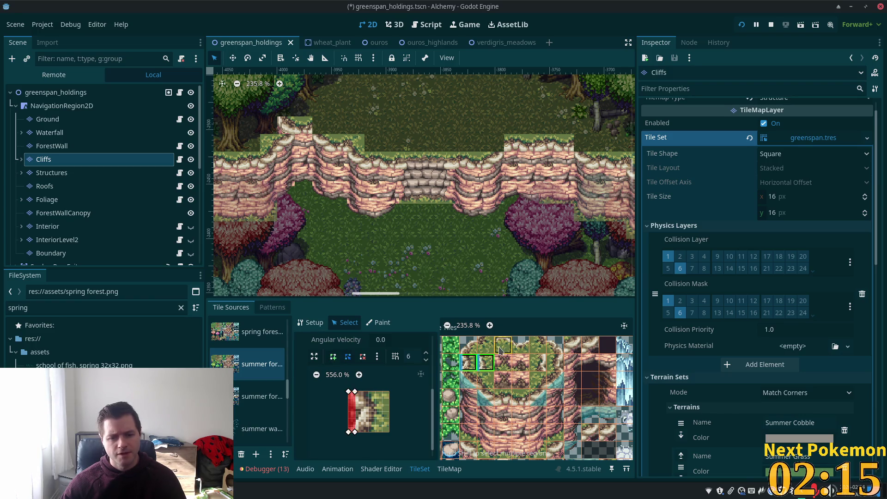
Select another pair of cliff corner tiles and draw a diagonal collision shape on them.
{"action": "left_click", "coordinate": [540, 365]}
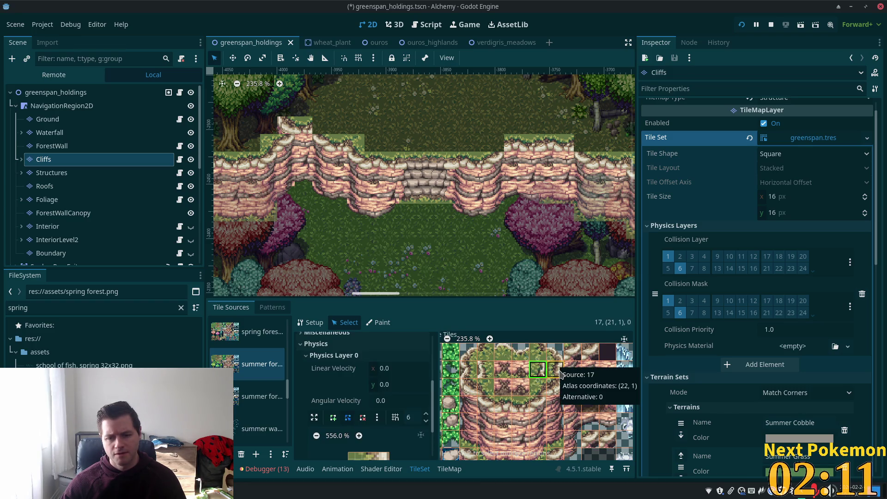
{"action": "left_click", "coordinate": [559, 371], "text": "shift"}
{"action": "left_click", "coordinate": [329, 360]}
{"action": "left_click", "coordinate": [348, 391]}
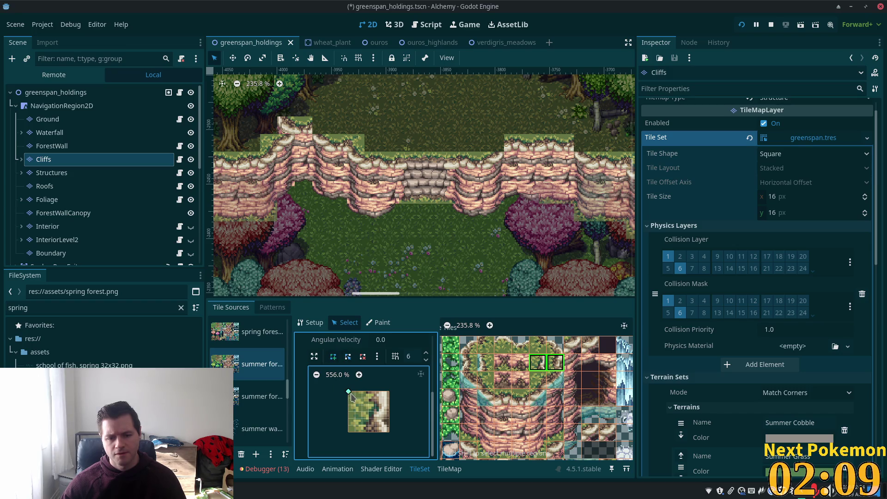
{"action": "left_click", "coordinate": [383, 431]}
{"action": "left_click", "coordinate": [389, 432]}
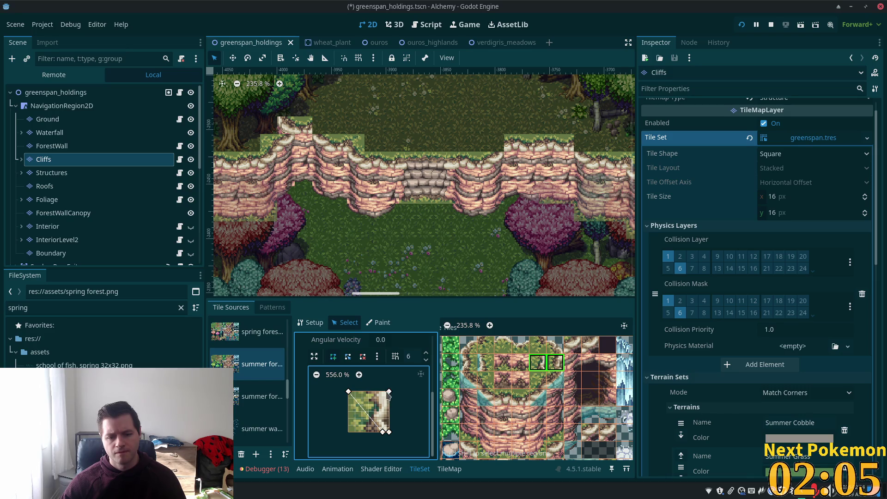
{"action": "left_click", "coordinate": [383, 392]}
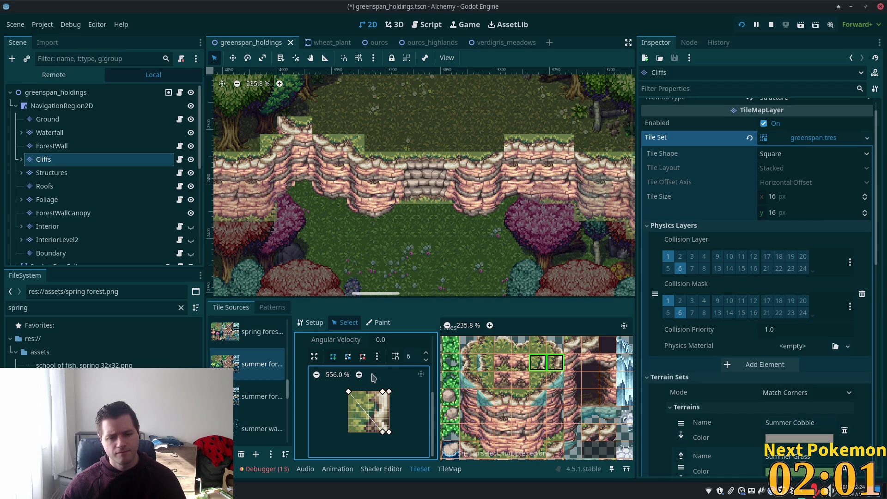
{"action": "left_click", "coordinate": [396, 391]}
Clear that shape, redraw it as a narrow strip on the right edge, and run the game.
{"action": "left_click", "coordinate": [377, 356]}
{"action": "left_click", "coordinate": [388, 381]}
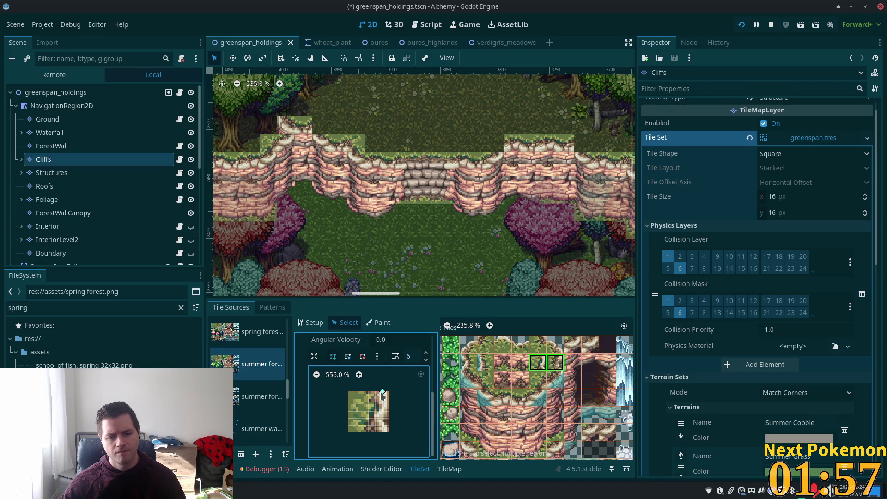
{"action": "left_click", "coordinate": [382, 391]}
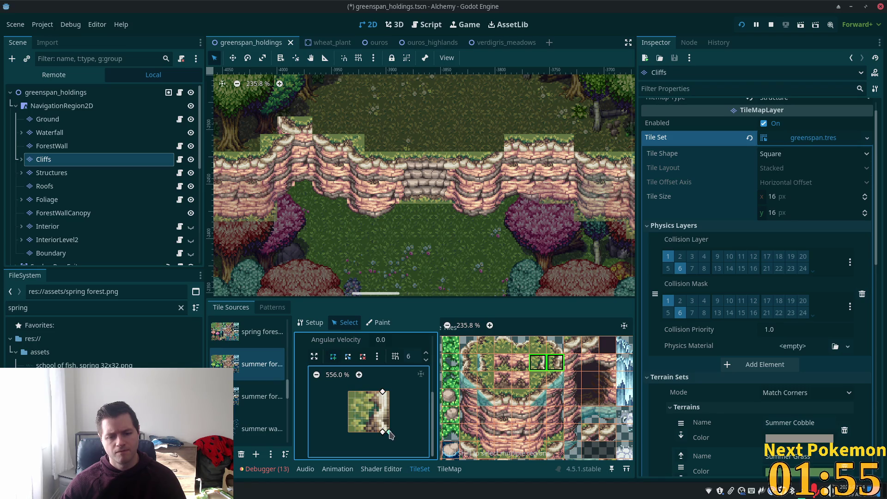
{"action": "left_click", "coordinate": [389, 431]}
{"action": "left_click", "coordinate": [389, 391]}
{"action": "left_click", "coordinate": [383, 391]}
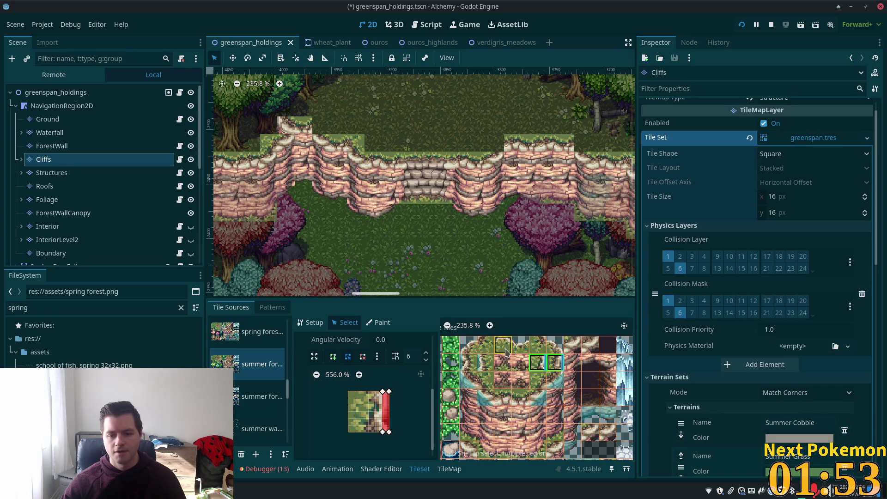
{"action": "key", "text": "F5"}
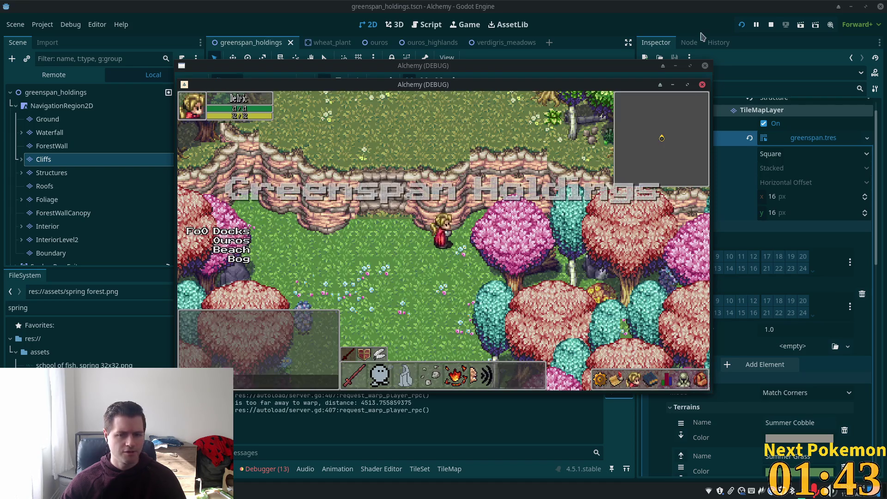
Close the game window, reselect the Cliffs layer, and reopen its TileSet editor.
{"action": "left_click", "coordinate": [682, 36]}
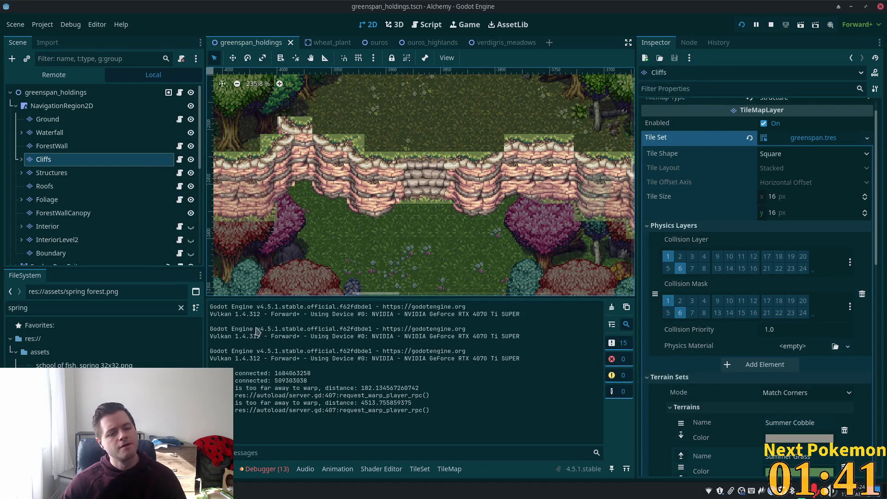
{"action": "left_click", "coordinate": [77, 161]}
{"action": "key", "text": "Up"}
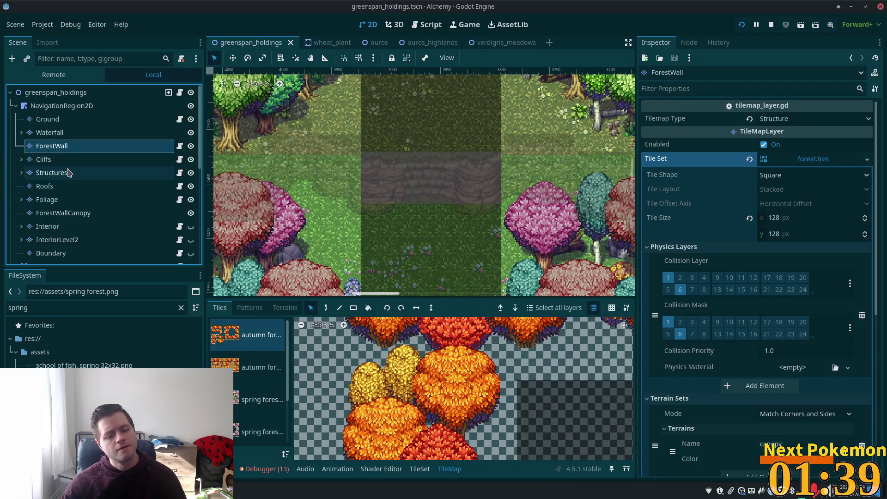
{"action": "left_click", "coordinate": [67, 165]}
{"action": "left_click", "coordinate": [428, 470]}
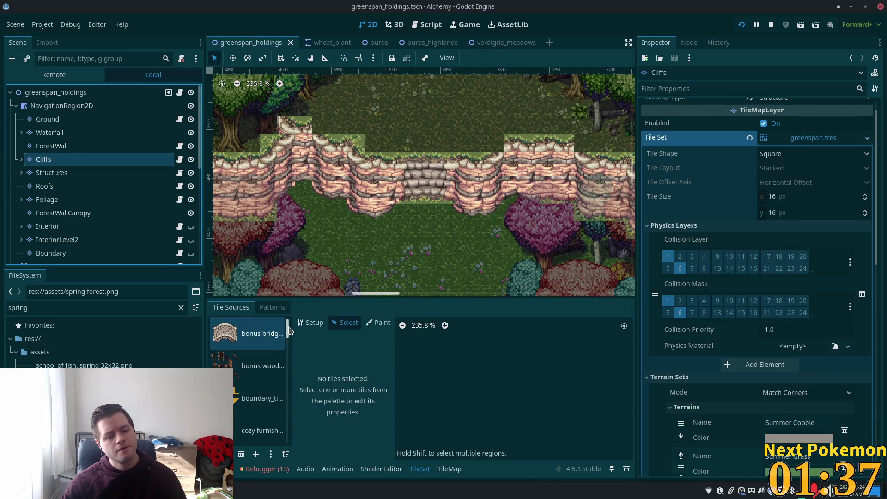
Show the summer tile source atlas and select the cliff tile at 17,0.
{"action": "scroll", "coordinate": [258, 351], "scroll_direction": "down", "scroll_amount": 5}
{"action": "left_click", "coordinate": [259, 342]}
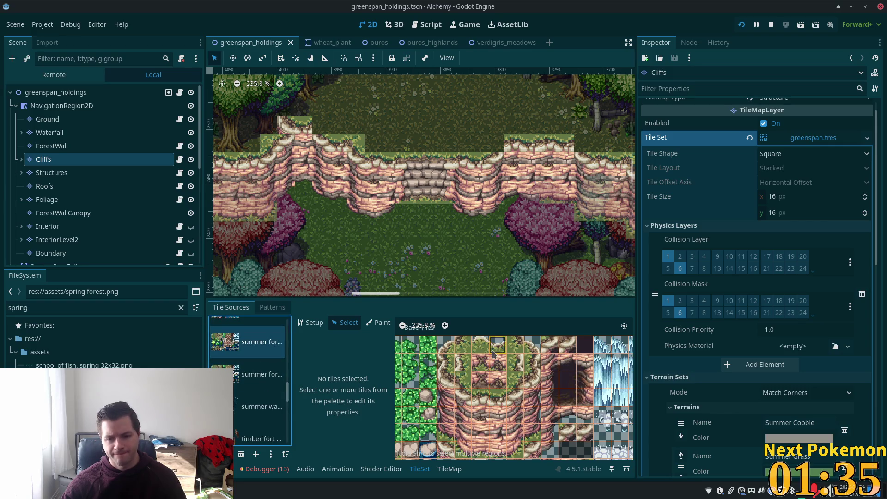
{"action": "scroll", "coordinate": [493, 353], "scroll_direction": "up", "scroll_amount": 2}
{"action": "left_click", "coordinate": [446, 343]}
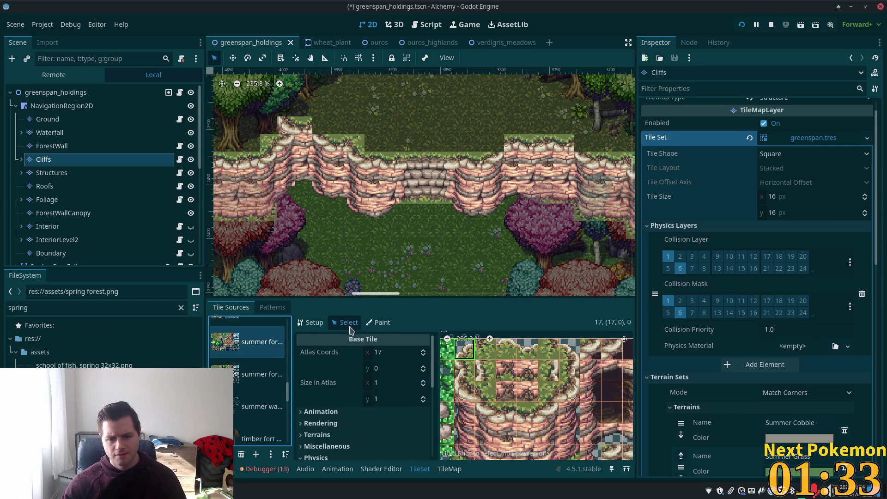
{"action": "left_click_drag", "start_coordinate": [433, 365], "coordinate": [412, 448]}
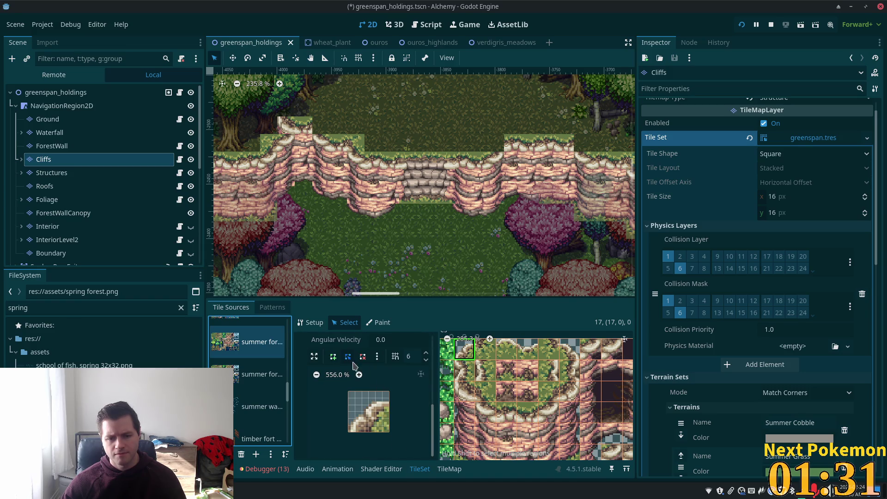
Draw a diagonal collision strip on tile 17,0, widen it, and save.
{"action": "left_click", "coordinate": [333, 356]}
{"action": "left_click", "coordinate": [389, 397]}
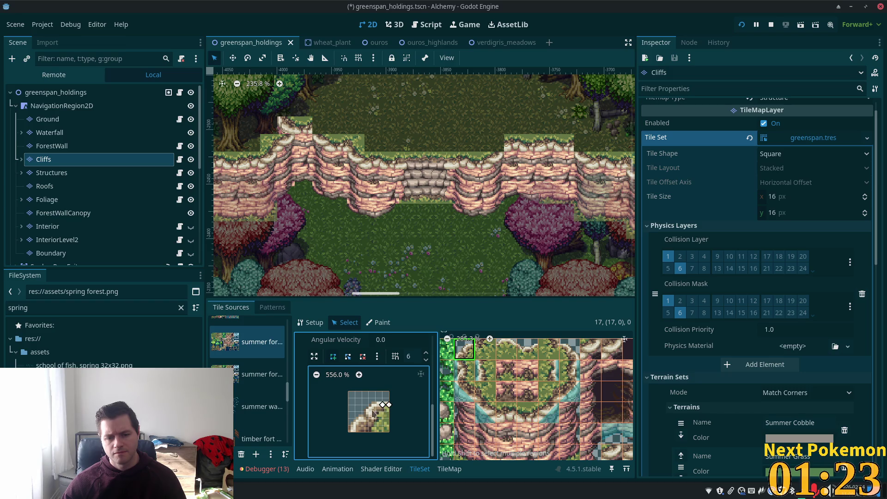
{"action": "left_click", "coordinate": [349, 432]}
{"action": "left_click", "coordinate": [354, 432]}
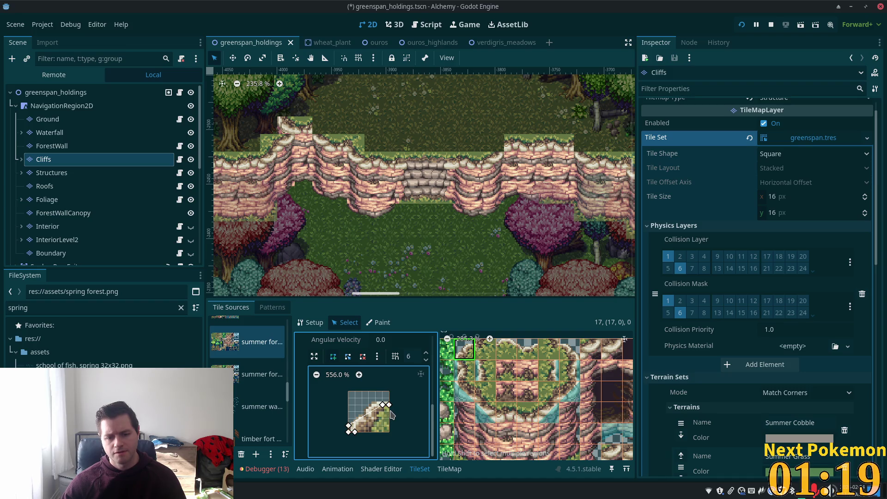
{"action": "left_click", "coordinate": [389, 411]}
{"action": "right_click", "coordinate": [390, 411]}
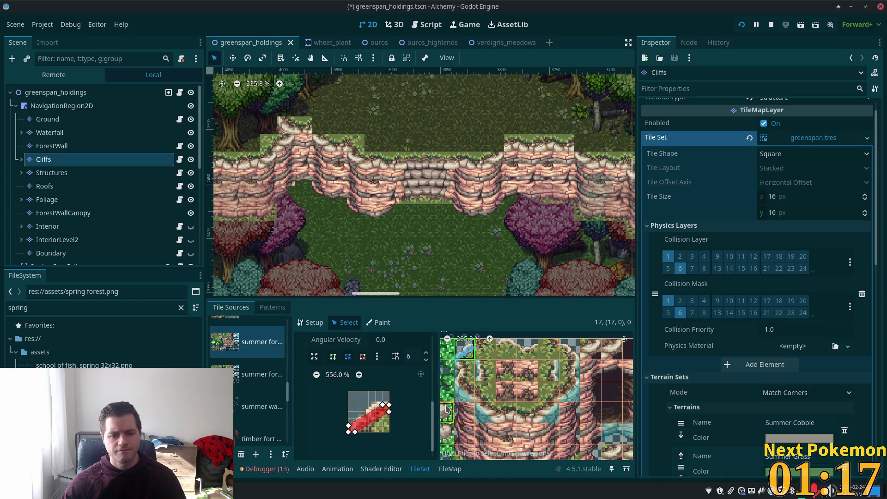
{"action": "left_click_drag", "start_coordinate": [383, 405], "coordinate": [391, 406]}
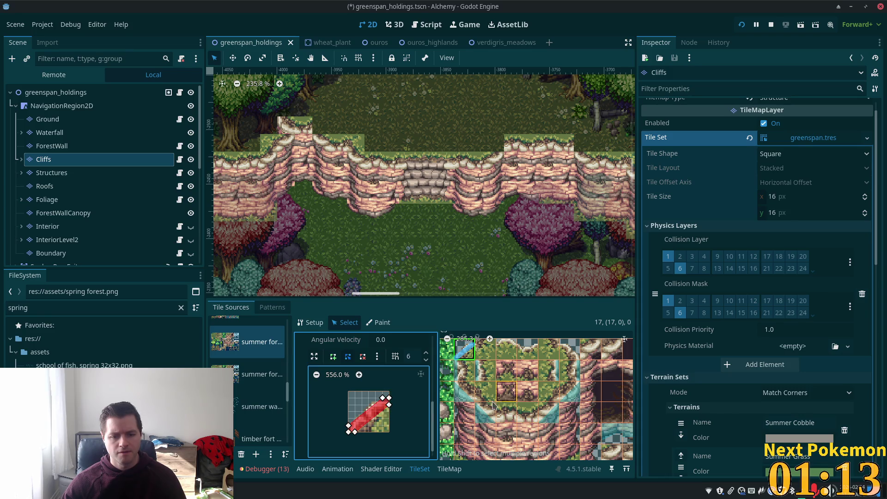
{"action": "key", "text": "ctrl+s"}
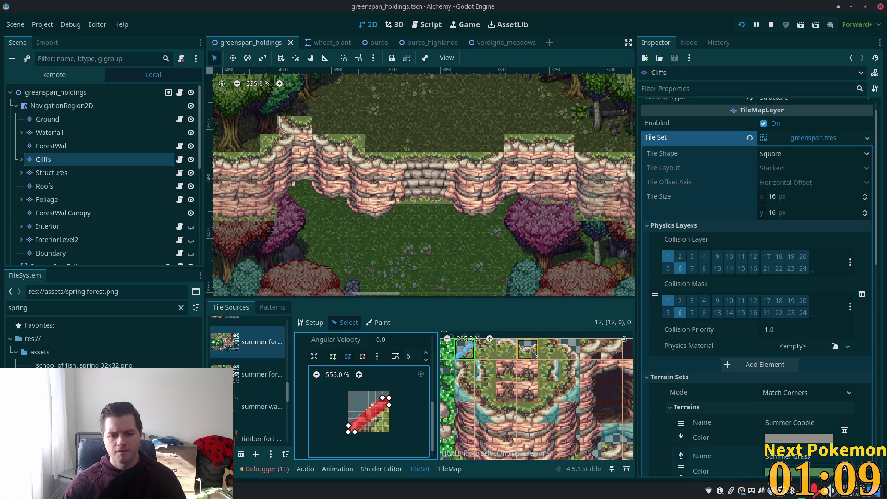
Draw a slanted collision polygon on the diagonal cliff tile at 22,0.
{"action": "left_click", "coordinate": [569, 349]}
{"action": "left_click", "coordinate": [333, 356]}
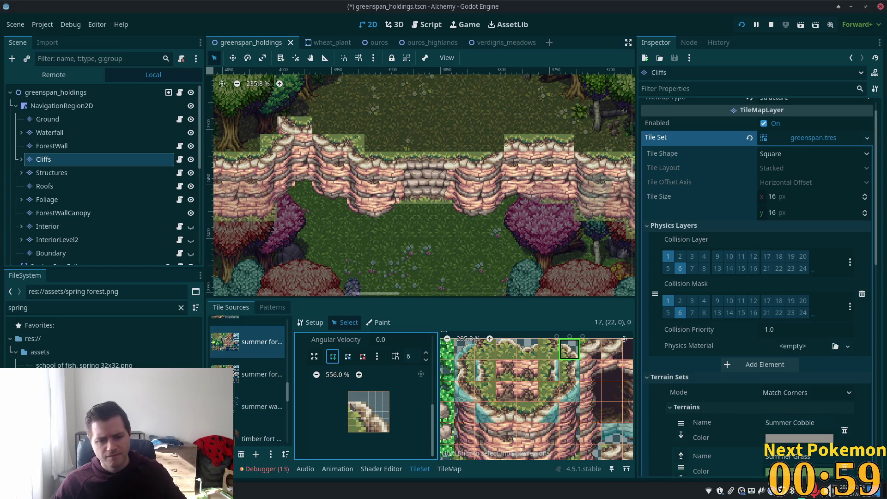
{"action": "left_click", "coordinate": [348, 404]}
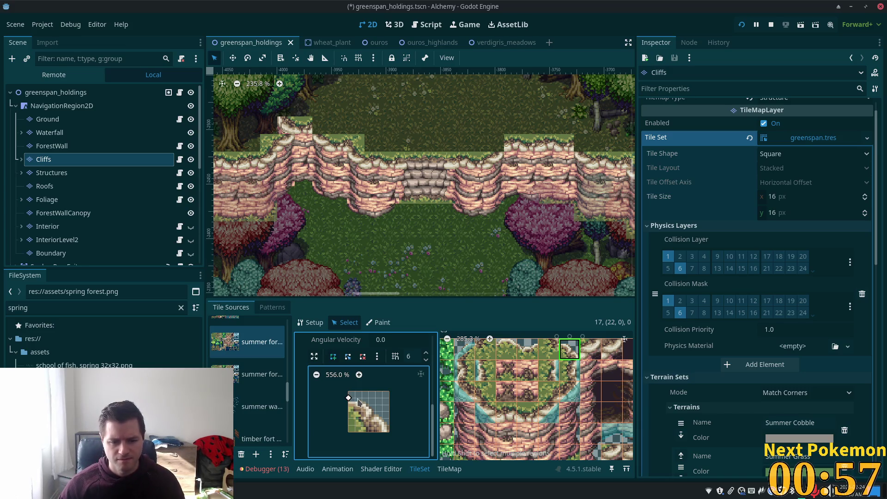
{"action": "left_click", "coordinate": [354, 397]}
{"action": "left_click", "coordinate": [389, 426]}
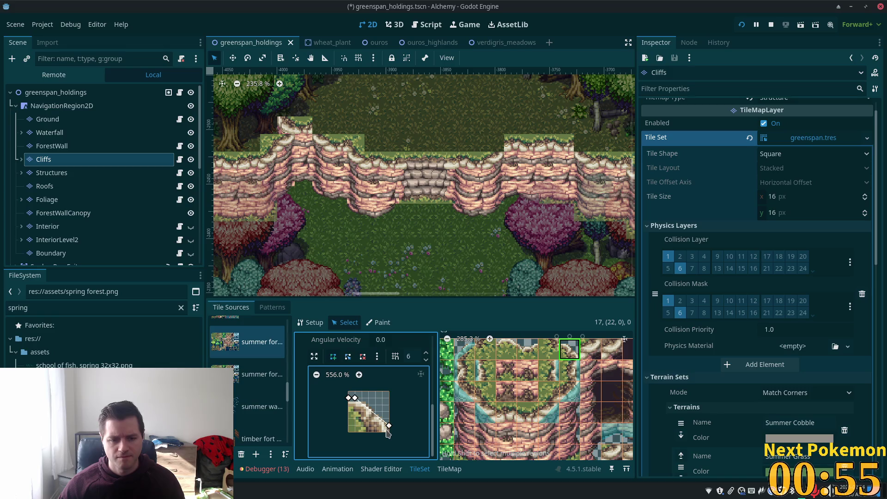
{"action": "left_click", "coordinate": [387, 432]}
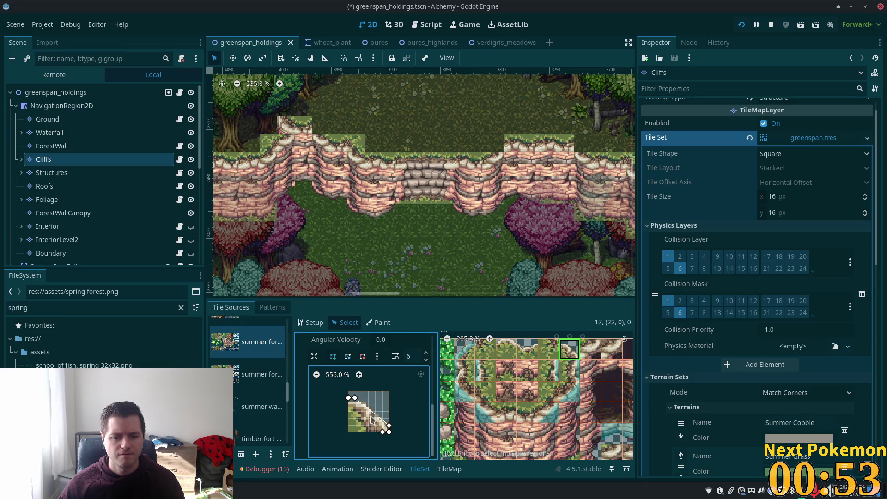
{"action": "left_click", "coordinate": [349, 404]}
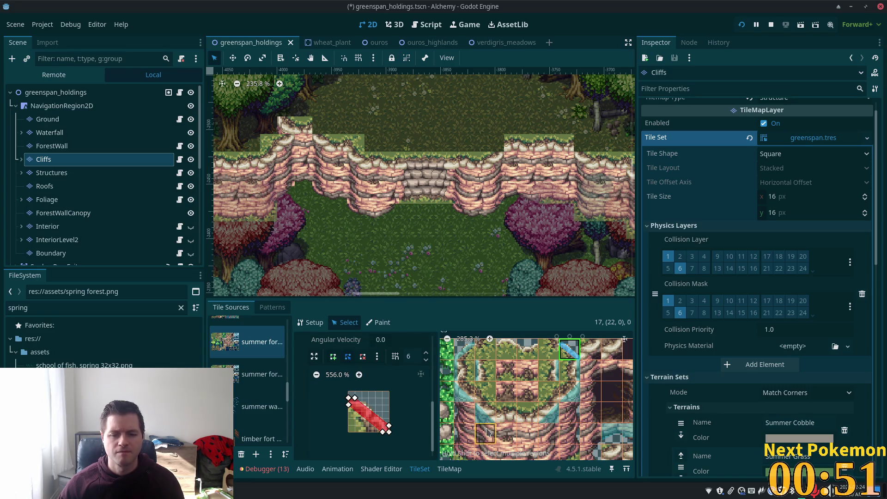
Save the scene, run the game, log in as Client to test the cliffs, then close it.
{"action": "key", "text": "ctrl+s"}
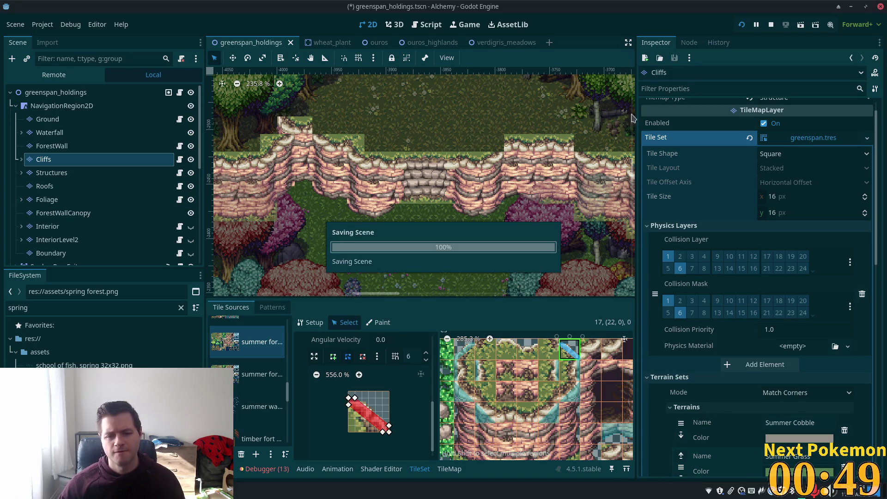
{"action": "key", "text": "F5"}
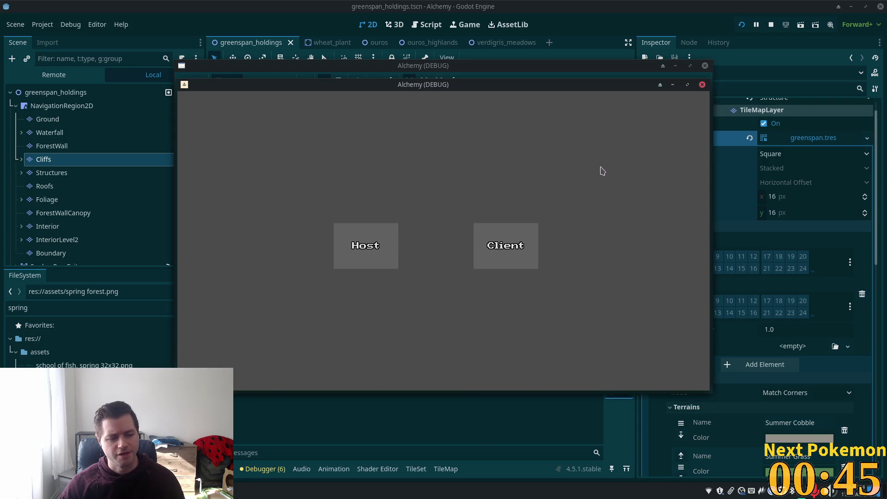
{"action": "left_click", "coordinate": [537, 250]}
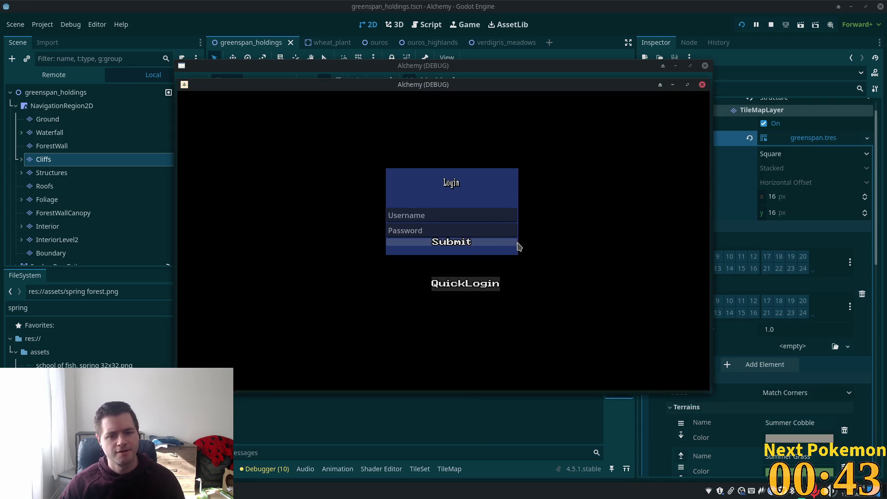
{"action": "left_click", "coordinate": [516, 243]}
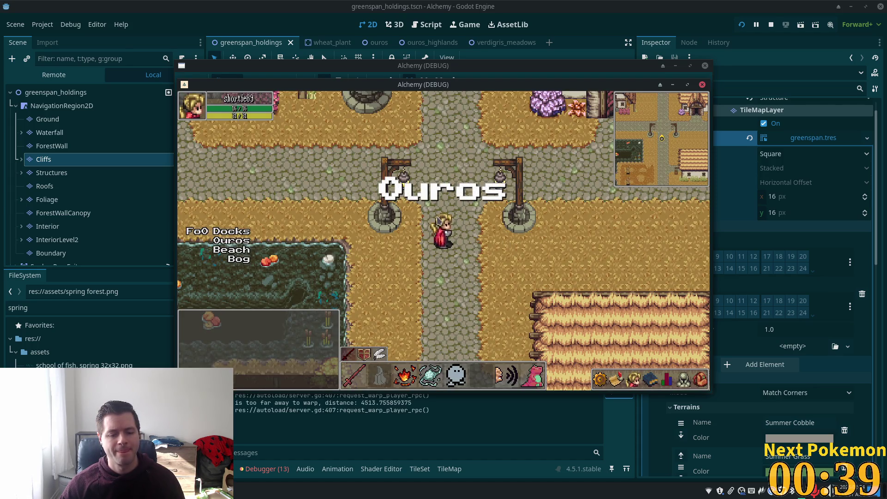
{"action": "key", "text": "F8"}
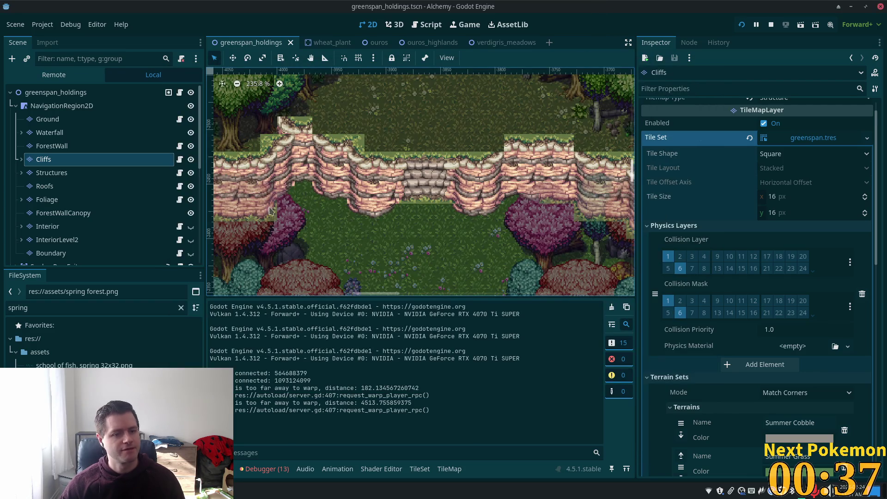
Select the Cliffs layer and the summer tileset's cliff tile at atlas 19, 0.
{"action": "left_click", "coordinate": [52, 146]}
{"action": "left_click", "coordinate": [44, 159]}
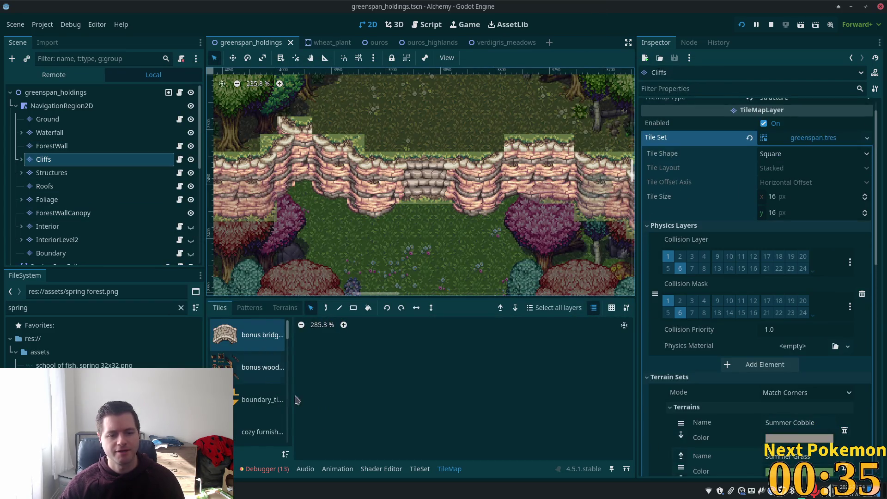
{"action": "left_click", "coordinate": [420, 469]}
{"action": "scroll", "coordinate": [285, 374], "scroll_direction": "down", "scroll_amount": 2}
{"action": "scroll", "coordinate": [286, 373], "scroll_direction": "down", "scroll_amount": 3}
{"action": "left_click", "coordinate": [265, 400]}
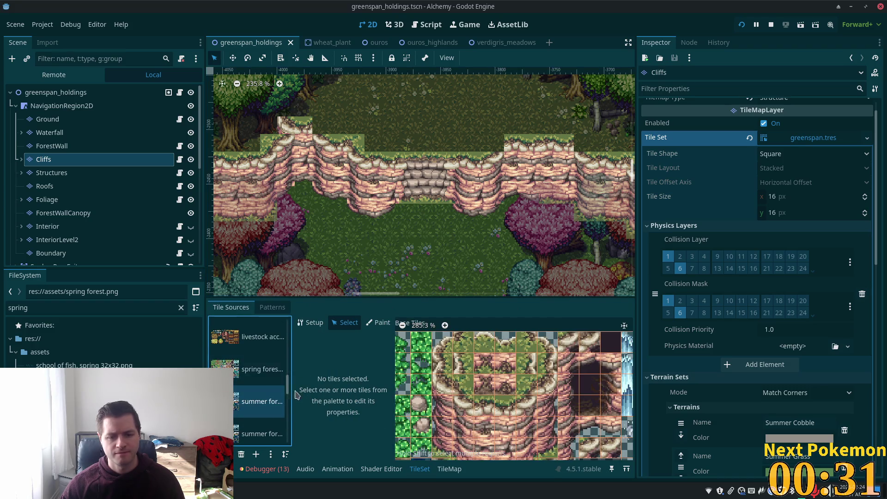
{"action": "left_click", "coordinate": [483, 342]}
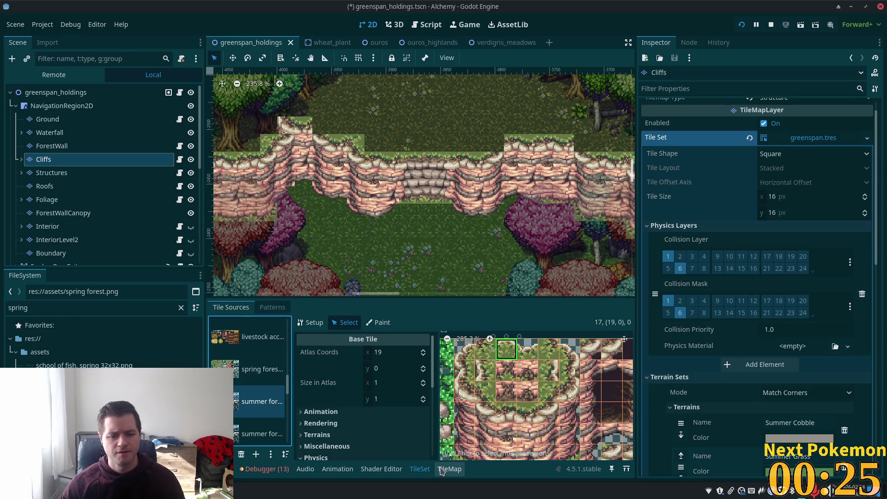
Draw a collision strip along the top of tile 19, 0.
{"action": "scroll", "coordinate": [431, 372], "scroll_direction": "down", "scroll_amount": 1}
{"action": "scroll", "coordinate": [430, 372], "scroll_direction": "down", "scroll_amount": 5}
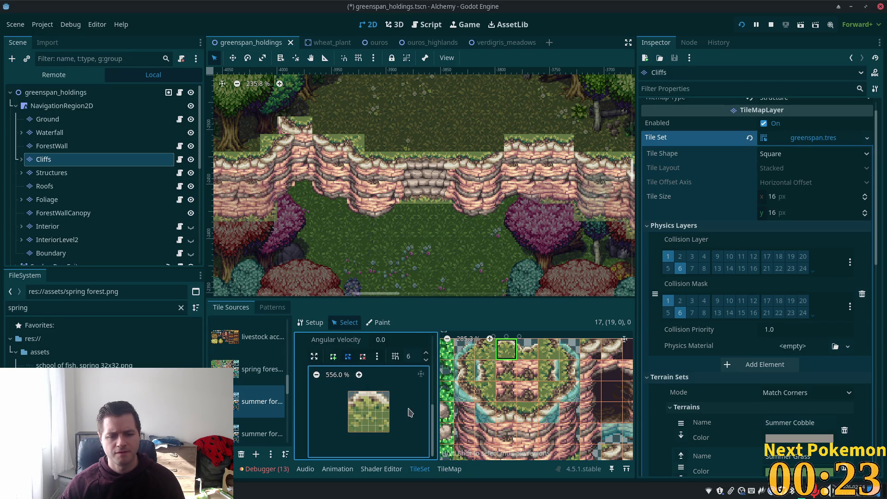
{"action": "left_click", "coordinate": [350, 401]}
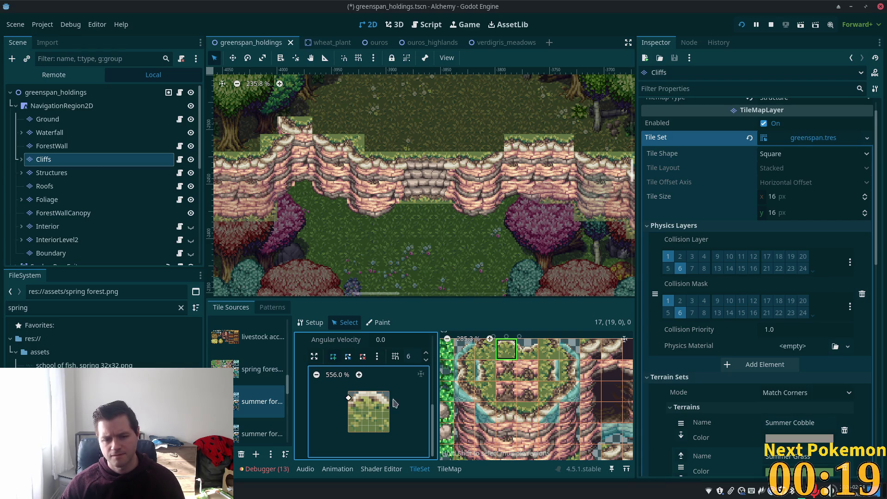
{"action": "left_click", "coordinate": [348, 405]}
{"action": "left_click", "coordinate": [348, 398]}
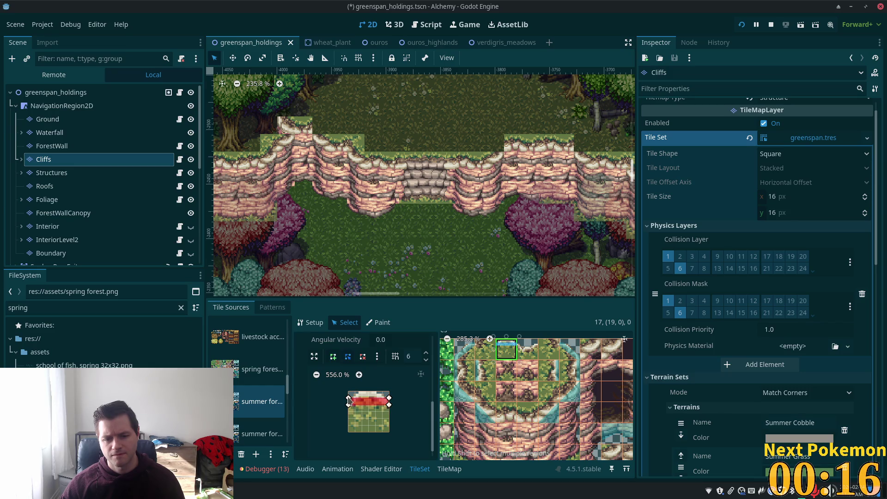
Give neighbouring tile 20, 0 a collision polygon over its top strip, save, and launch the game.
{"action": "left_click", "coordinate": [528, 349]}
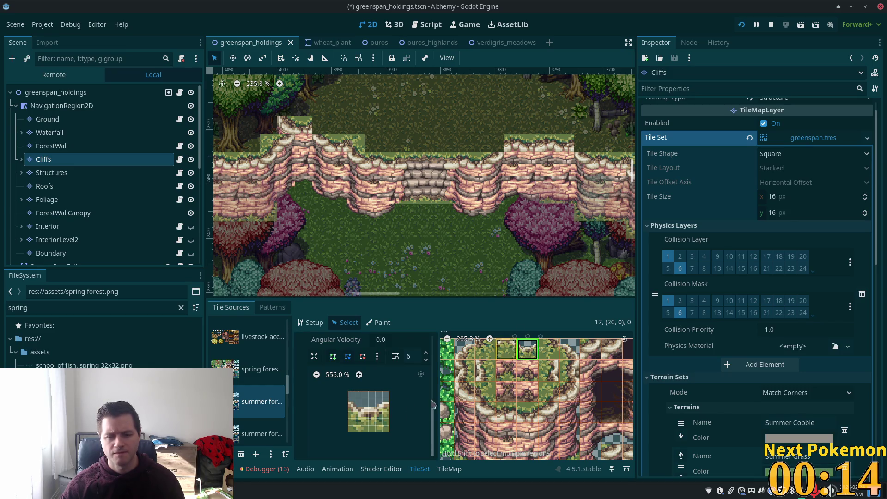
{"action": "left_click", "coordinate": [334, 358]}
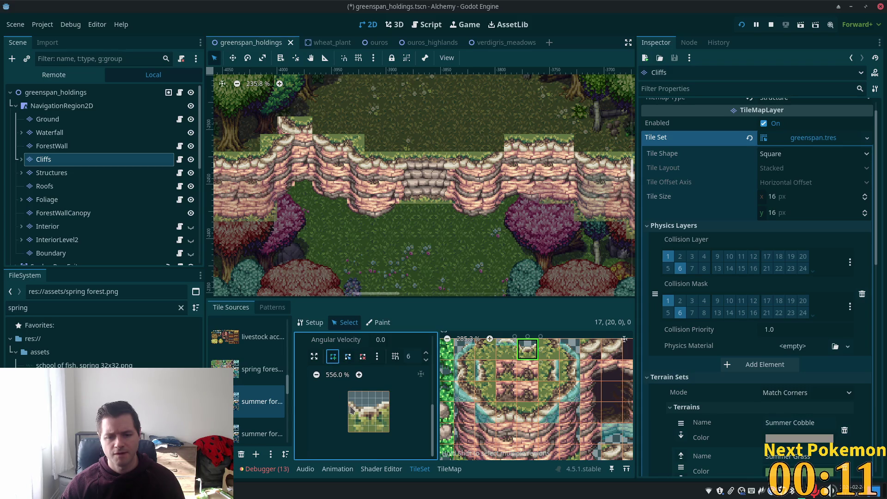
{"action": "left_click", "coordinate": [348, 397]}
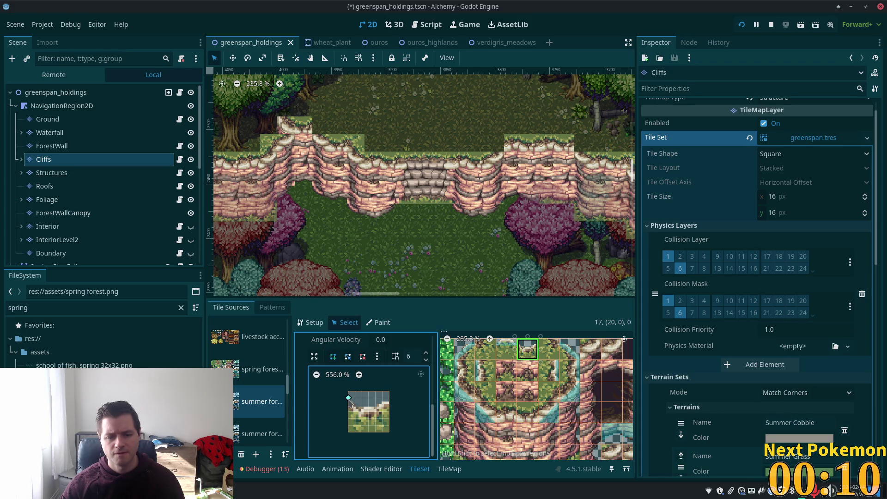
{"action": "left_click", "coordinate": [389, 398]}
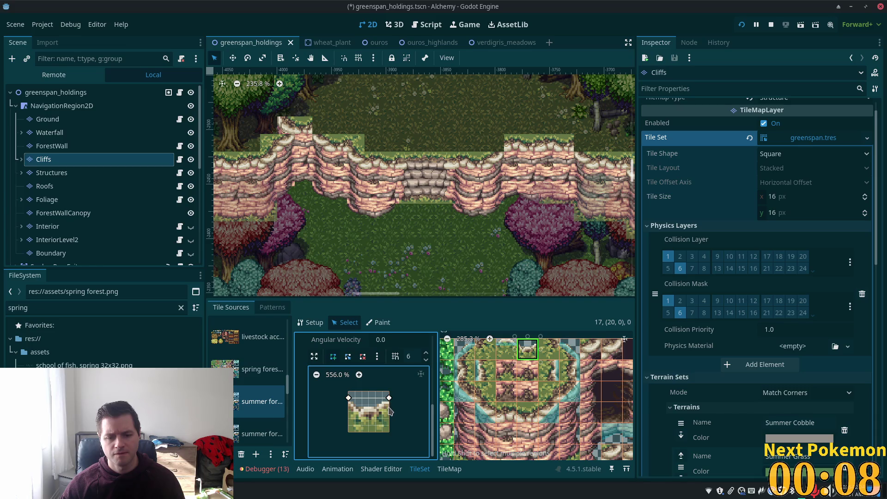
{"action": "left_click", "coordinate": [349, 399]}
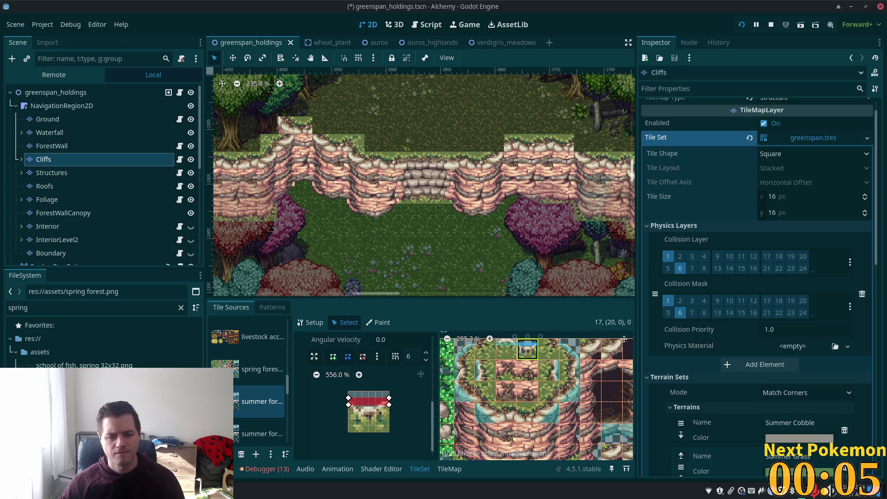
{"action": "key", "text": "ctrl+s"}
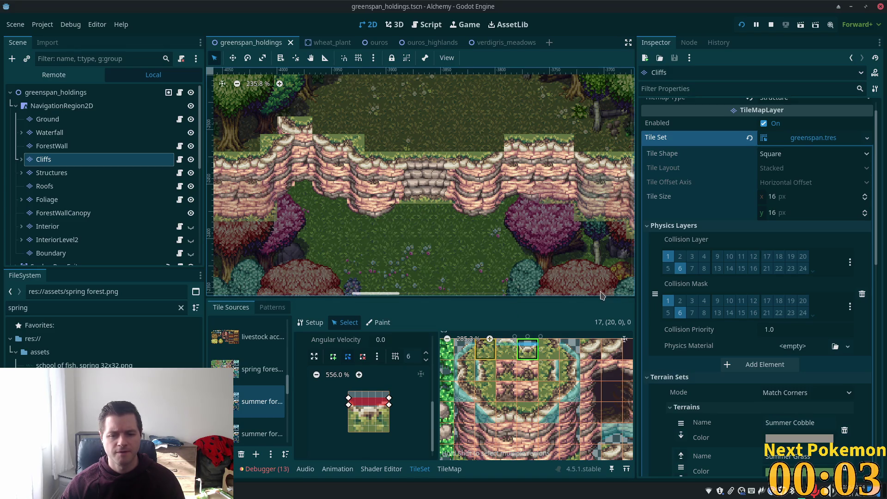
{"action": "left_click", "coordinate": [741, 24]}
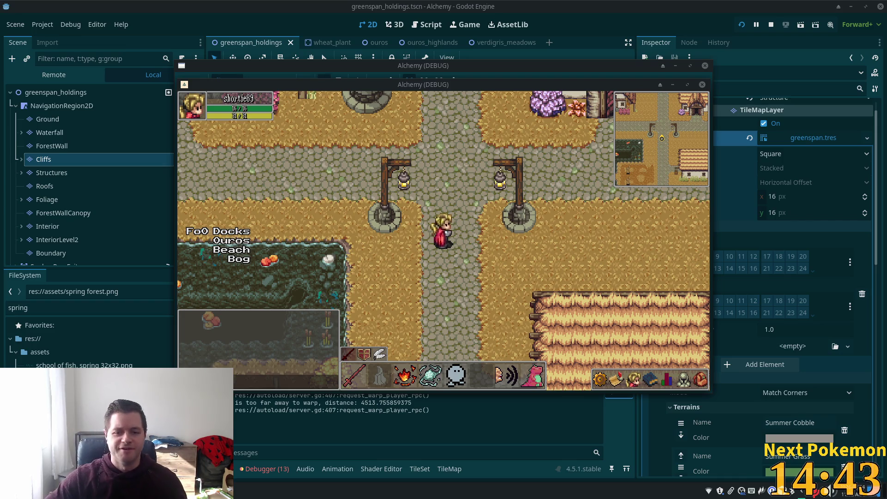
Save the scene, then walk the character in the other game instance onto the cliff top.
{"action": "left_click", "coordinate": [582, 21]}
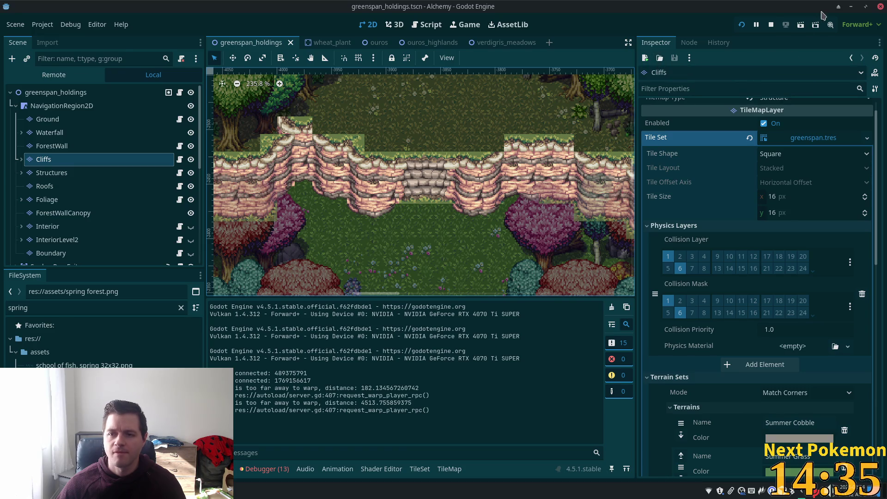
{"action": "key", "text": "ctrl+s"}
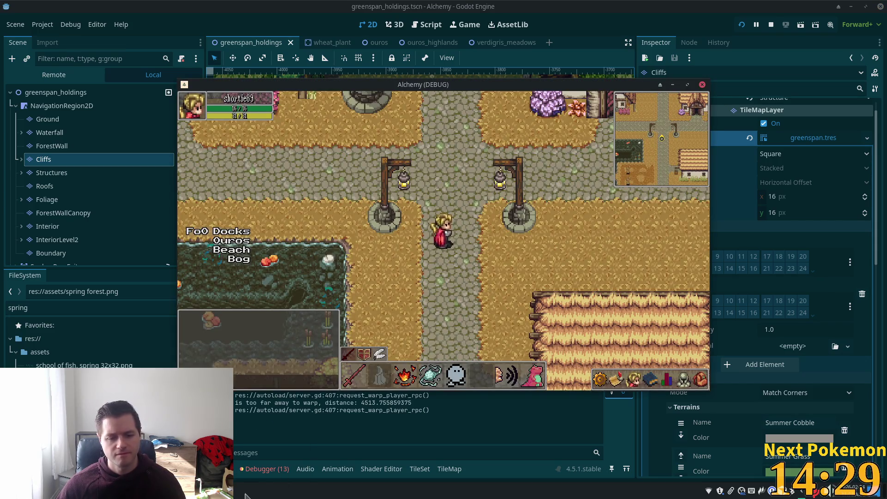
{"action": "left_click", "coordinate": [259, 455]}
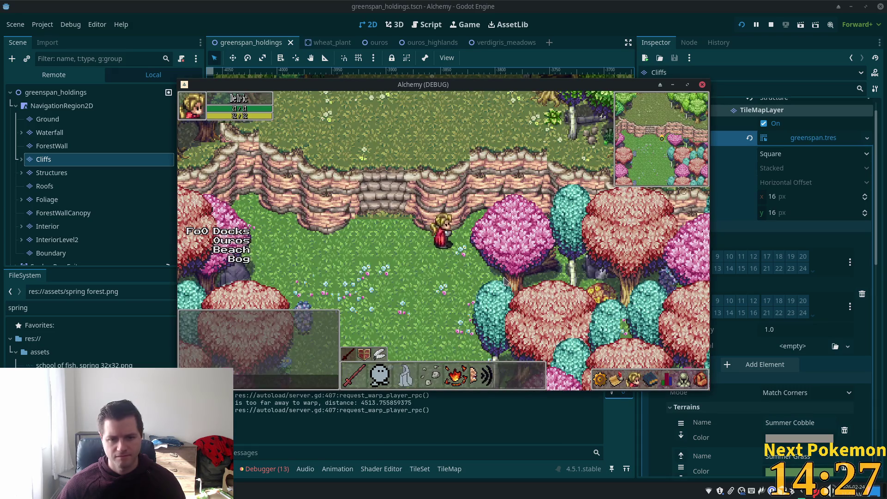
{"action": "key", "text": "w"}
{"action": "key", "text": "w"}
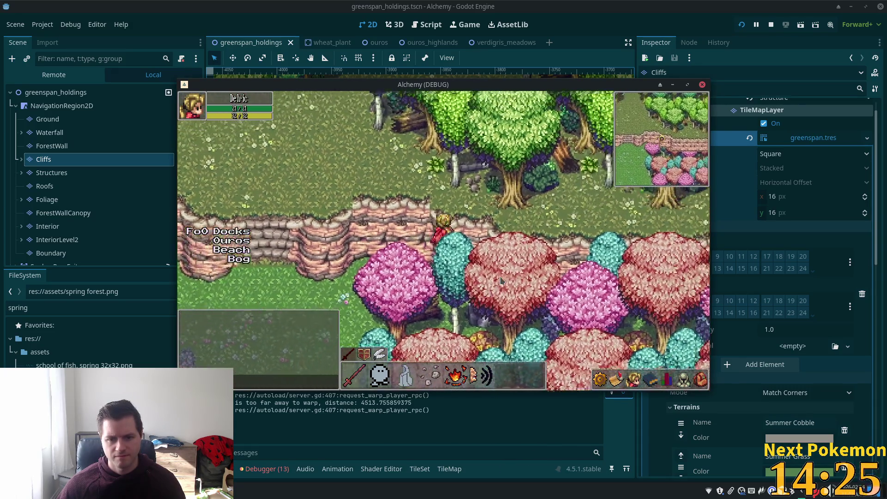
{"action": "key", "text": "s"}
{"action": "key", "text": "a"}
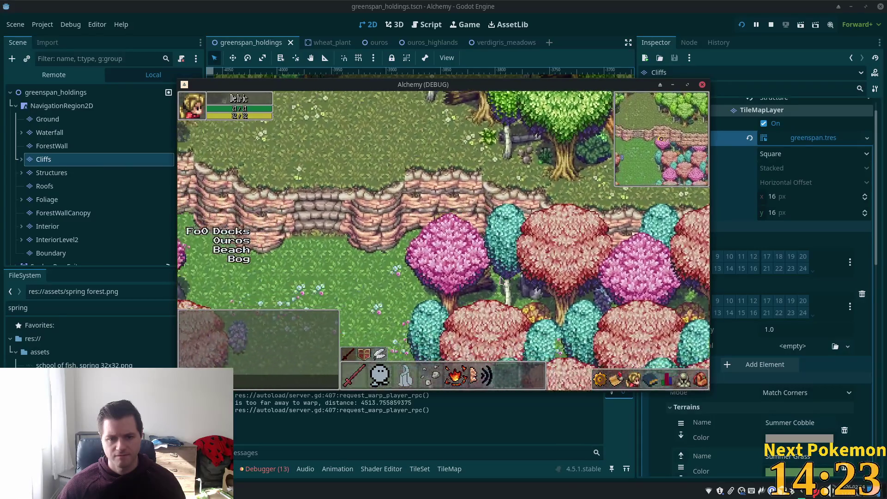
{"action": "key", "text": "a"}
{"action": "key", "text": "w"}
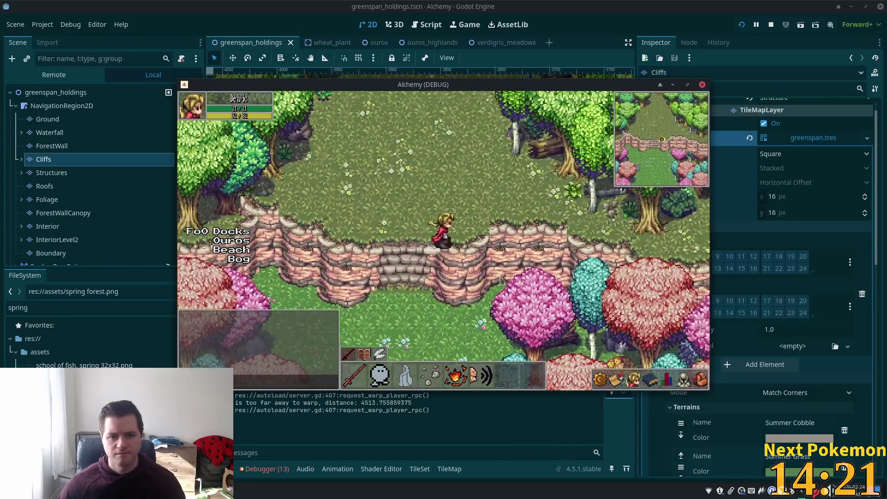
{"action": "key", "text": "w"}
{"action": "key", "text": "w"}
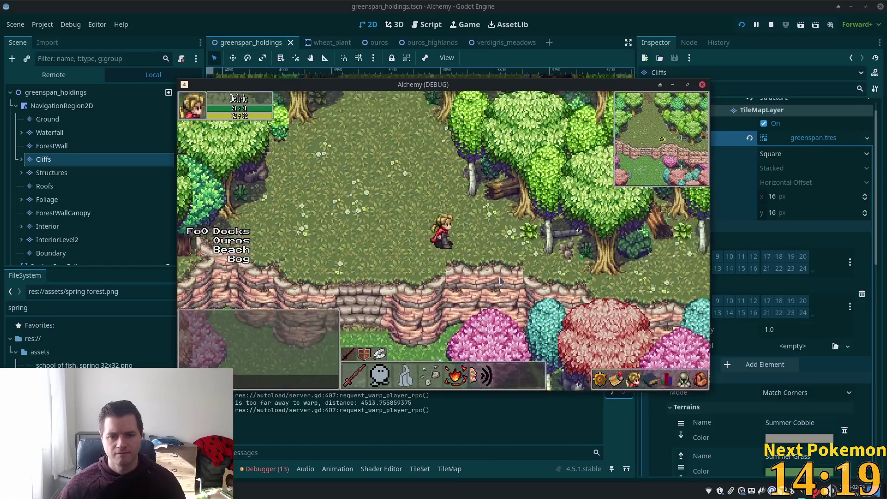
Walk the character along the cliffs, warp to Indigo Bog, then restart the game.
{"action": "key", "text": "s+d"}
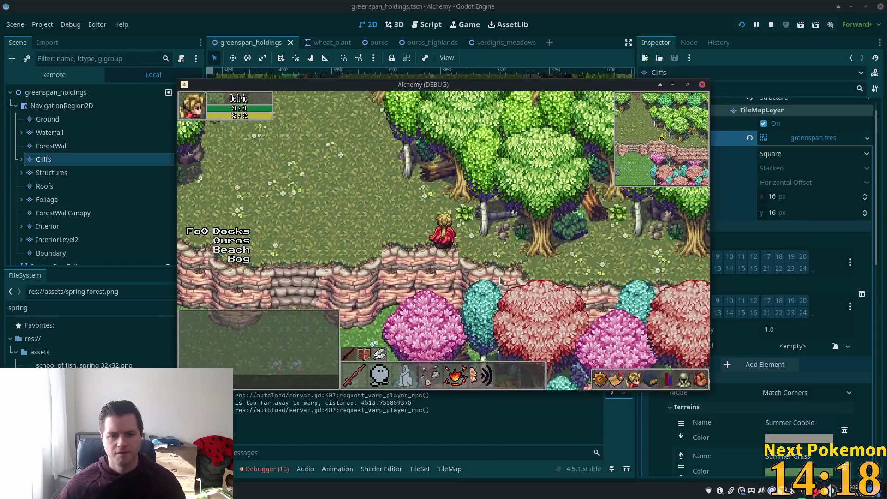
{"action": "key", "text": "w+d"}
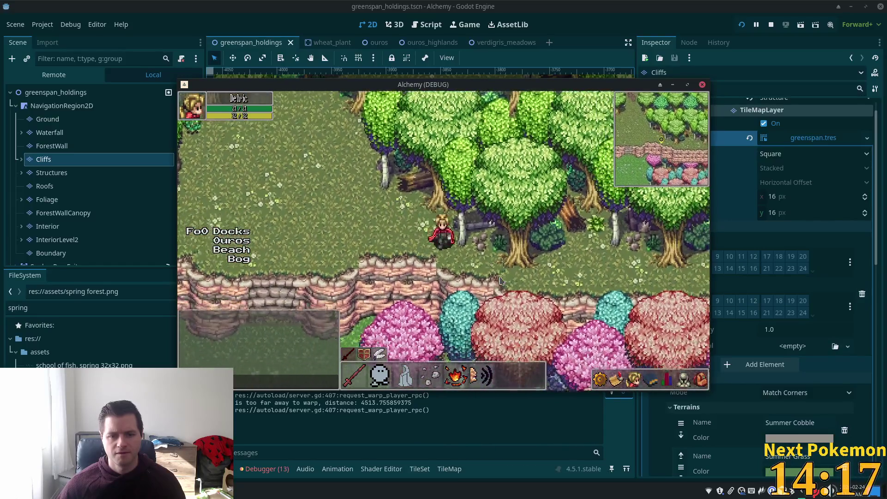
{"action": "key", "text": "s"}
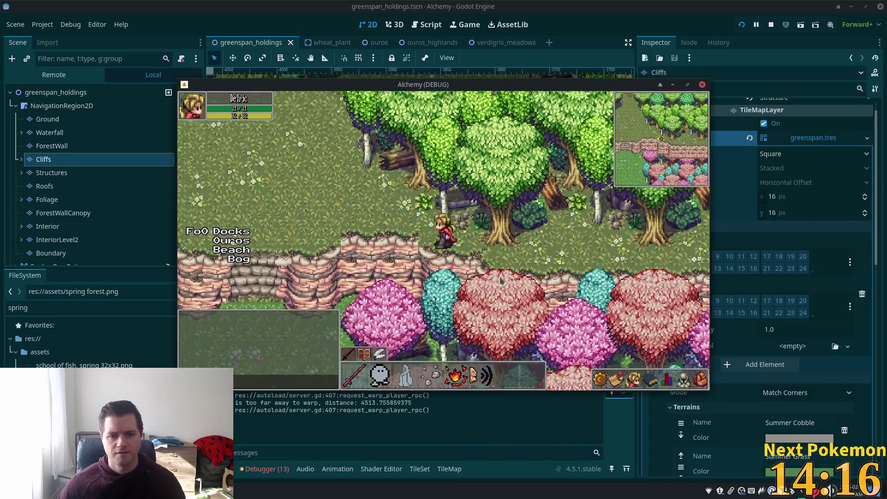
{"action": "key", "text": "a"}
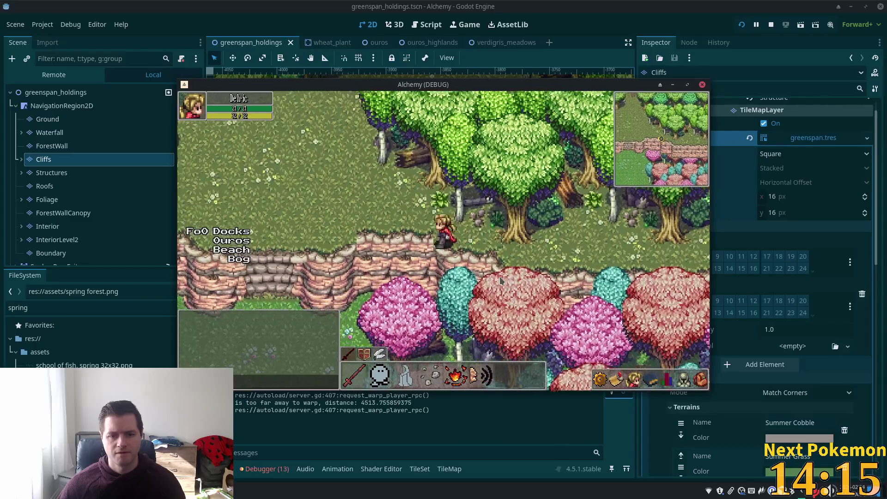
{"action": "key", "text": "a"}
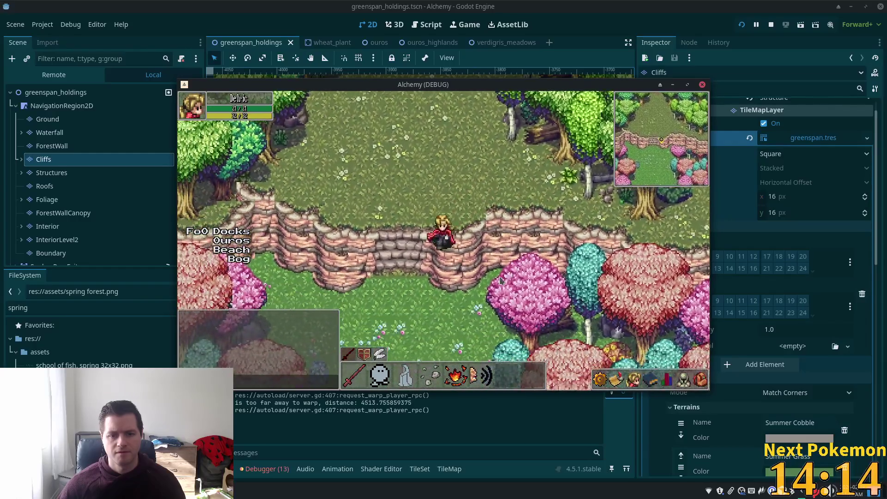
{"action": "key", "text": "s"}
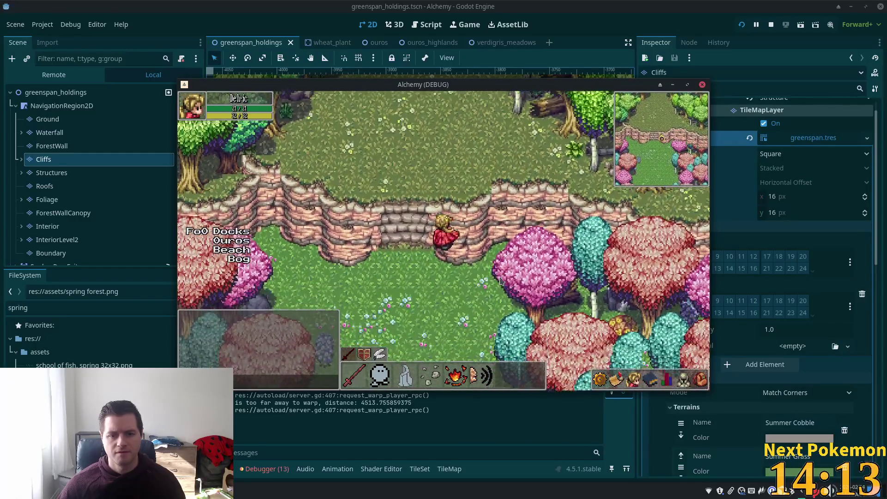
{"action": "key", "text": "a"}
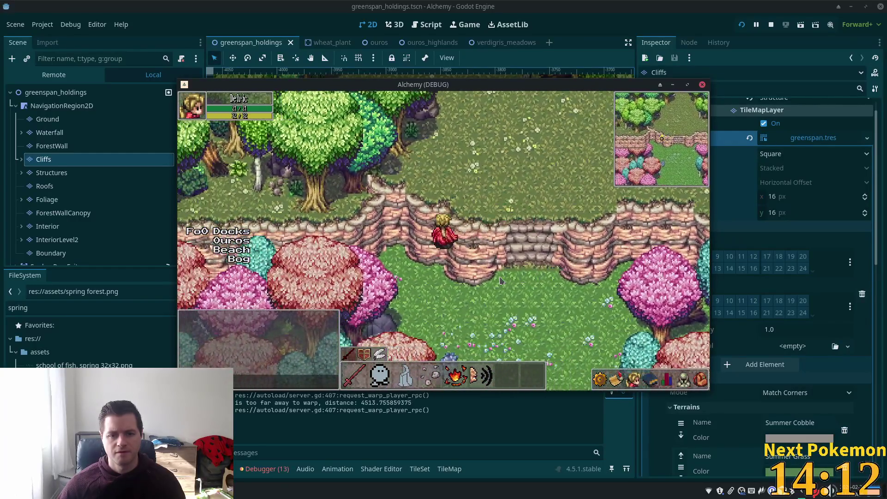
{"action": "key", "text": "w"}
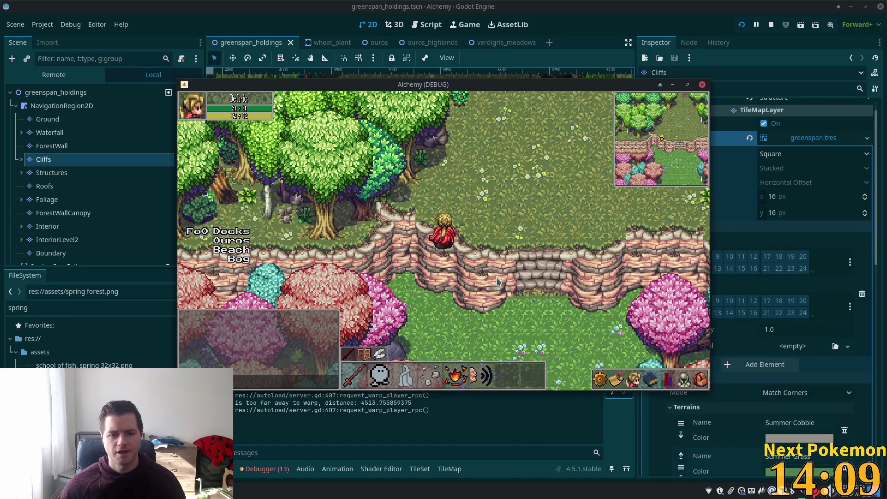
{"action": "left_click", "coordinate": [233, 259]}
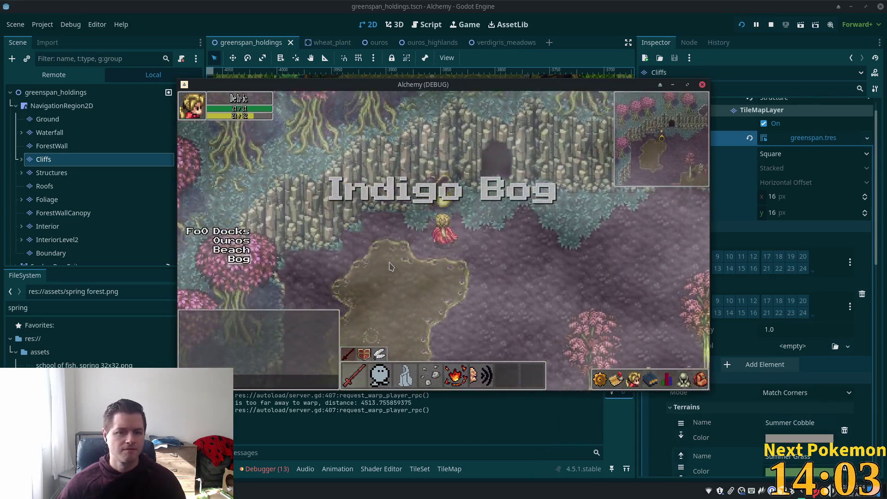
{"action": "key", "text": "F5"}
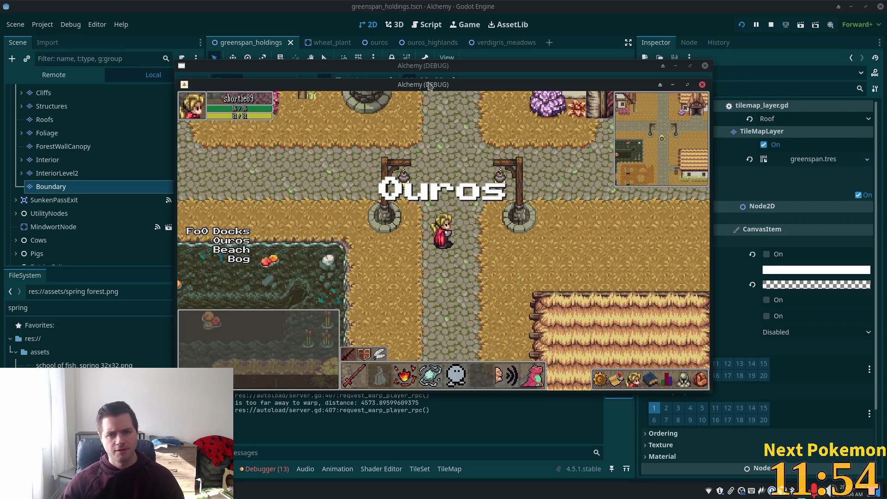
Move the Ouros window aside and walk the Greenspan Holdings character along the cliffs to the stone stairs.
{"action": "left_click_drag", "start_coordinate": [429, 84], "coordinate": [577, 123]}
{"action": "left_click", "coordinate": [329, 149]}
{"action": "key", "text": "Down"}
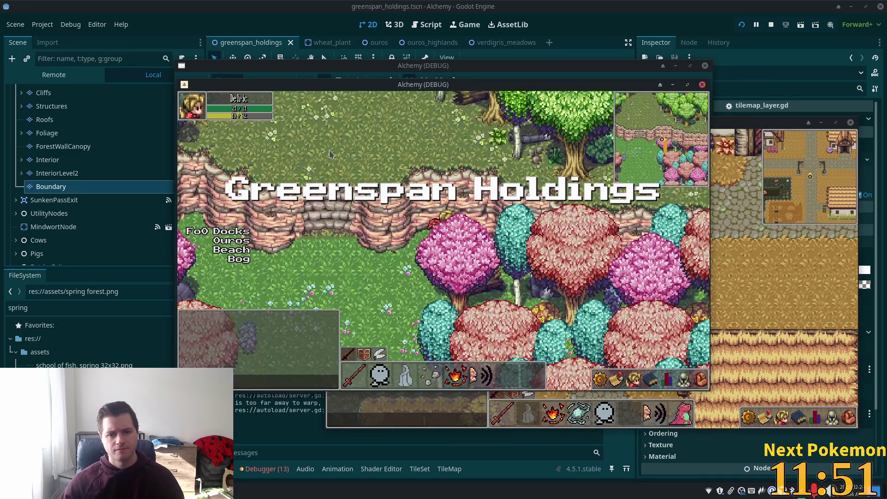
{"action": "key", "text": "Up"}
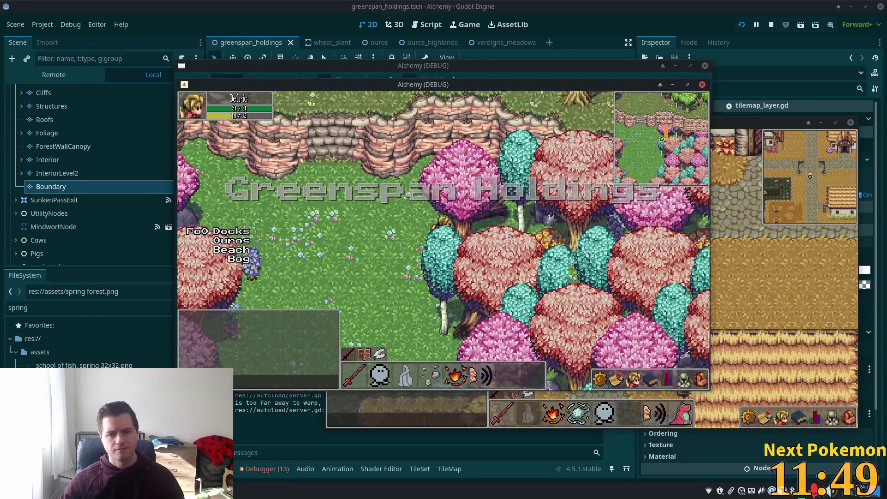
{"action": "key", "text": "Right"}
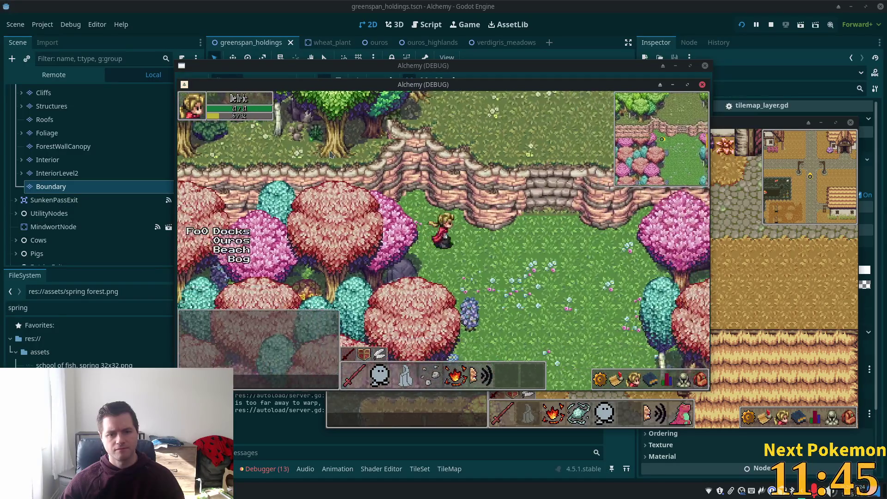
{"action": "key", "text": "Down"}
{"action": "key", "text": "Up"}
{"action": "key", "text": "Right"}
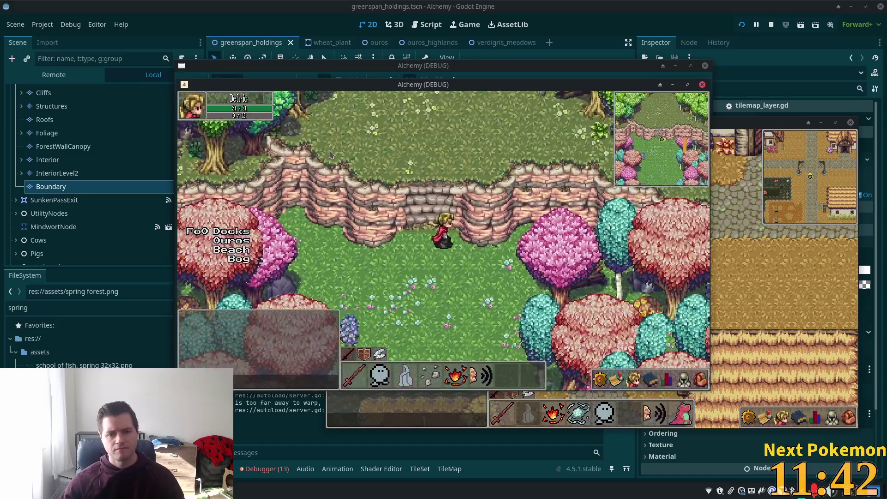
Climb the stone stairs, walk the cliff top and edge, then stop the game.
{"action": "key", "text": "Up"}
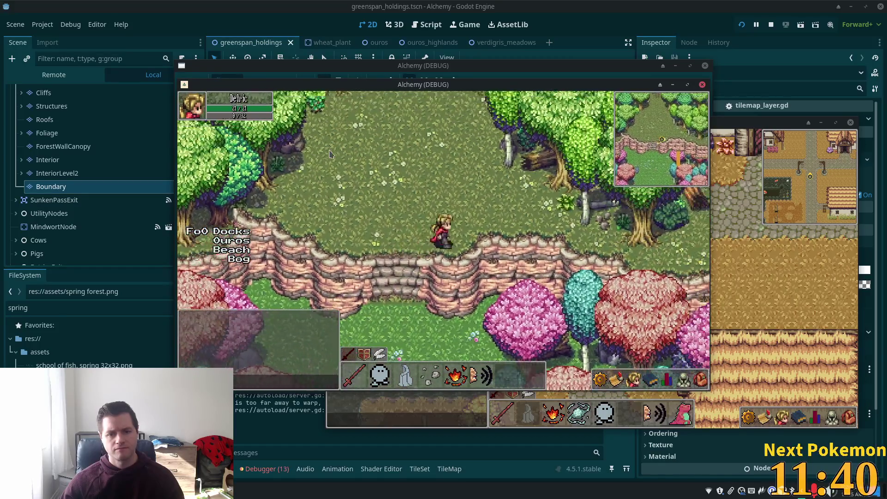
{"action": "key", "text": "Right"}
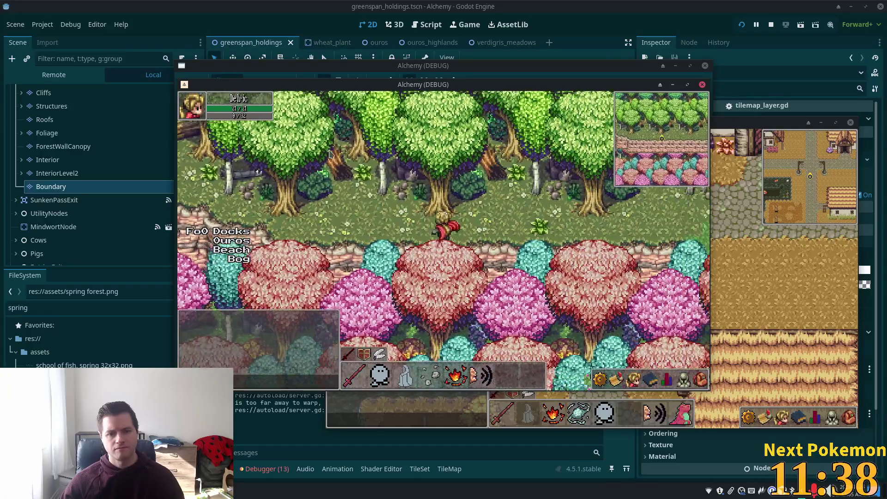
{"action": "key", "text": "Down"}
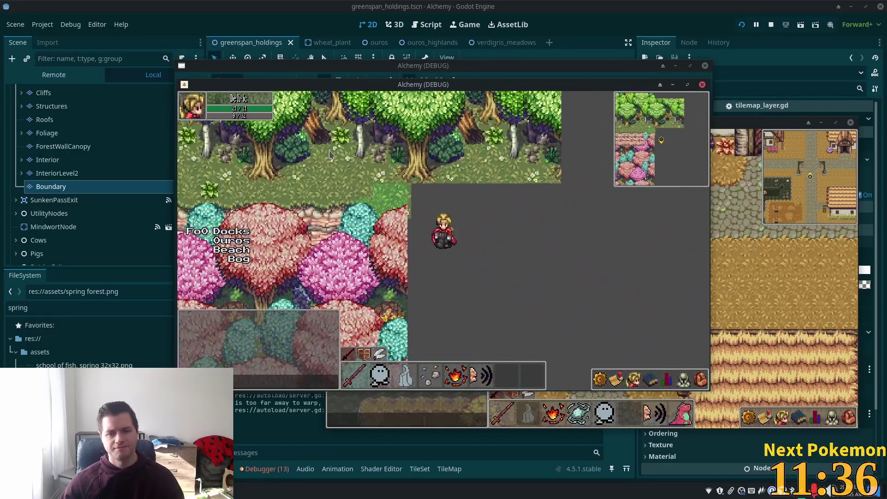
{"action": "key", "text": "Left"}
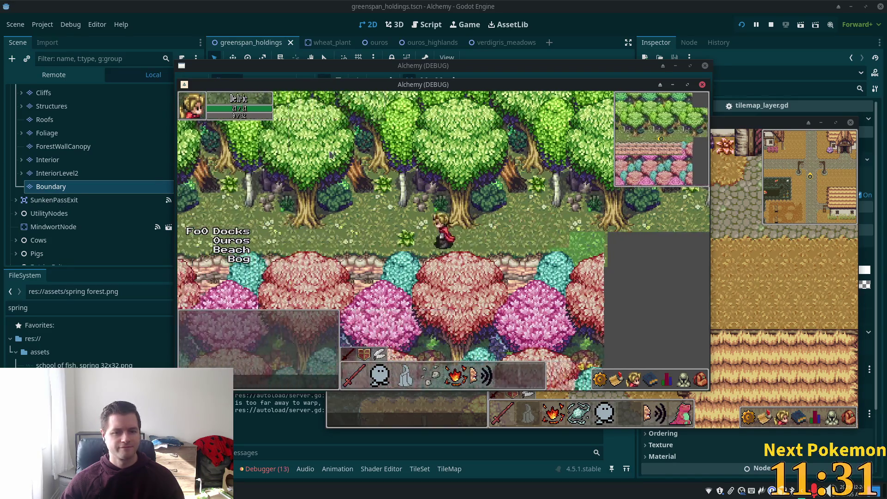
{"action": "key", "text": "Down"}
{"action": "key", "text": "Up"}
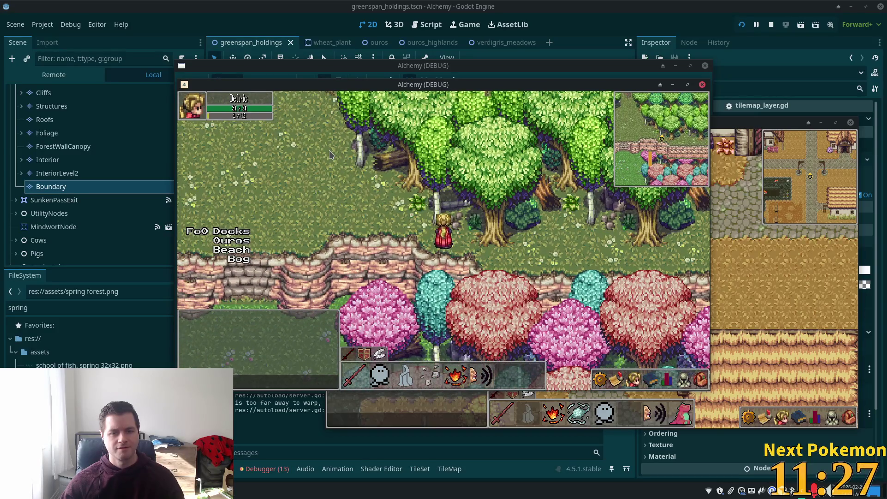
{"action": "key", "text": "F8"}
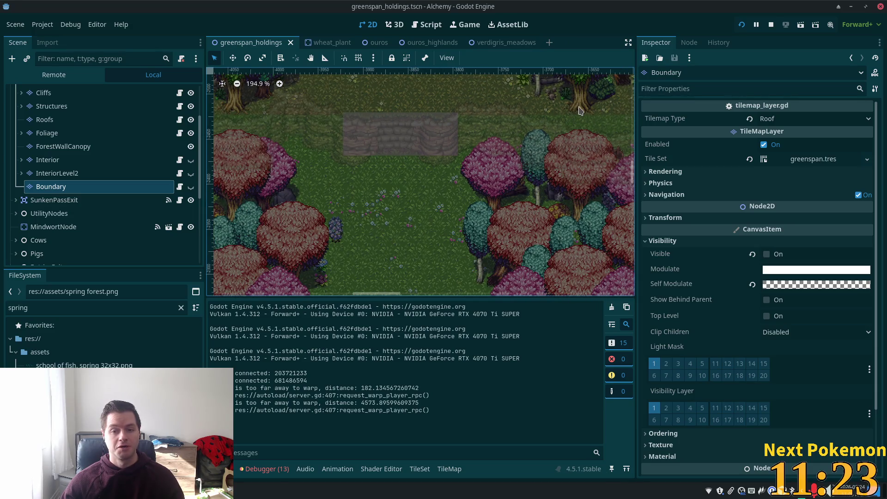
{"action": "scroll", "coordinate": [319, 254], "scroll_direction": "up", "scroll_amount": 5}
{"action": "scroll", "coordinate": [319, 254], "scroll_direction": "right", "scroll_amount": 5}
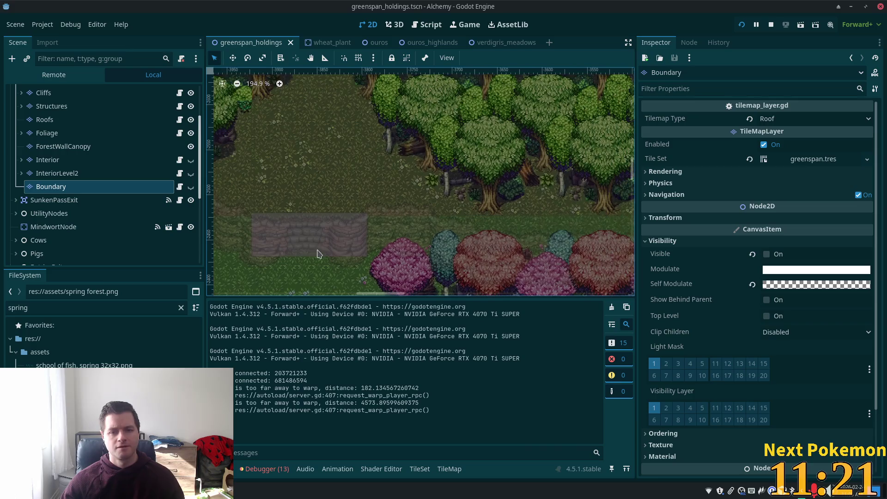
Set the Boundary layer's Self Modulate to ffffff, show the layer, and choose a mirrored triangle boundary tile.
{"action": "left_click", "coordinate": [787, 285]}
{"action": "type", "text": "ffffff"}
{"action": "key", "text": "Return"}
{"action": "left_click", "coordinate": [190, 187]}
{"action": "left_click", "coordinate": [191, 187]}
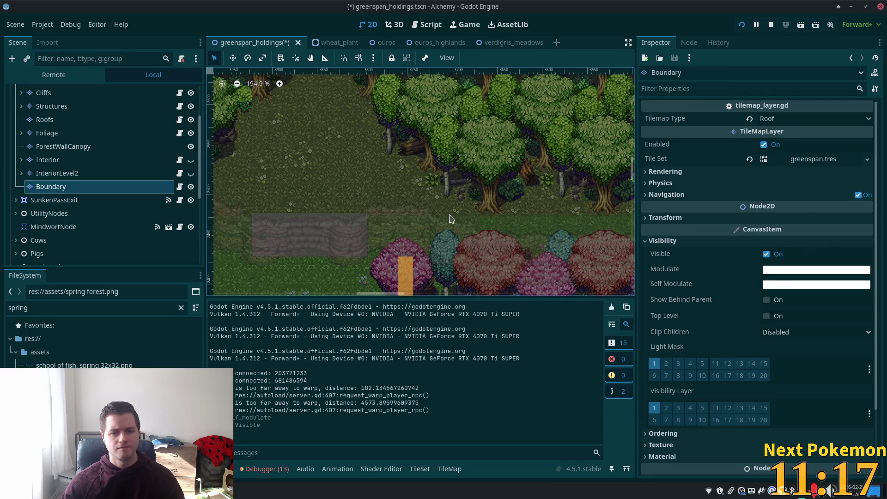
{"action": "left_click", "coordinate": [449, 469]}
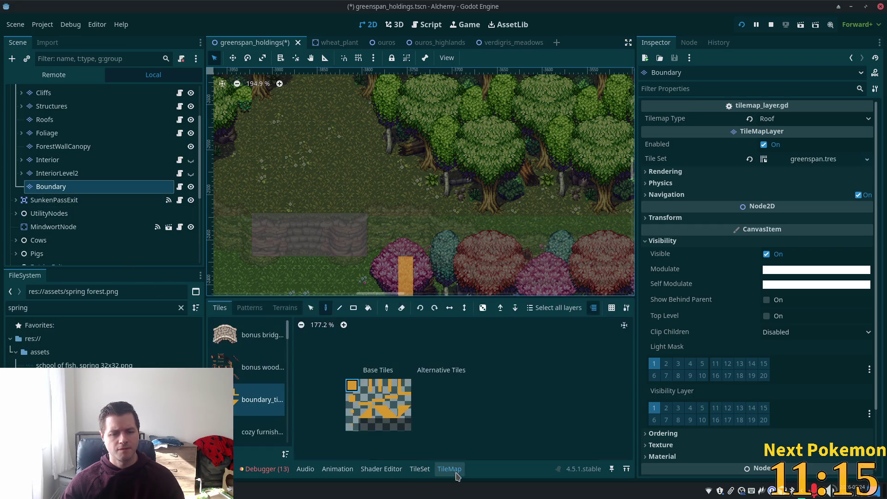
{"action": "key", "text": "c"}
{"action": "key", "text": "c"}
{"action": "left_click", "coordinate": [367, 417]}
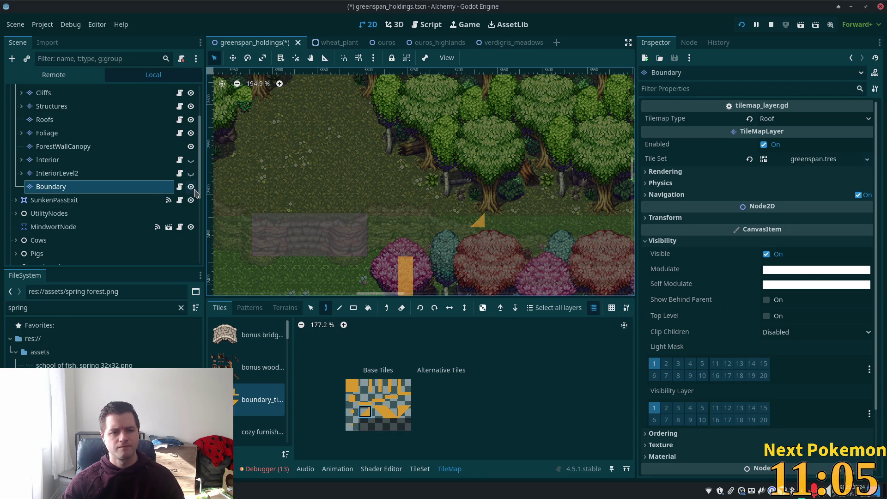
Make the Boundary tint fully transparent (ffffff00), save the scene, and hide the Boundary layer.
{"action": "left_click", "coordinate": [801, 271]}
{"action": "left_click", "coordinate": [827, 242]}
{"action": "type", "text": "00"}
{"action": "key", "text": "Return"}
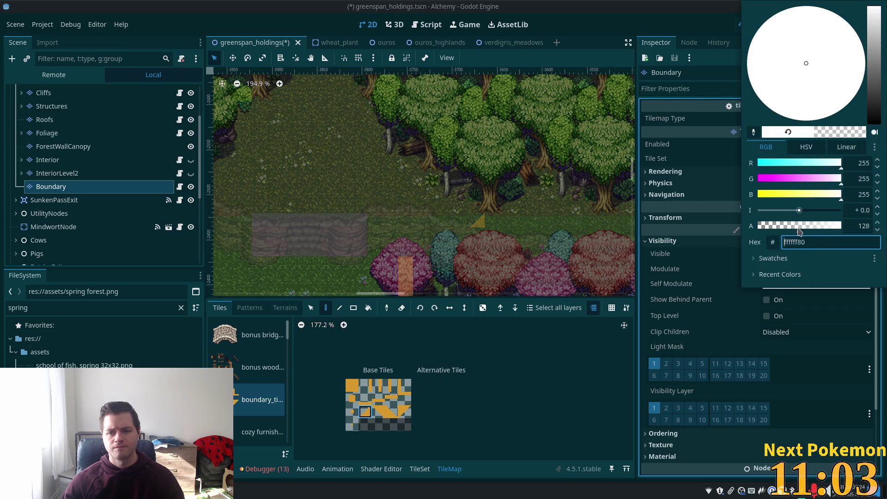
{"action": "key", "text": "ctrl+s"}
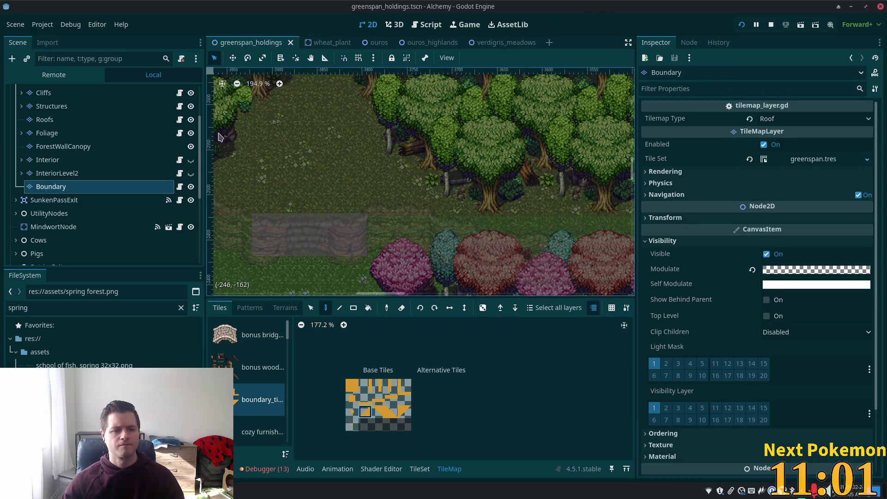
{"action": "left_click", "coordinate": [192, 186]}
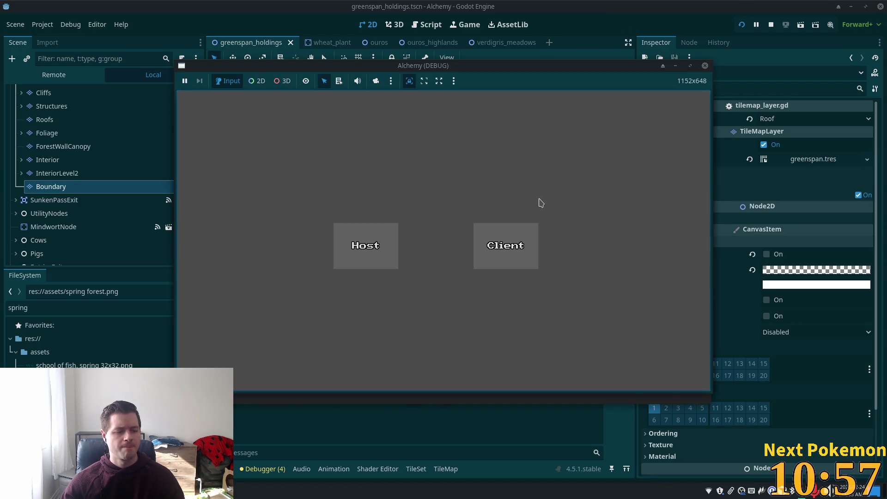
Host the game and walk the character up, down and left along the cliffs, then back right.
{"action": "left_click", "coordinate": [513, 235]}
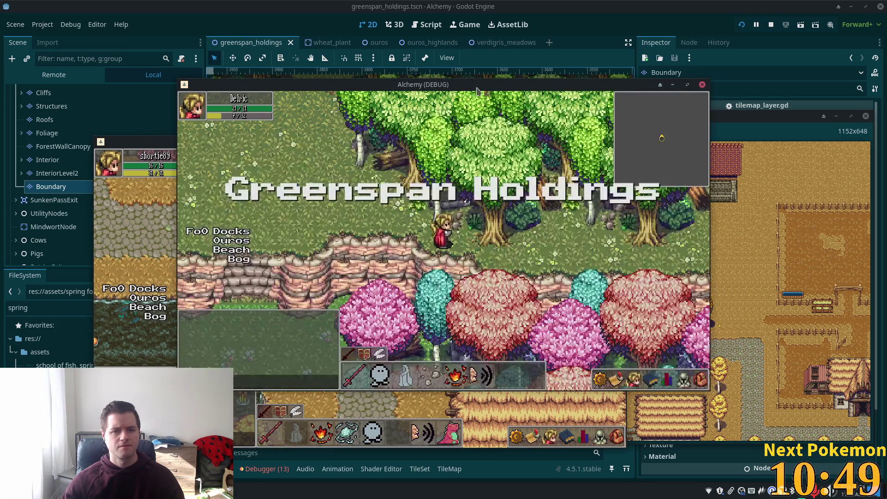
{"action": "key", "text": "Down"}
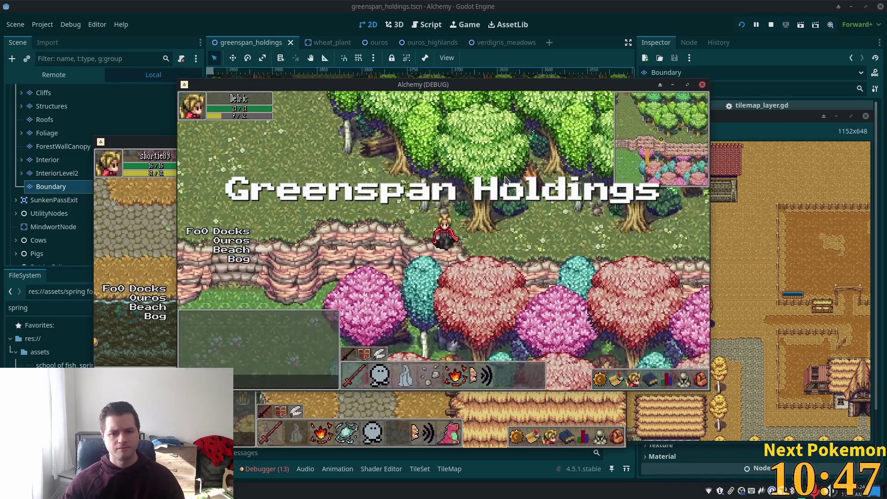
{"action": "key", "text": "Up"}
{"action": "key", "text": "Left"}
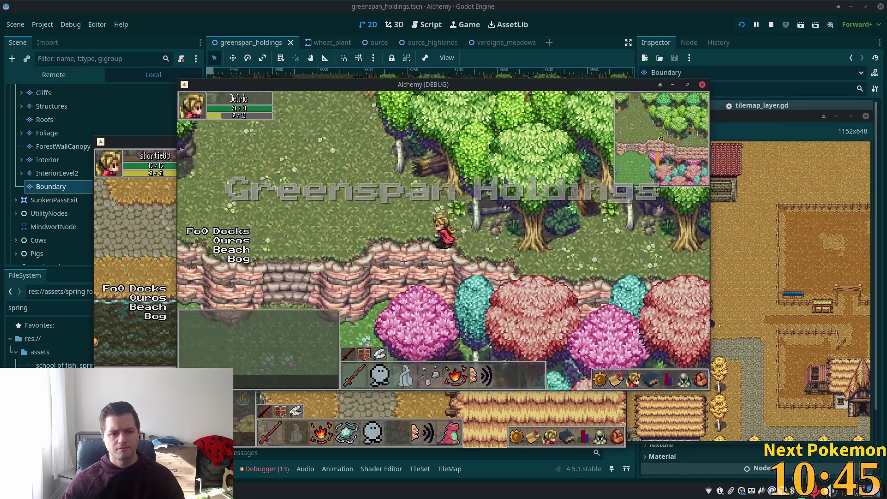
{"action": "key", "text": "Down"}
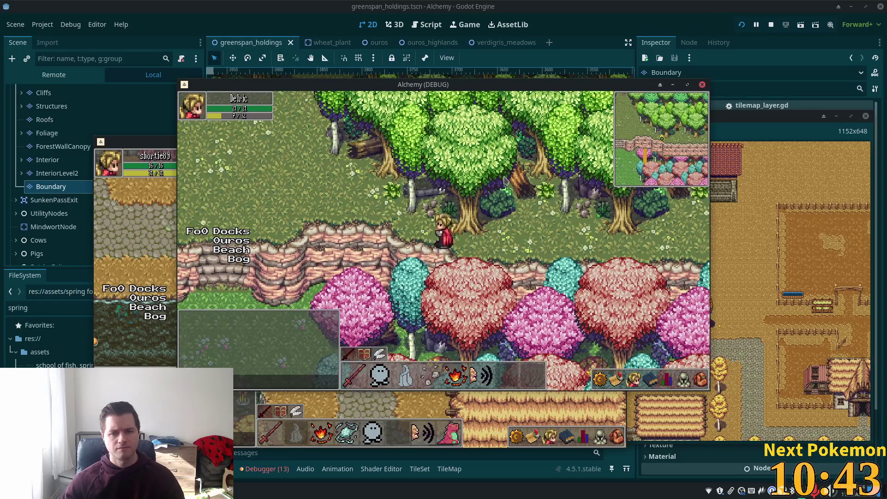
{"action": "key", "text": "Up"}
{"action": "key", "text": "Left"}
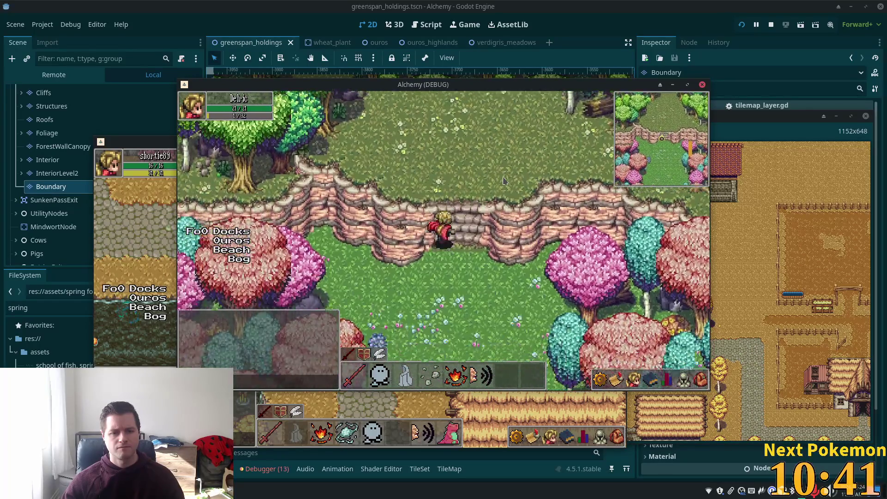
{"action": "key", "text": "Left"}
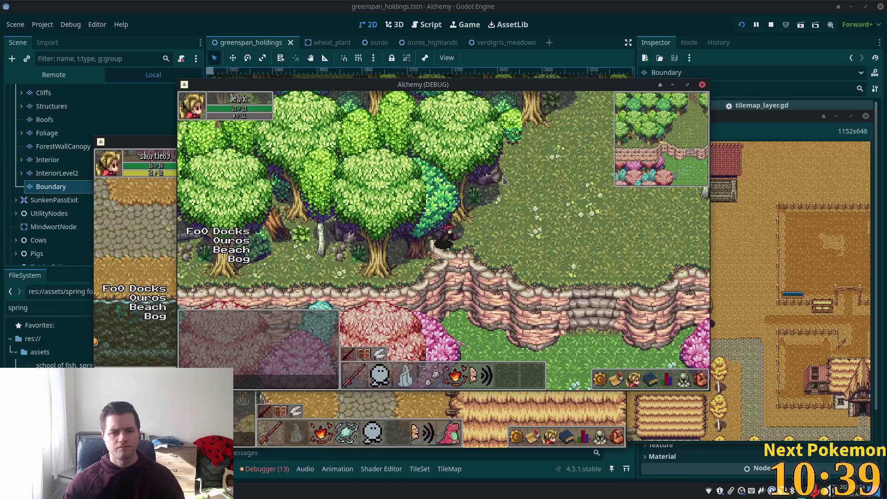
{"action": "key", "text": "Left"}
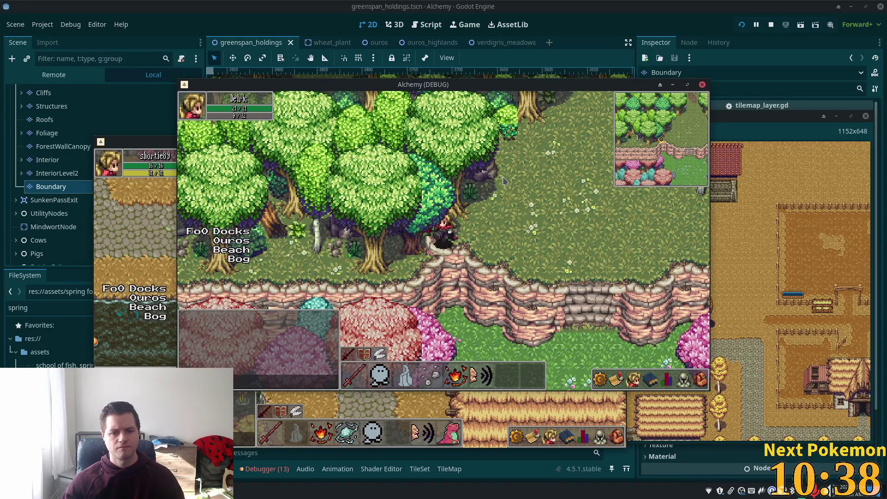
{"action": "key", "text": "Right"}
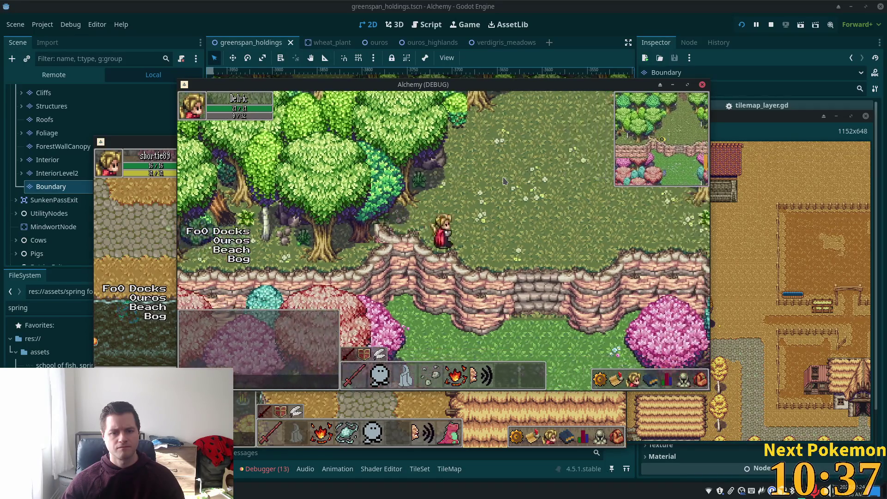
Stop the running game and select the Cliffs layer.
{"action": "key", "text": "F8"}
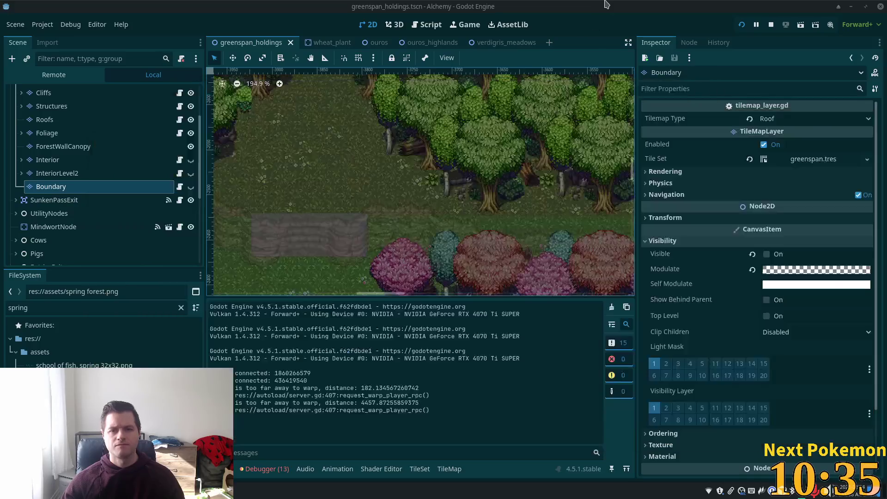
{"action": "scroll", "coordinate": [301, 180], "scroll_direction": "down", "scroll_amount": 2}
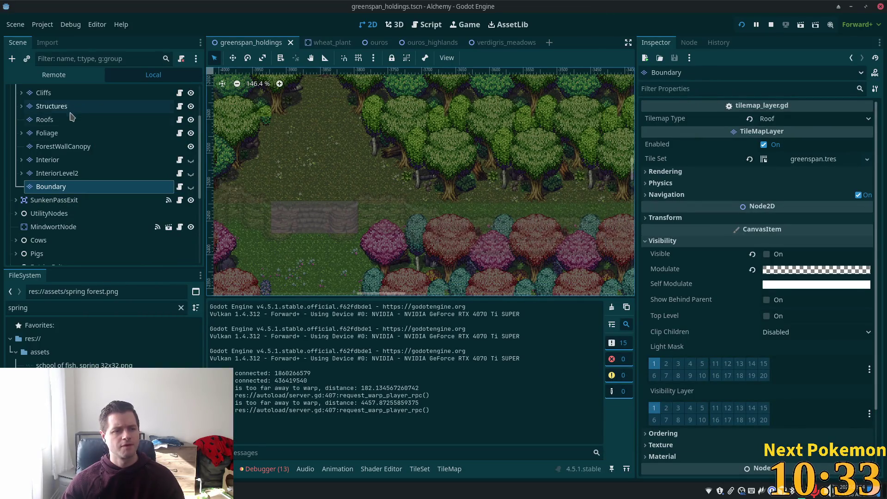
{"action": "left_click", "coordinate": [50, 119]}
{"action": "left_click", "coordinate": [44, 92]}
{"action": "scroll", "coordinate": [357, 190], "scroll_direction": "up", "scroll_amount": 4}
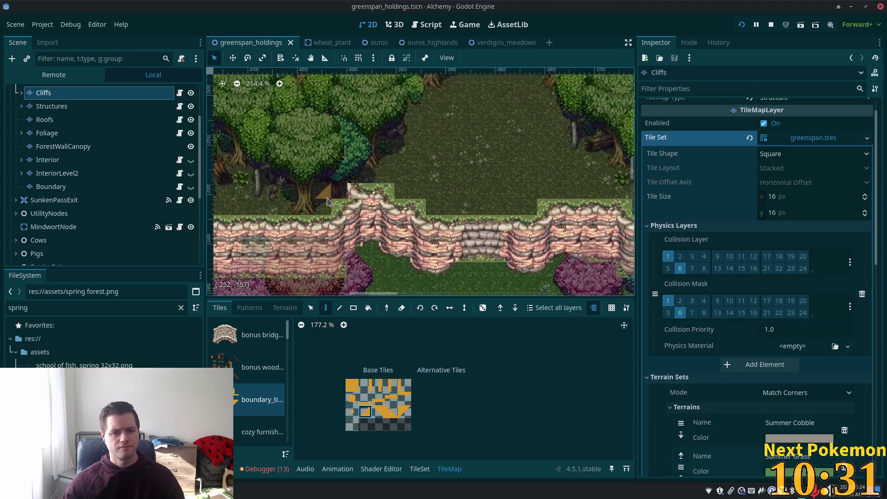
{"action": "left_click_drag", "start_coordinate": [287, 330], "coordinate": [286, 391]}
Pick a cliff tile from the summer forest atlas, save the scene, and relaunch the game.
{"action": "left_click", "coordinate": [261, 385]}
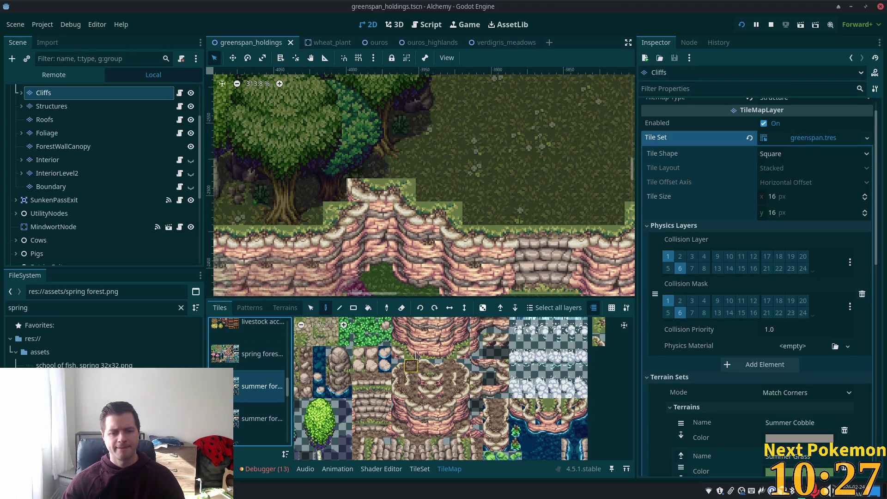
{"action": "scroll", "coordinate": [415, 437], "scroll_direction": "down", "scroll_amount": 2}
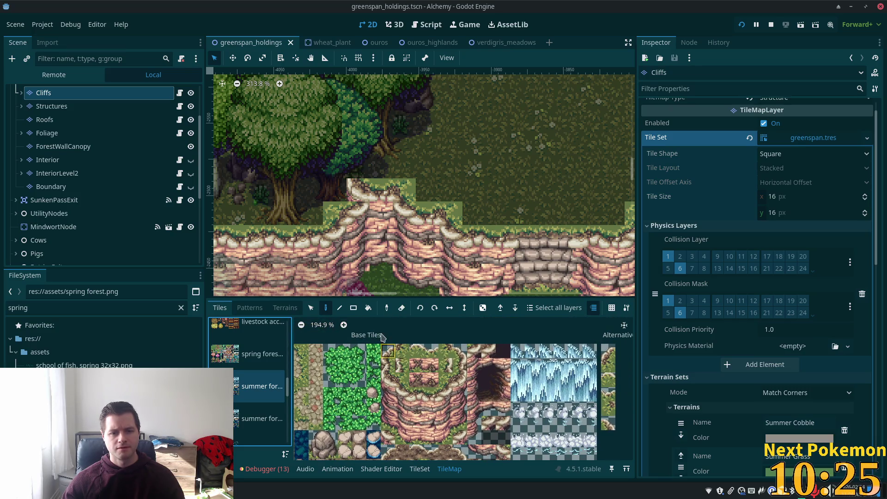
{"action": "left_click", "coordinate": [442, 385]}
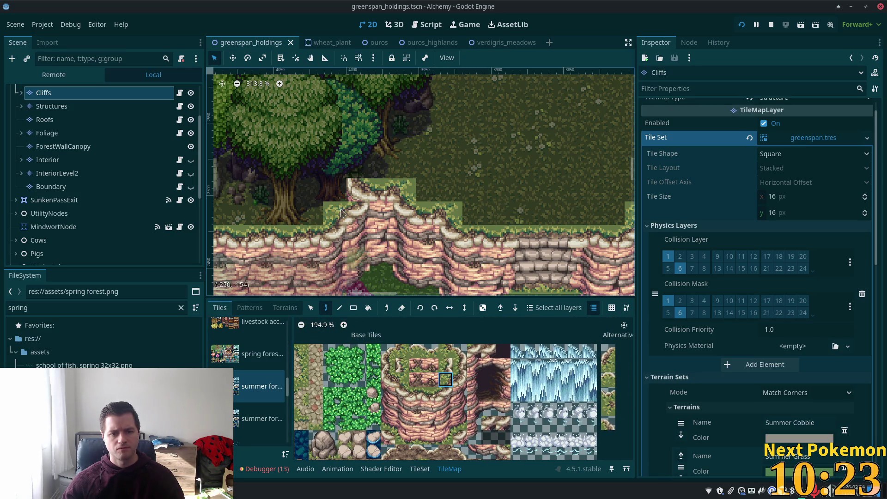
{"action": "key", "text": "ctrl+s"}
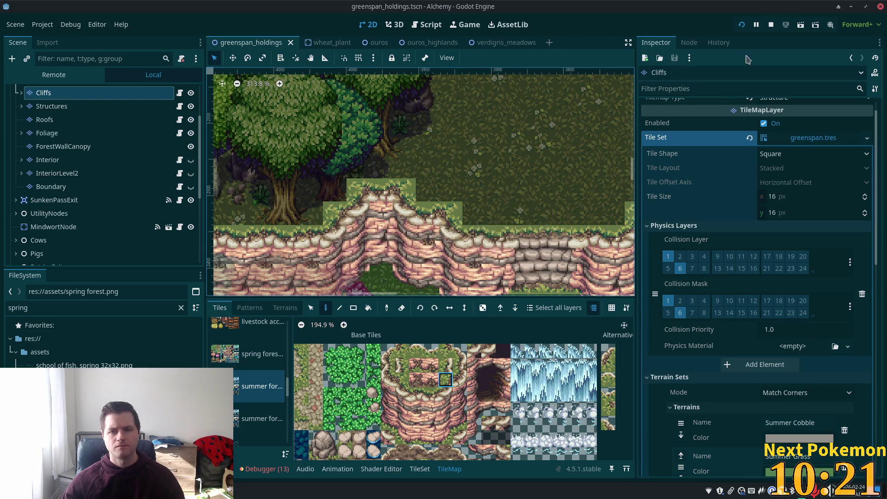
{"action": "left_click", "coordinate": [742, 25]}
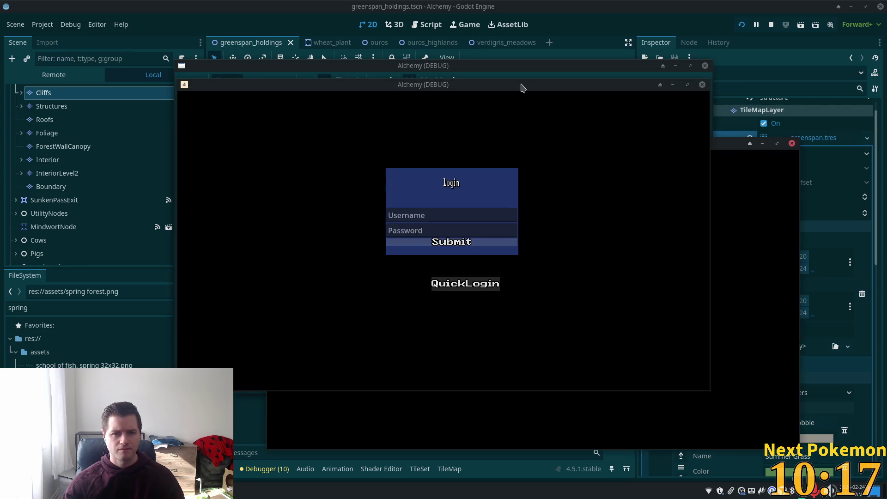
Log in and walk the character left beside the large trees, behind them, then back out right.
{"action": "left_click", "coordinate": [522, 88]}
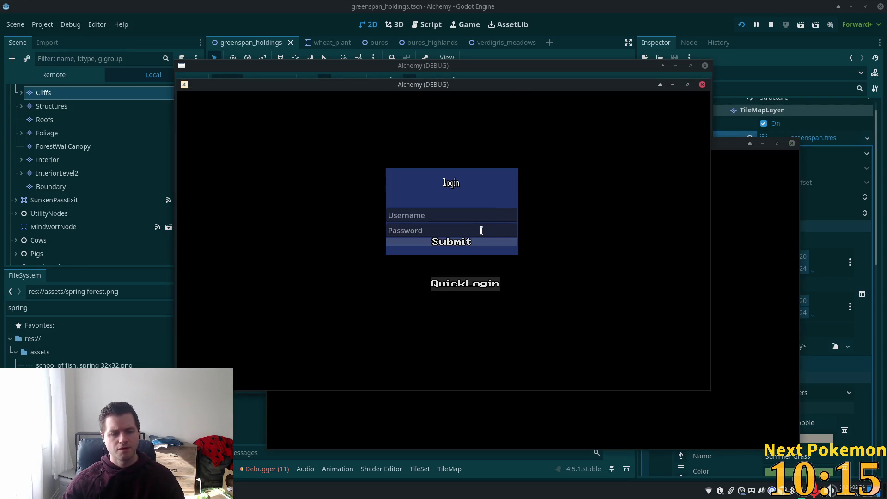
{"action": "left_click", "coordinate": [451, 242]}
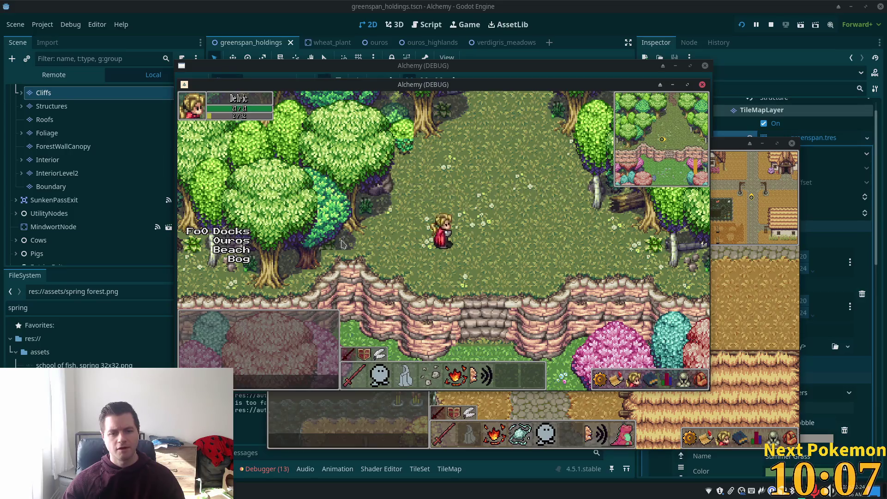
{"action": "left_click", "coordinate": [316, 252]}
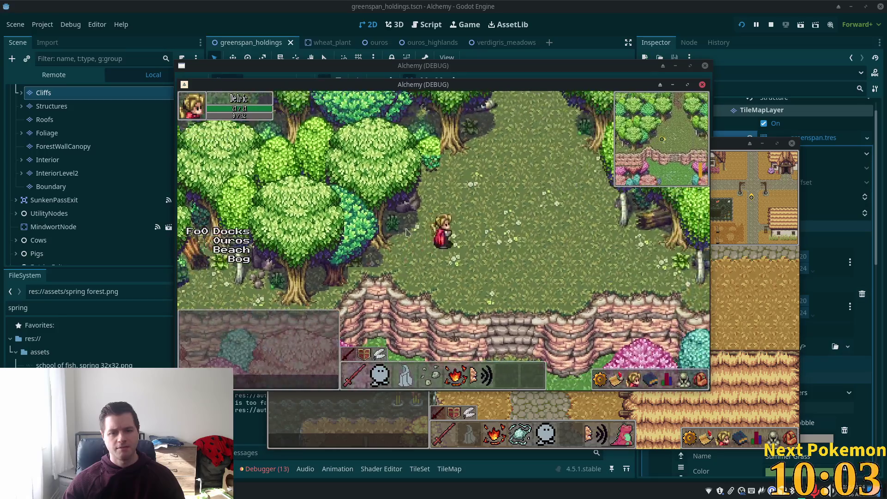
{"action": "left_click", "coordinate": [404, 234]}
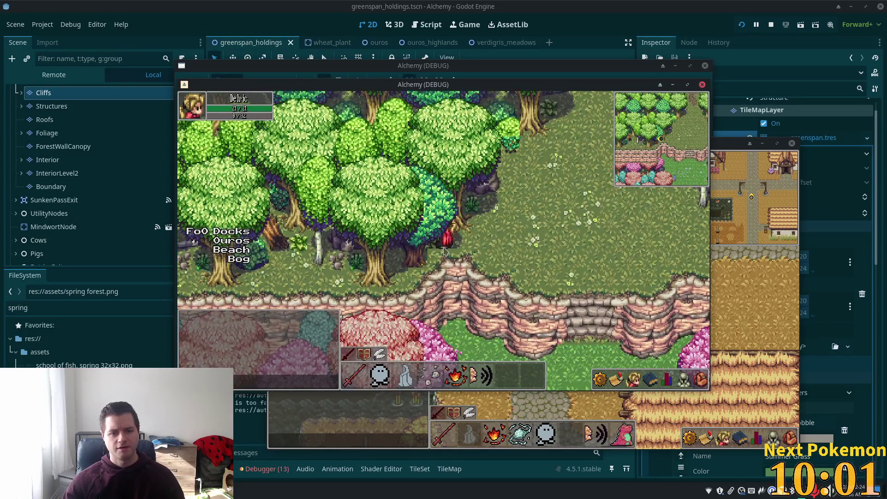
{"action": "left_click", "coordinate": [600, 253]}
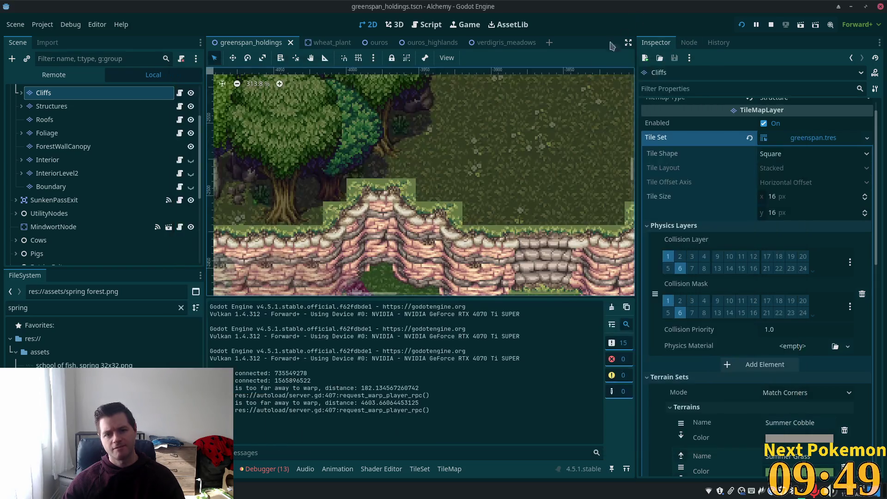
Select the Cliffs layer and repaint the cliff-top tile with the chosen tile.
{"action": "right_click", "coordinate": [358, 187]}
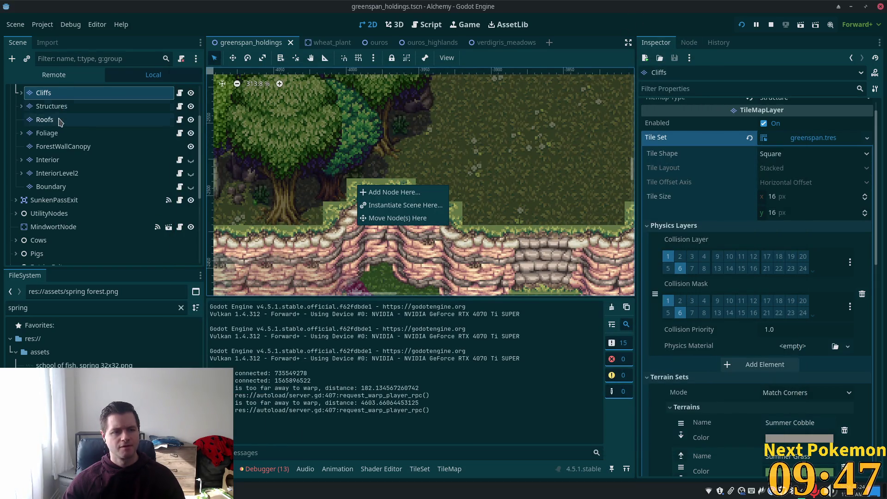
{"action": "left_click", "coordinate": [83, 120]}
{"action": "scroll", "coordinate": [69, 146], "scroll_direction": "up", "scroll_amount": 2}
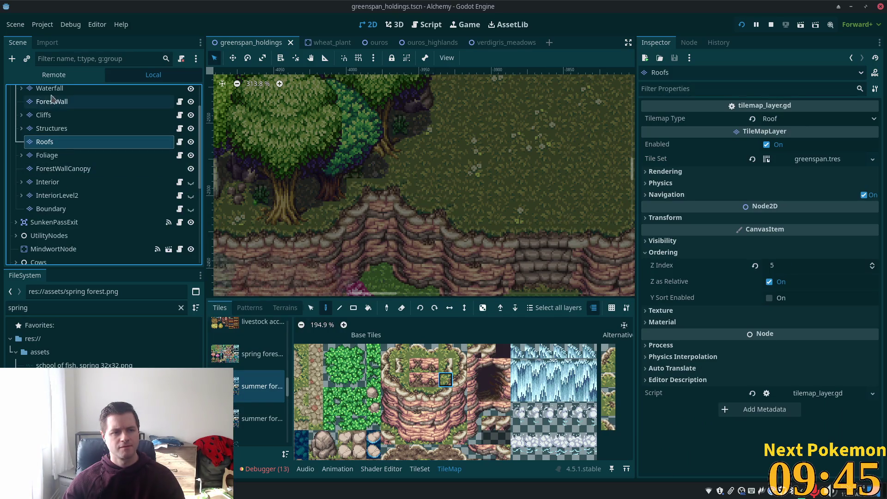
{"action": "left_click", "coordinate": [51, 115]}
{"action": "left_click", "coordinate": [364, 190]}
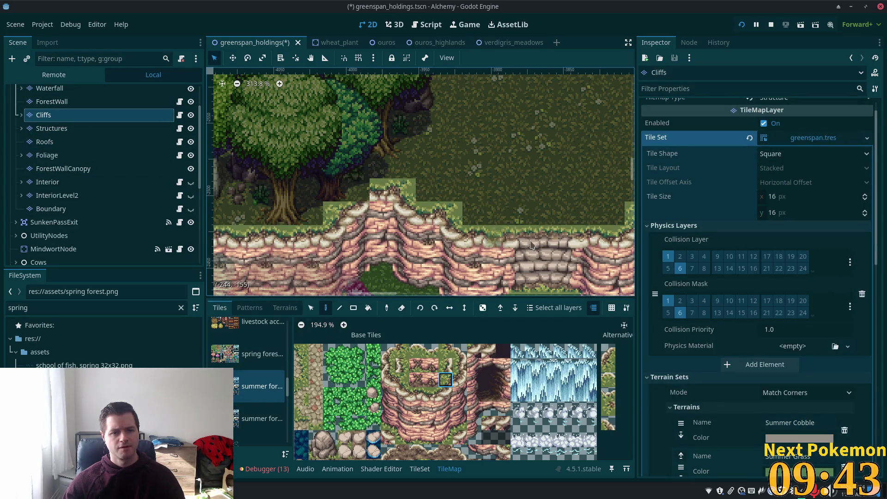
Save greenspan_holdings, then reselect the root node and the Cliffs layer.
{"action": "scroll", "coordinate": [551, 216], "scroll_direction": "up", "scroll_amount": 3}
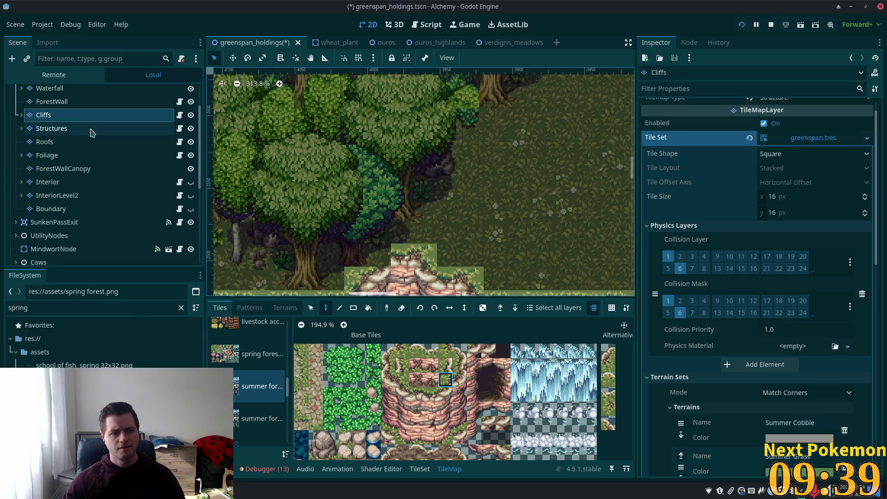
{"action": "scroll", "coordinate": [83, 137], "scroll_direction": "up", "scroll_amount": 3}
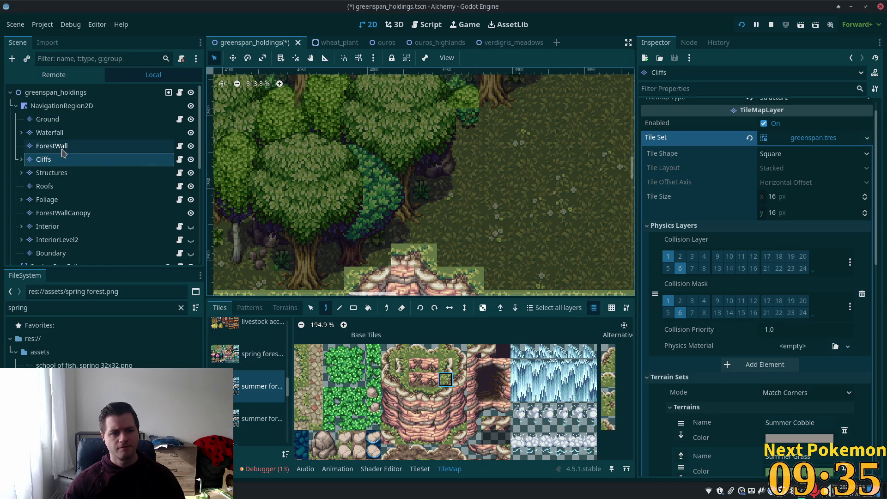
{"action": "left_click", "coordinate": [48, 120]}
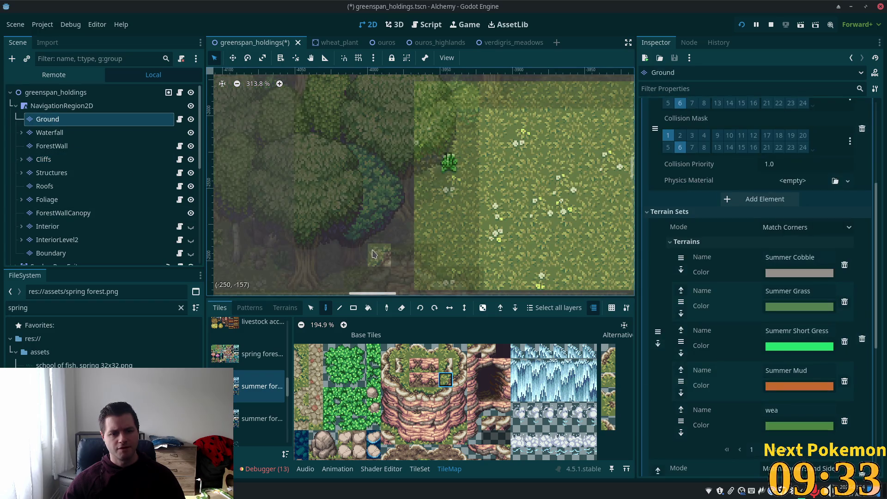
{"action": "key", "text": "ctrl+s"}
{"action": "left_click", "coordinate": [55, 94]}
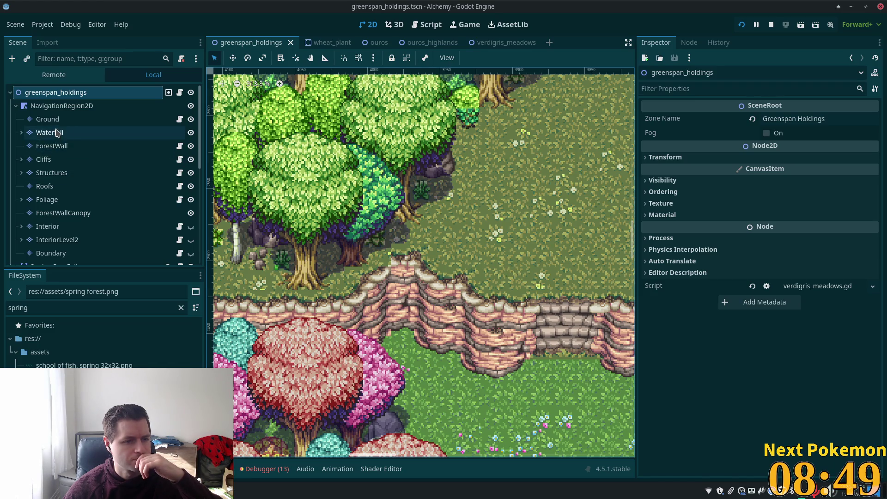
{"action": "left_click", "coordinate": [69, 160]}
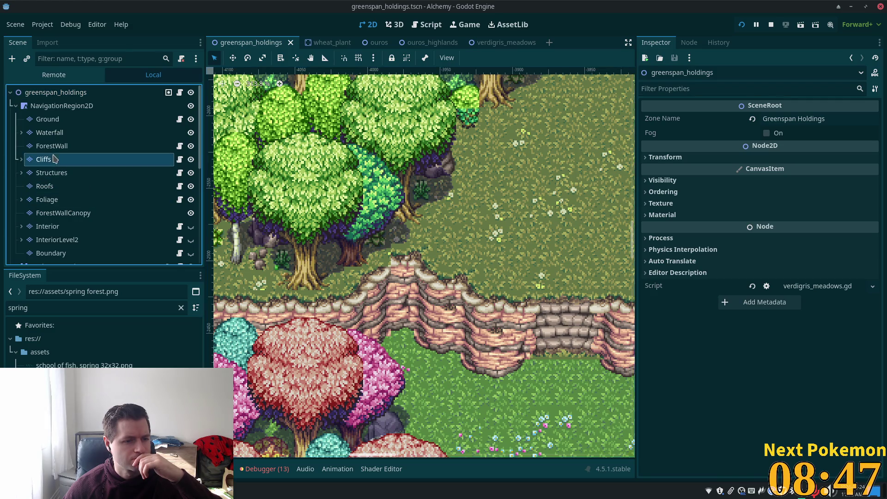
Paint a tile into the Cliffs layer and pick a cliff-edge tile from the forest atlas.
{"action": "left_click", "coordinate": [377, 260]}
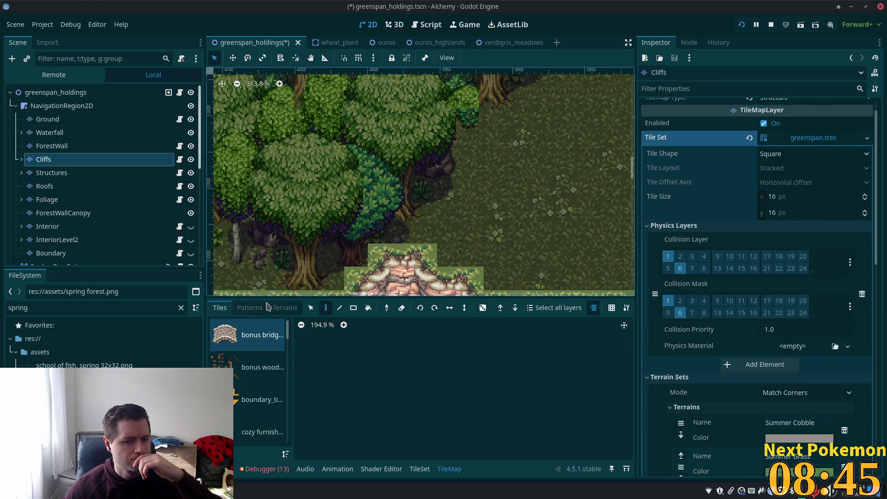
{"action": "scroll", "coordinate": [278, 397], "scroll_direction": "down", "scroll_amount": 10}
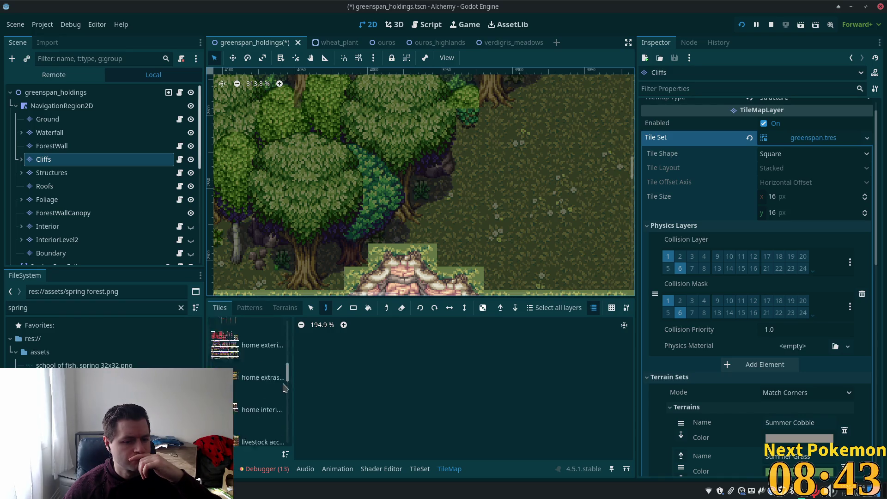
{"action": "left_click", "coordinate": [261, 337]}
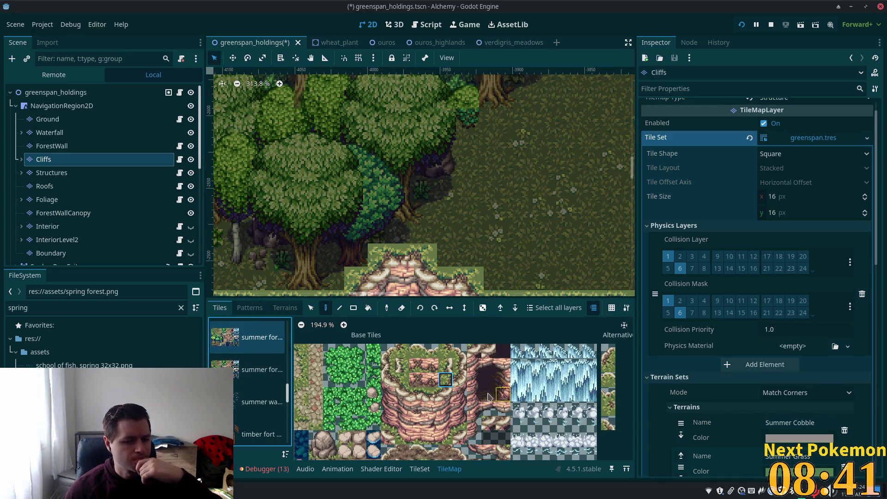
{"action": "left_click", "coordinate": [447, 383]}
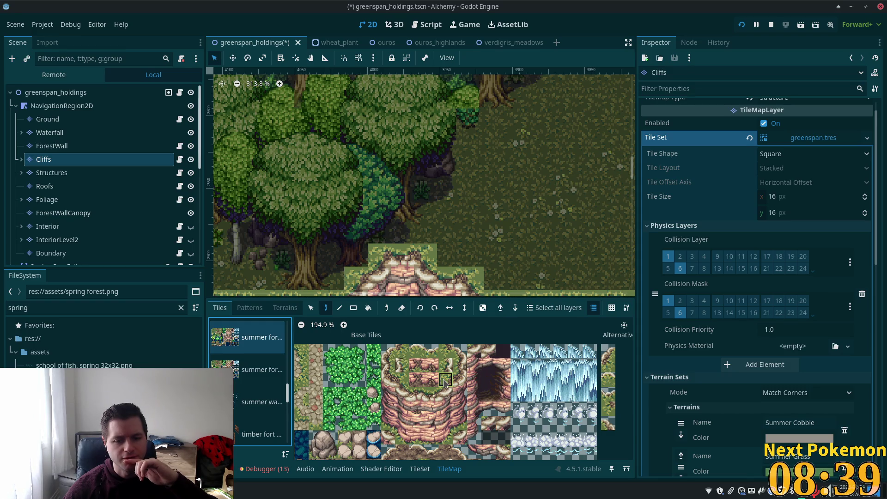
Create an alternative version of the grassy cliff tile in the TileSet editor.
{"action": "left_click", "coordinate": [420, 469]}
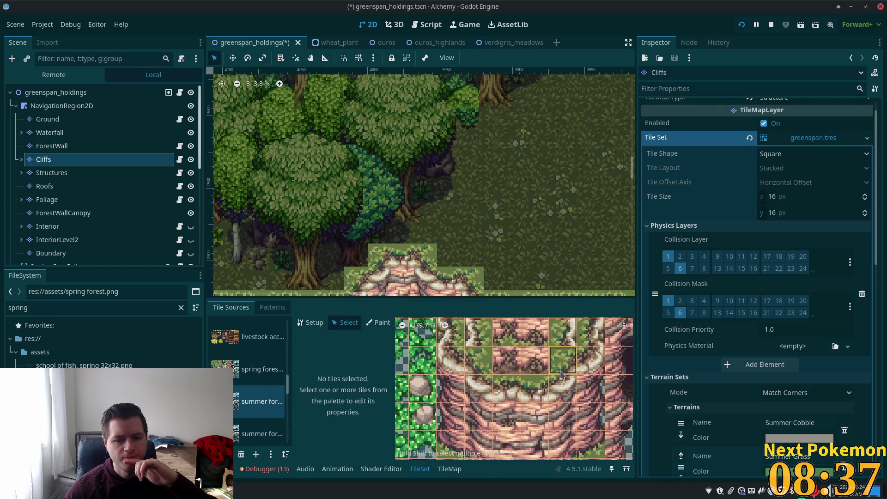
{"action": "left_click", "coordinate": [491, 390]}
{"action": "right_click", "coordinate": [491, 367]}
{"action": "key", "text": "Escape"}
{"action": "right_click", "coordinate": [516, 380]}
{"action": "left_click", "coordinate": [547, 396]}
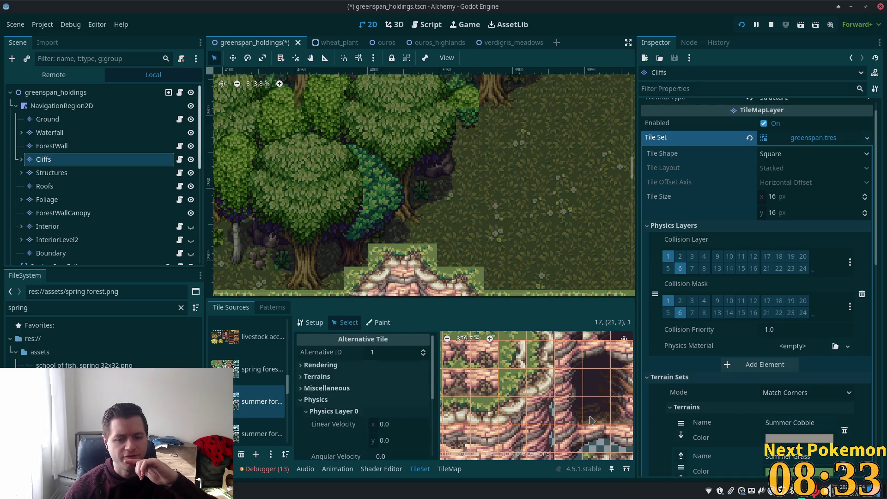
Review the alternative tile's Rendering properties, then select the scene root and Cliffs layer again.
{"action": "scroll", "coordinate": [548, 403], "scroll_direction": "right", "scroll_amount": 10}
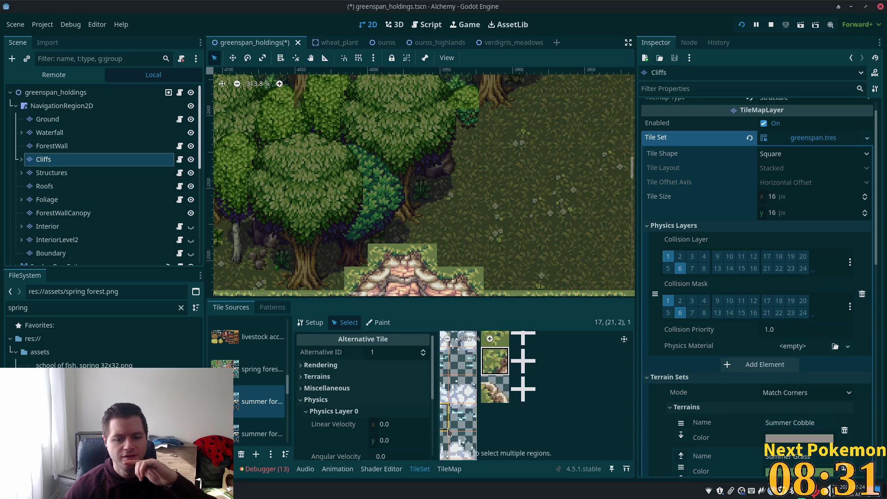
{"action": "left_click", "coordinate": [384, 366]}
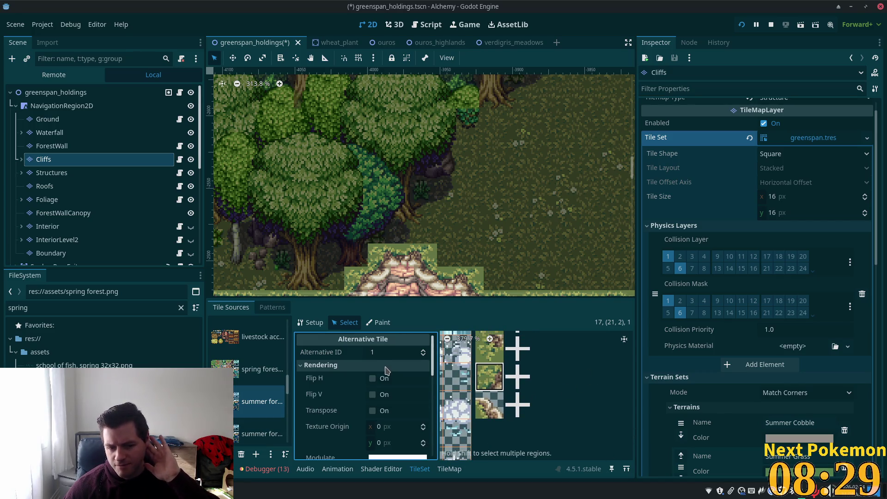
{"action": "scroll", "coordinate": [391, 383], "scroll_direction": "down", "scroll_amount": 1}
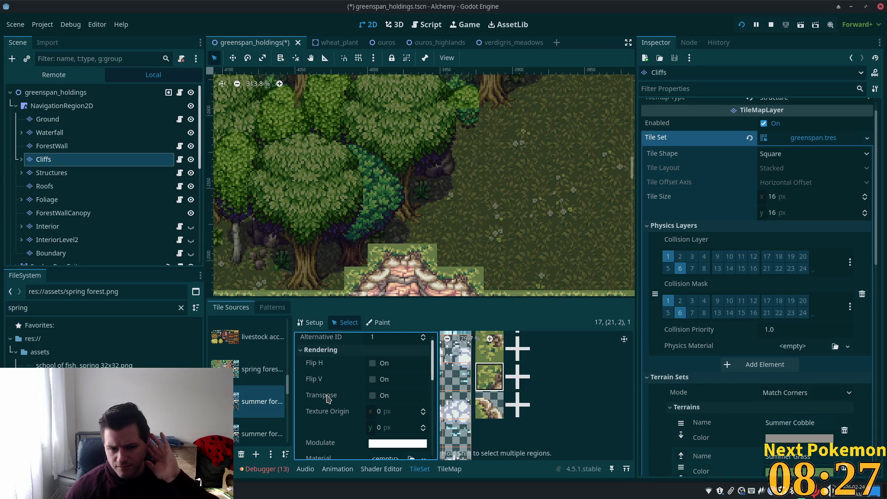
{"action": "mouse_move", "coordinate": [327, 398]}
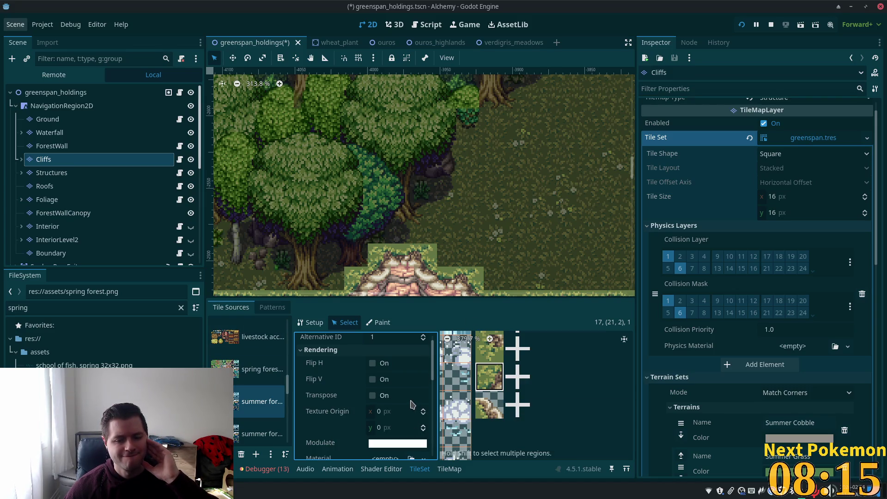
{"action": "scroll", "coordinate": [410, 403], "scroll_direction": "down", "scroll_amount": 1}
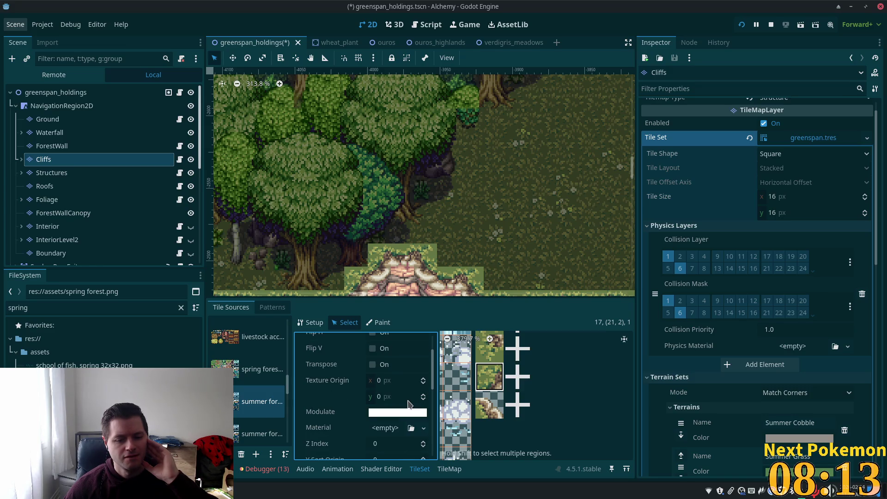
{"action": "scroll", "coordinate": [408, 402], "scroll_direction": "down", "scroll_amount": 1}
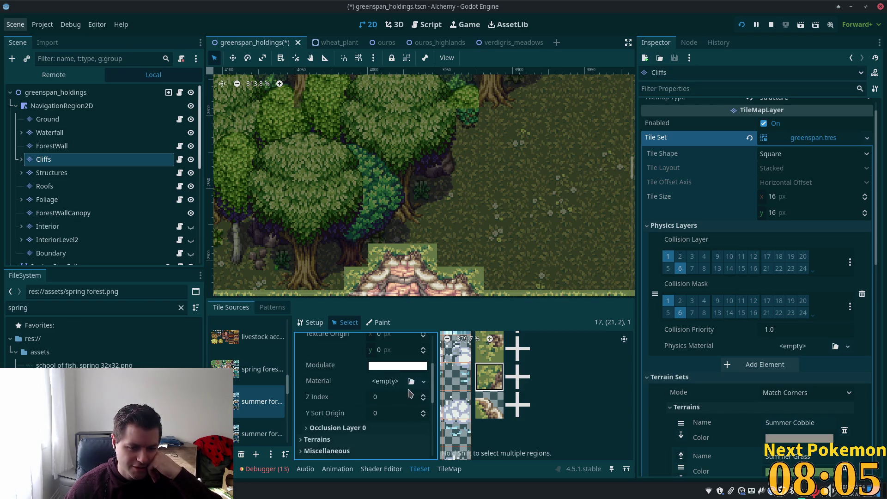
{"action": "scroll", "coordinate": [409, 390], "scroll_direction": "down", "scroll_amount": 2}
{"action": "scroll", "coordinate": [368, 392], "scroll_direction": "down", "scroll_amount": 4}
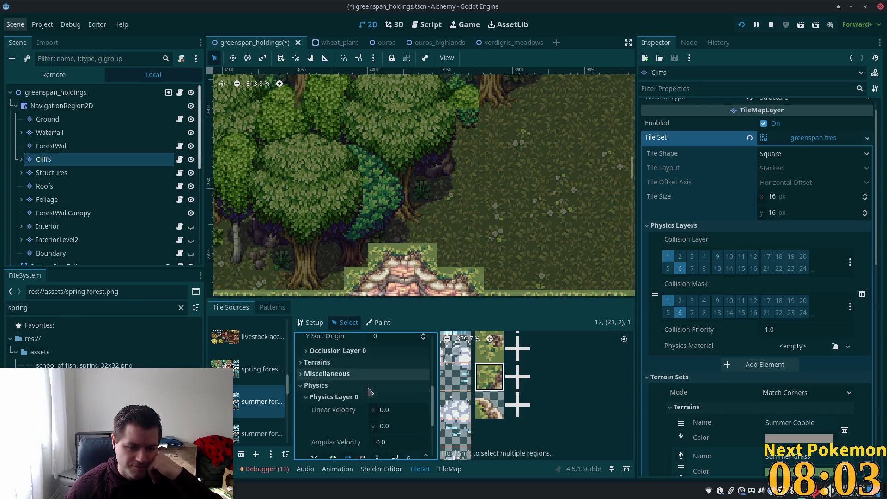
{"action": "scroll", "coordinate": [422, 403], "scroll_direction": "down", "scroll_amount": 1}
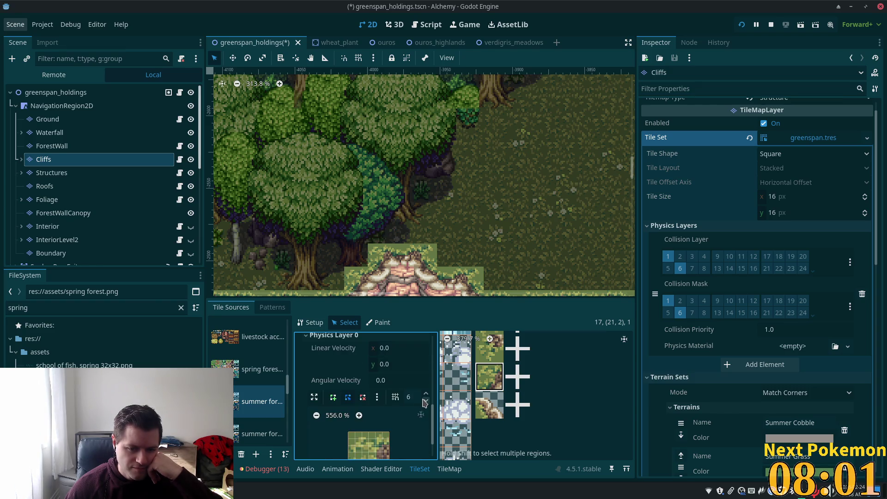
{"action": "scroll", "coordinate": [423, 401], "scroll_direction": "down", "scroll_amount": 3}
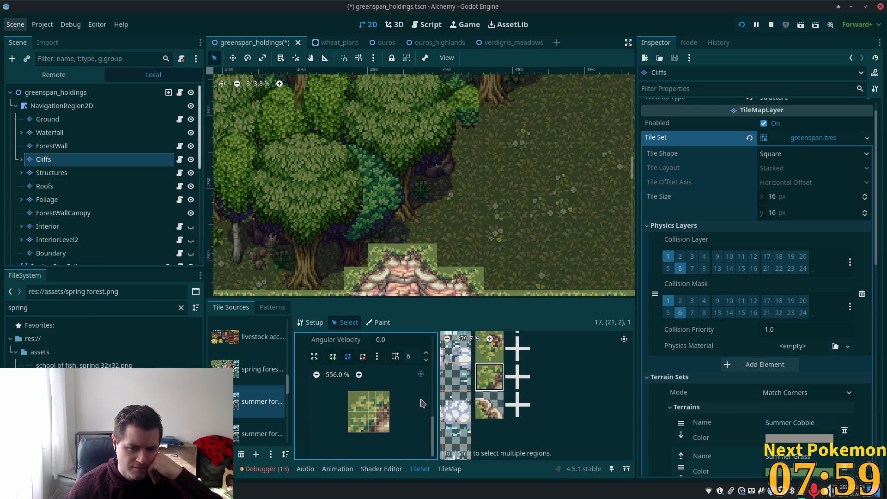
{"action": "scroll", "coordinate": [416, 402], "scroll_direction": "up", "scroll_amount": 3}
{"action": "scroll", "coordinate": [416, 403], "scroll_direction": "up", "scroll_amount": 10}
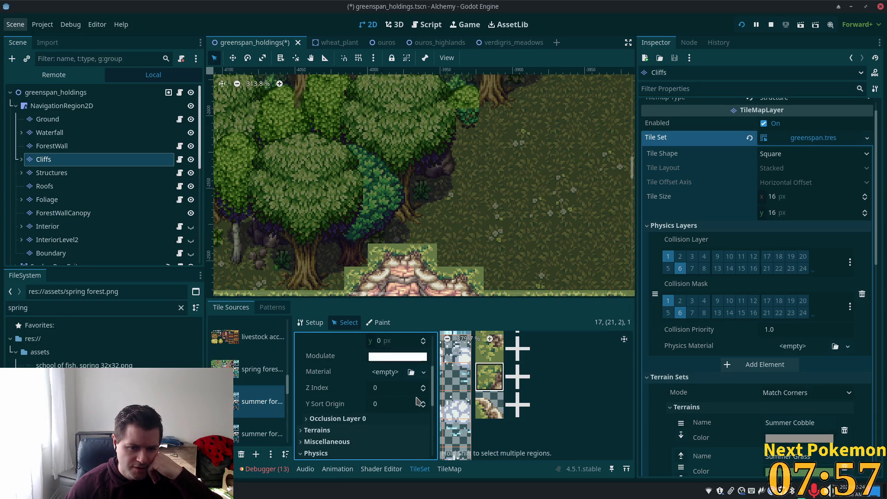
{"action": "scroll", "coordinate": [418, 401], "scroll_direction": "up", "scroll_amount": 1}
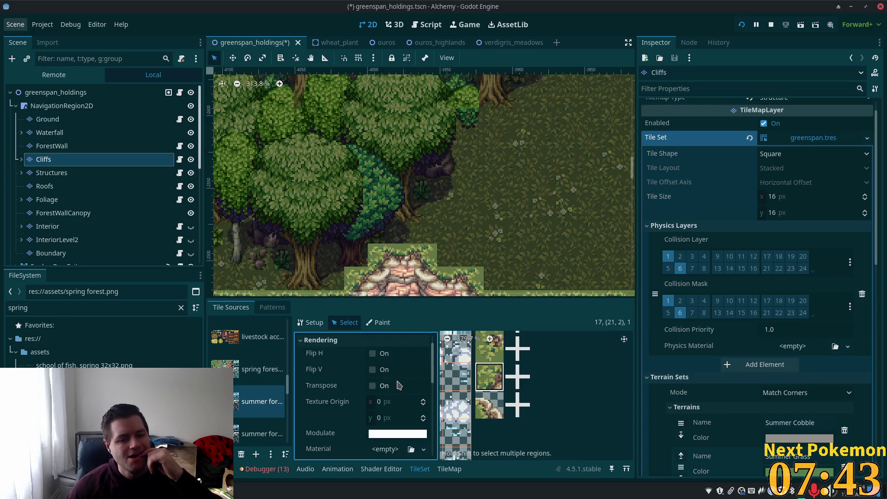
{"action": "left_click", "coordinate": [51, 92]}
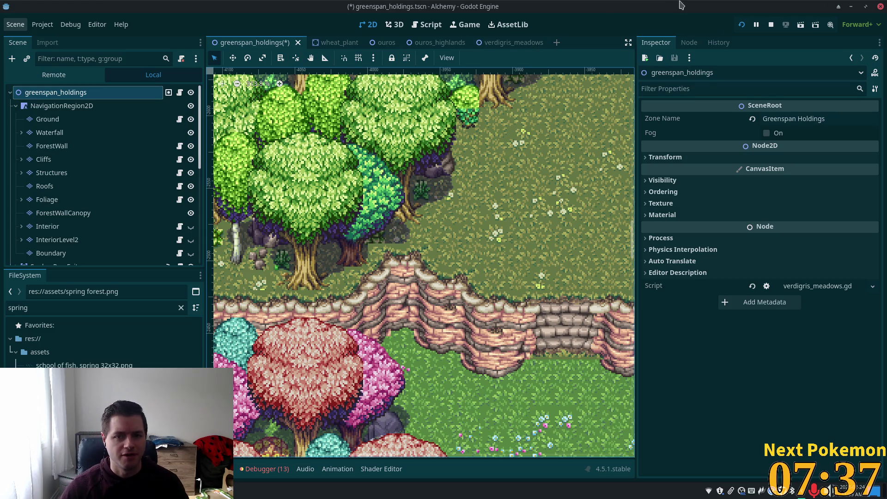
{"action": "left_click", "coordinate": [78, 161]}
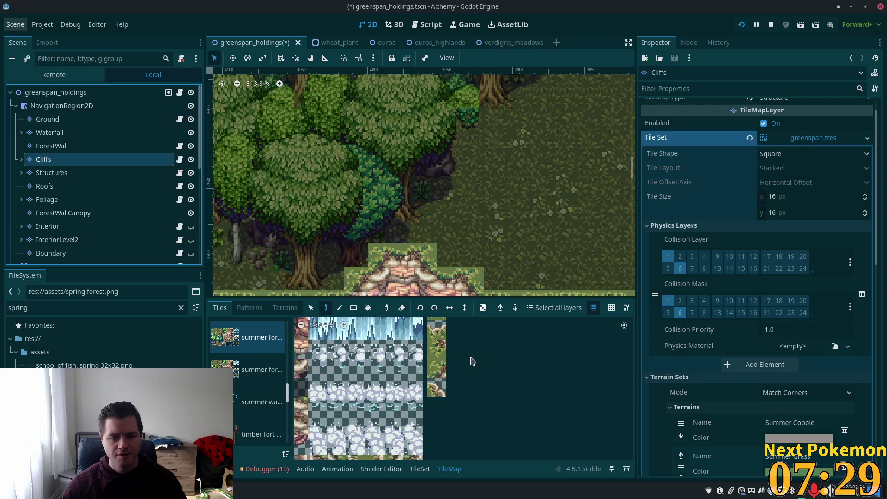
Check the Cliffs tile atlas, frame the whole cliff ridge, and return to the TileMap palette.
{"action": "scroll", "coordinate": [475, 364], "scroll_direction": "down", "scroll_amount": 2}
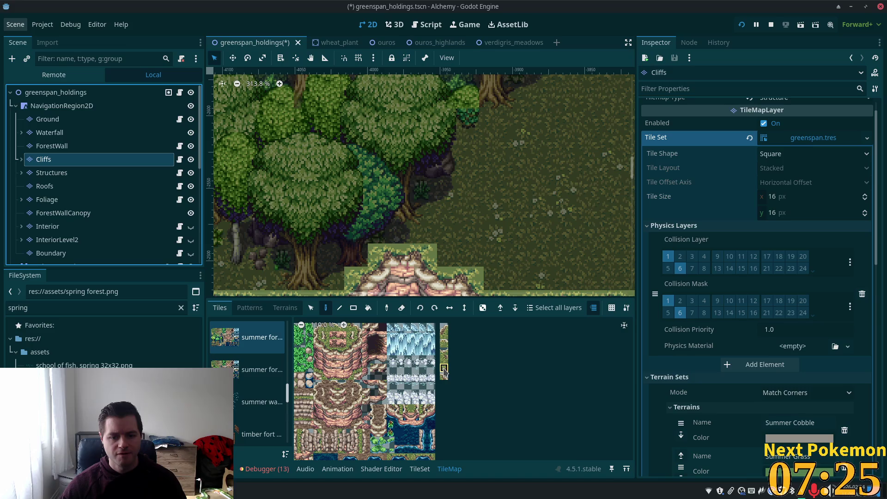
{"action": "left_click", "coordinate": [433, 469]}
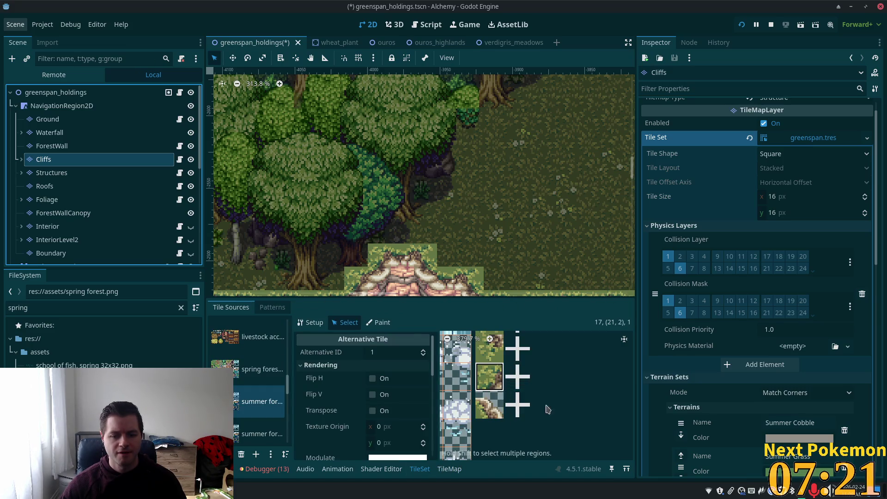
{"action": "left_click", "coordinate": [531, 390]}
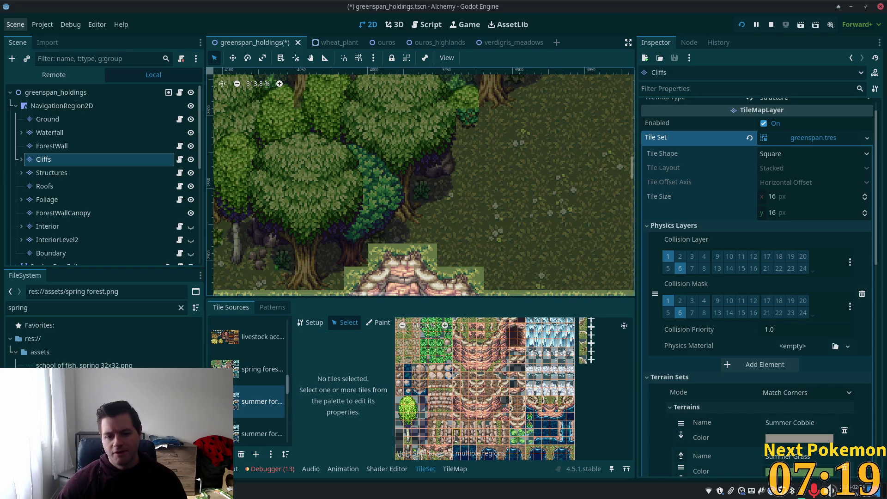
{"action": "scroll", "coordinate": [441, 184], "scroll_direction": "down", "scroll_amount": 5}
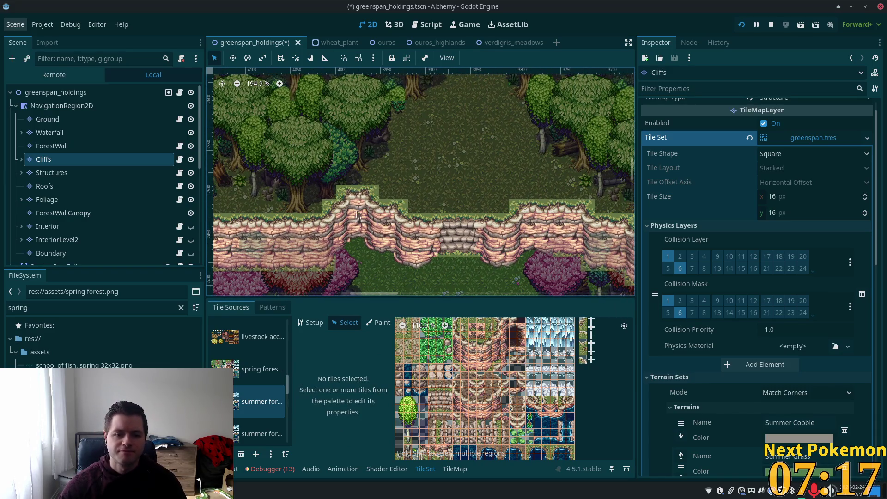
{"action": "scroll", "coordinate": [402, 199], "scroll_direction": "up", "scroll_amount": 5}
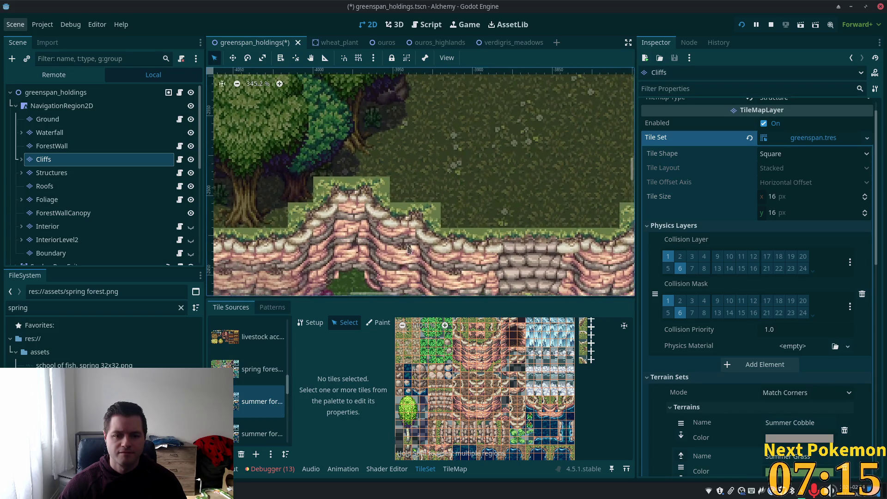
{"action": "scroll", "coordinate": [347, 231], "scroll_direction": "down", "scroll_amount": 2}
{"action": "mouse_move", "coordinate": [338, 223]}
{"action": "left_mouse_down"}
{"action": "mouse_move", "coordinate": [290, 195]}
{"action": "mouse_move", "coordinate": [387, 187]}
{"action": "left_mouse_up"}
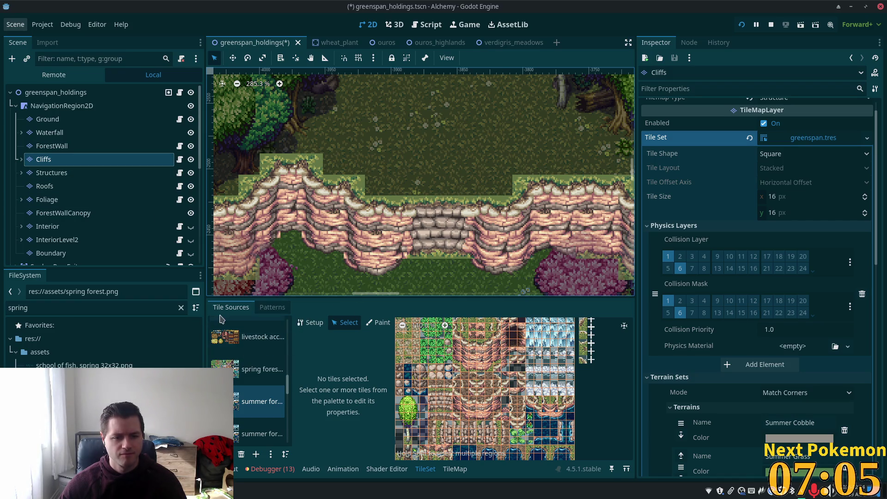
{"action": "left_click", "coordinate": [444, 468]}
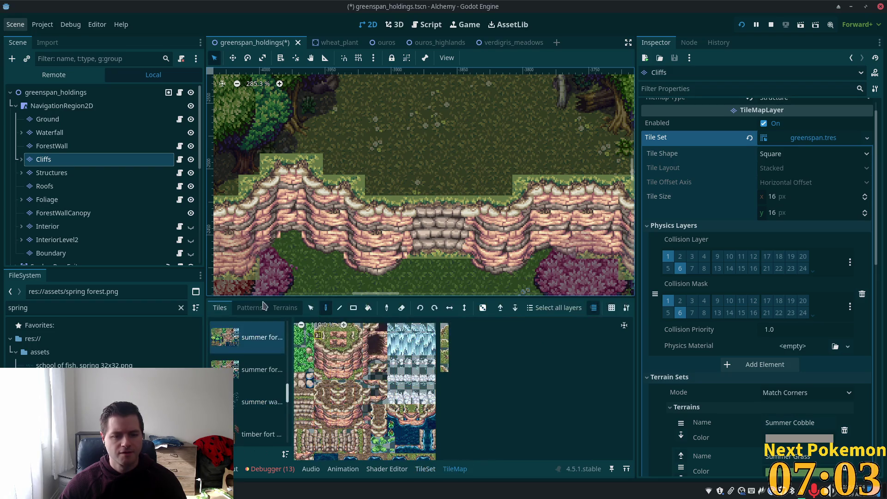
Copy a block of existing cliff tiles and stamp it onto the raised ledge.
{"action": "left_click", "coordinate": [311, 308]}
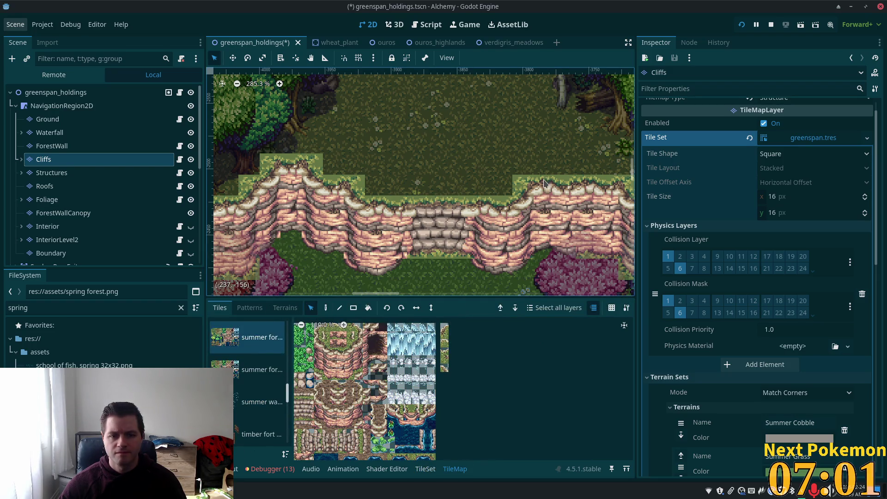
{"action": "mouse_move", "coordinate": [536, 177]}
{"action": "left_mouse_down"}
{"action": "mouse_move", "coordinate": [563, 203]}
{"action": "mouse_move", "coordinate": [577, 257]}
{"action": "mouse_move", "coordinate": [595, 257]}
{"action": "left_mouse_up"}
{"action": "key", "text": "ctrl+v"}
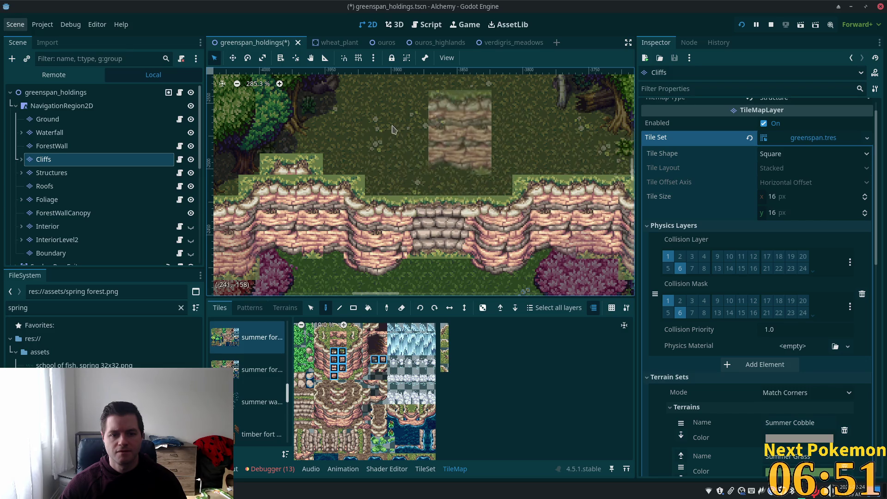
{"action": "scroll", "coordinate": [347, 126], "scroll_direction": "up", "scroll_amount": 2}
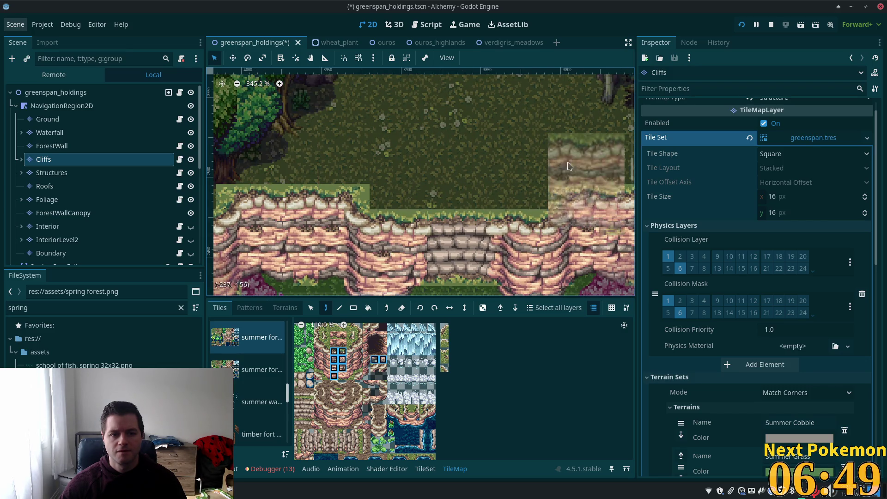
{"action": "scroll", "coordinate": [581, 174], "scroll_direction": "left", "scroll_amount": 5}
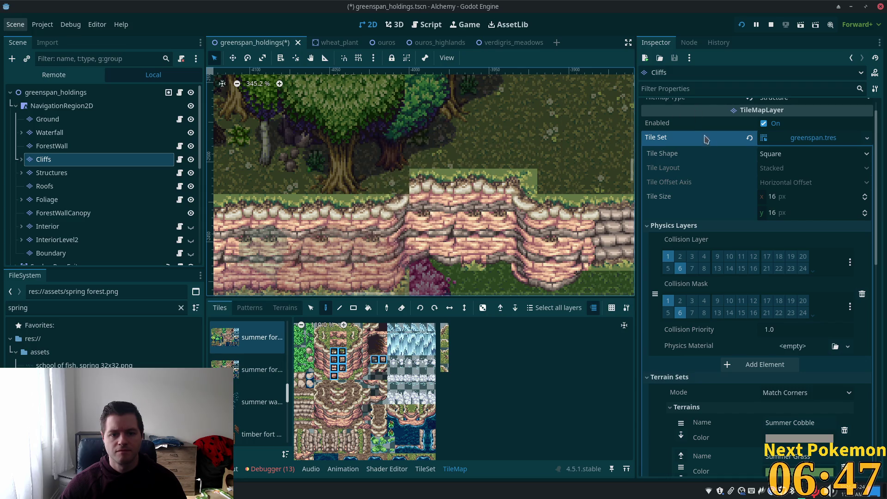
{"action": "left_click", "coordinate": [446, 173]}
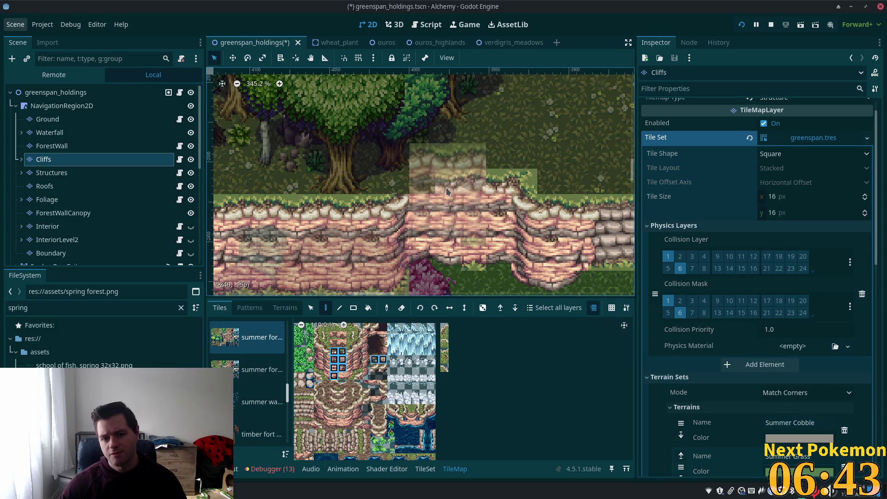
Paint two cliff columns into the wall gap, then stamp a copied 2×4 cliff section beside them.
{"action": "left_click", "coordinate": [326, 308]}
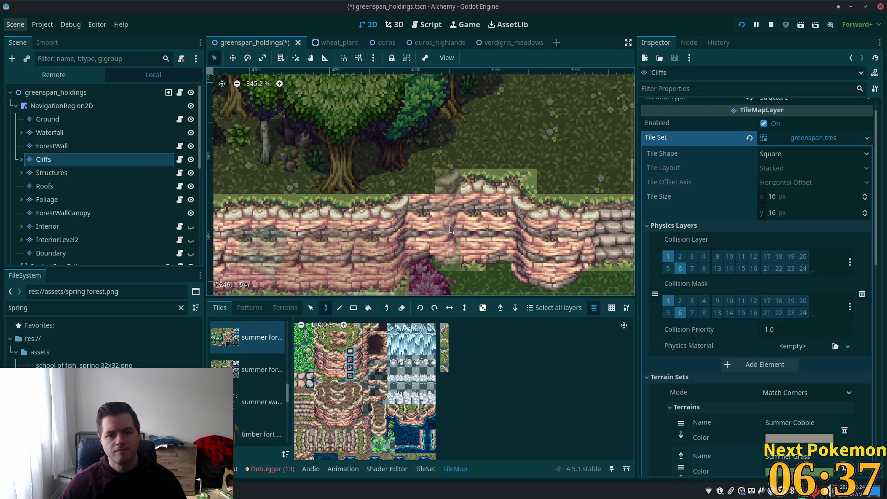
{"action": "left_click", "coordinate": [447, 245]}
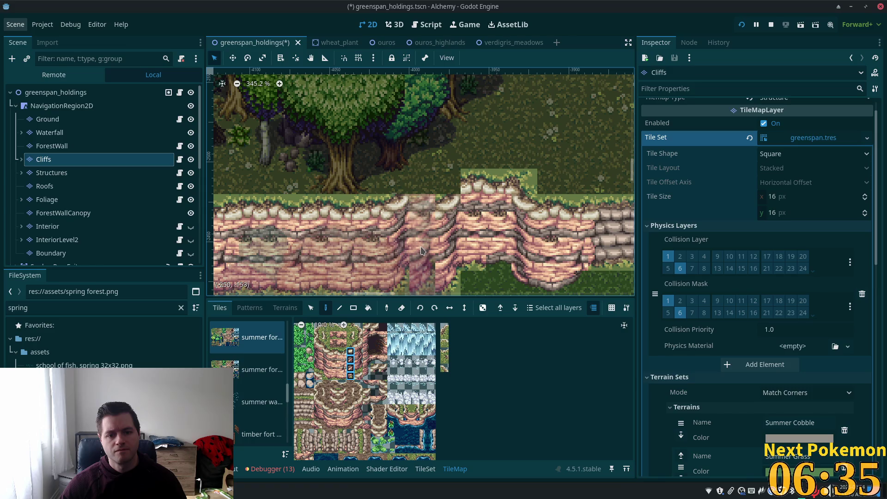
{"action": "left_click", "coordinate": [422, 253]}
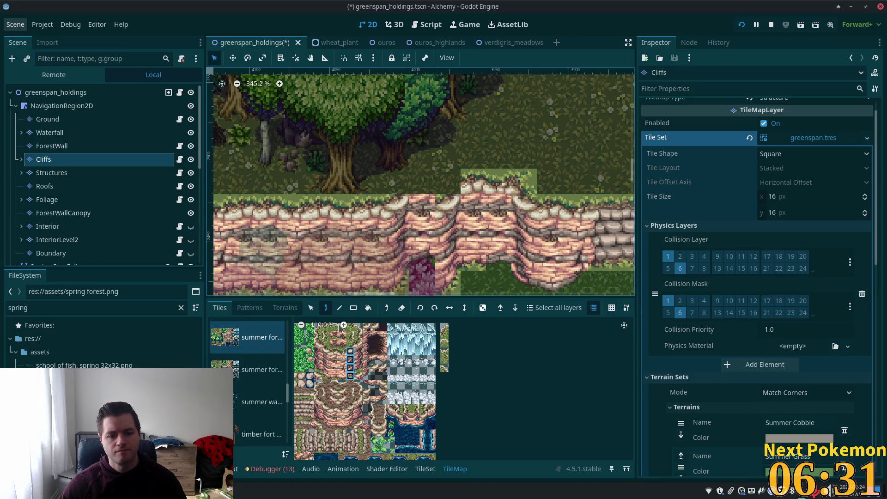
{"action": "left_click", "coordinate": [311, 308]}
{"action": "mouse_move", "coordinate": [348, 234]}
{"action": "left_mouse_down"}
{"action": "mouse_move", "coordinate": [349, 263]}
{"action": "mouse_move", "coordinate": [331, 292]}
{"action": "left_mouse_up"}
{"action": "left_click", "coordinate": [325, 308]}
{"action": "left_click", "coordinate": [412, 245]}
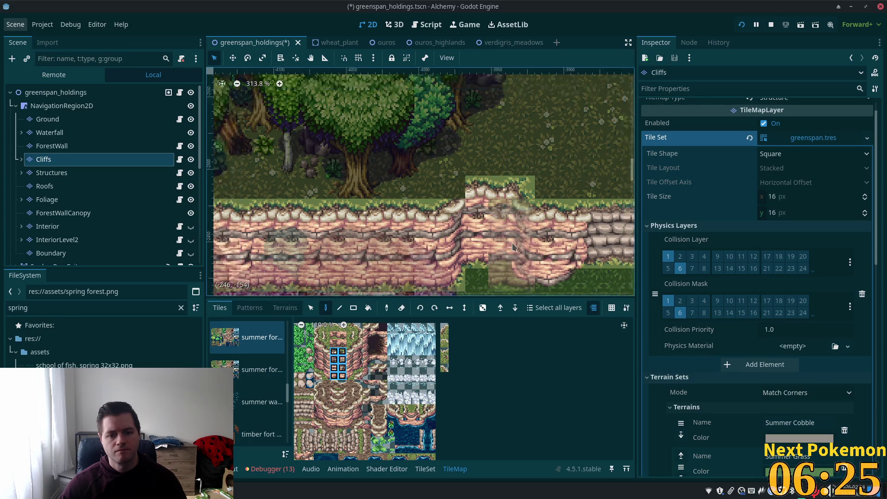
Pick the matching edge tile from the atlas and paint it along the cliff's lower edge.
{"action": "scroll", "coordinate": [513, 247], "scroll_direction": "up", "scroll_amount": 2}
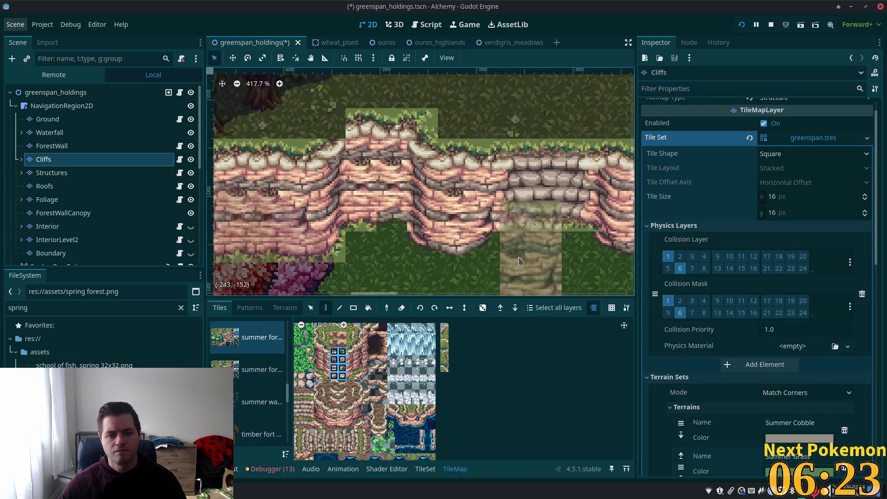
{"action": "scroll", "coordinate": [520, 262], "scroll_direction": "up", "scroll_amount": 1}
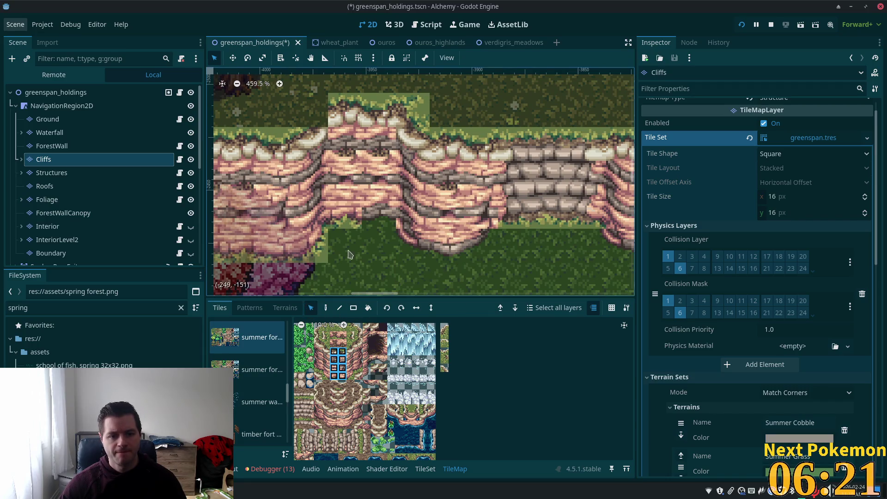
{"action": "left_click", "coordinate": [375, 384]}
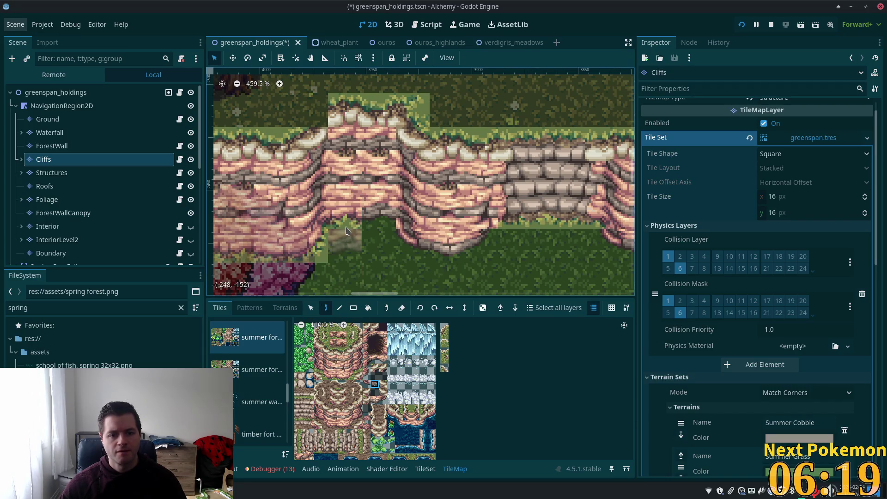
{"action": "scroll", "coordinate": [448, 71], "scroll_direction": "up", "scroll_amount": 3}
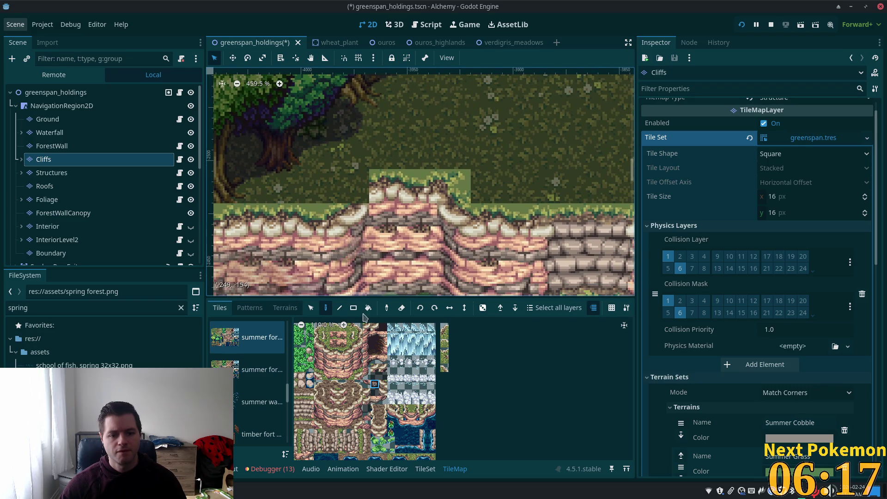
{"action": "left_click", "coordinate": [350, 343]}
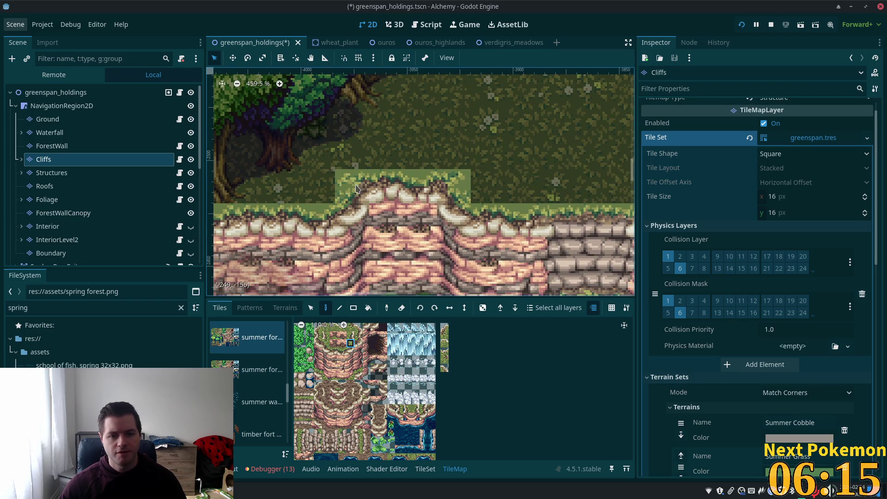
{"action": "scroll", "coordinate": [388, 221], "scroll_direction": "down", "scroll_amount": 3}
{"action": "scroll", "coordinate": [388, 221], "scroll_direction": "left", "scroll_amount": 3}
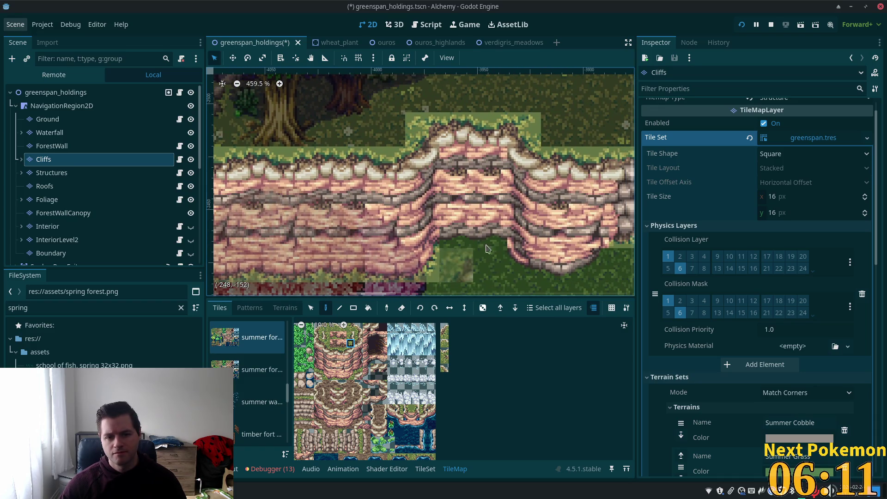
{"action": "scroll", "coordinate": [518, 235], "scroll_direction": "down", "scroll_amount": 3}
{"action": "scroll", "coordinate": [517, 236], "scroll_direction": "right", "scroll_amount": 2}
{"action": "scroll", "coordinate": [539, 235], "scroll_direction": "right", "scroll_amount": 2}
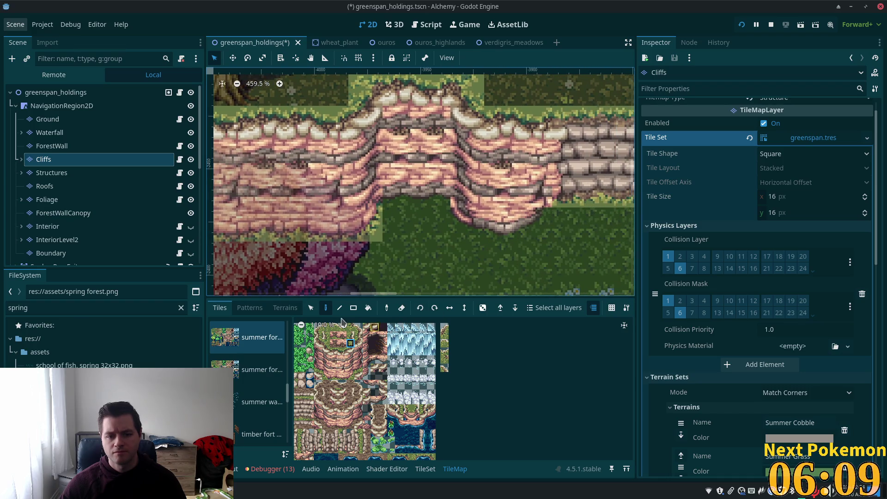
{"action": "left_click", "coordinate": [366, 376]}
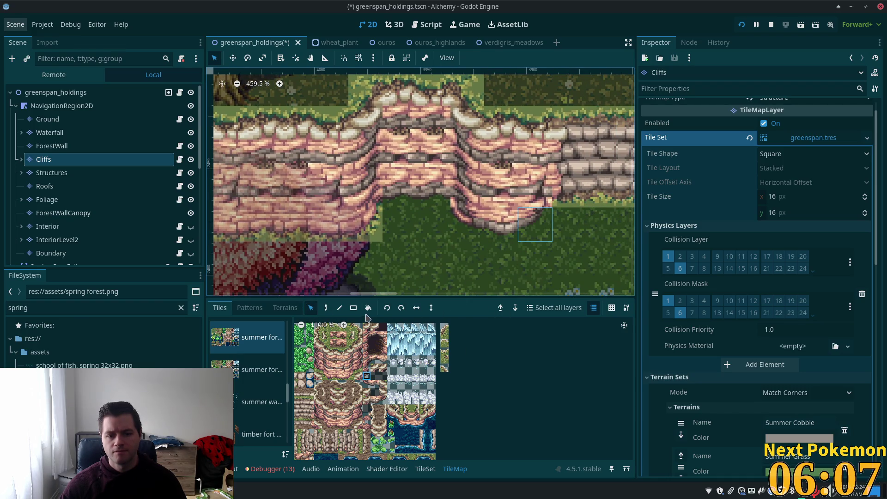
{"action": "left_click", "coordinate": [326, 307]}
{"action": "left_click", "coordinate": [366, 224]}
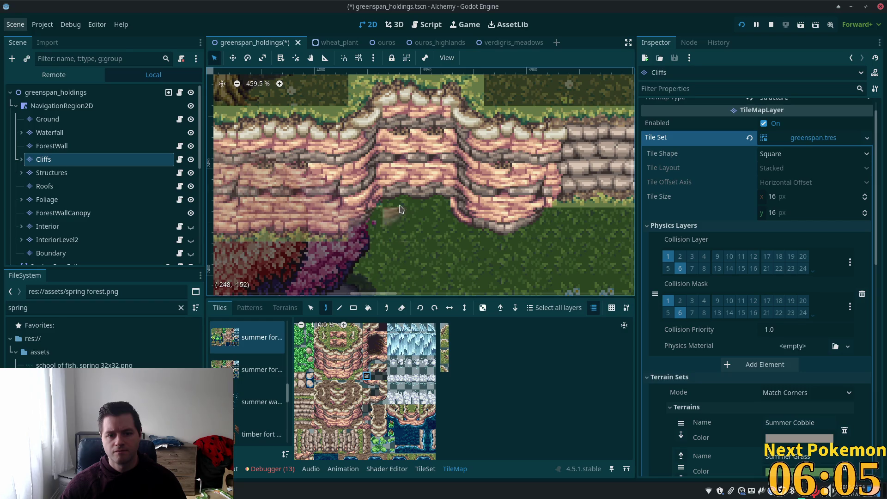
Pan to the western cliffs, then bring the cliff arch back into view.
{"action": "left_click_drag", "start_coordinate": [538, 253], "coordinate": [307, 276]}
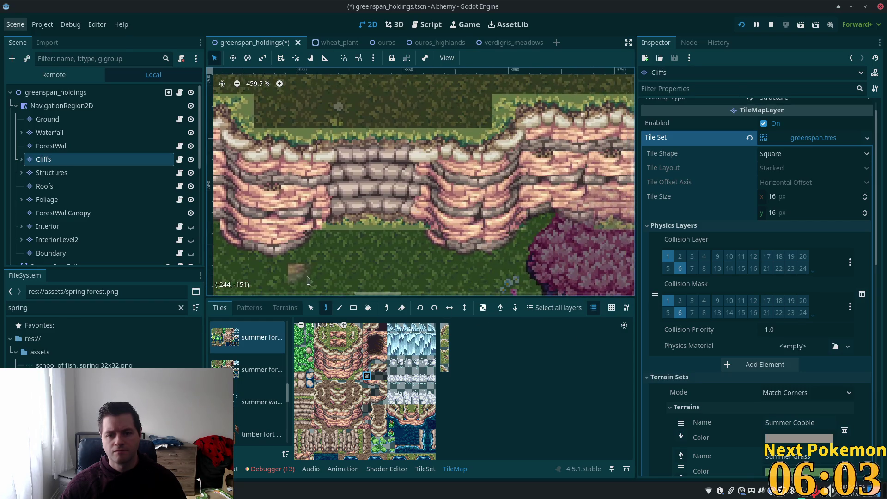
{"action": "left_click", "coordinate": [312, 307]}
{"action": "left_click_drag", "start_coordinate": [419, 249], "coordinate": [537, 225]}
{"action": "scroll", "coordinate": [418, 238], "scroll_direction": "up", "scroll_amount": 8}
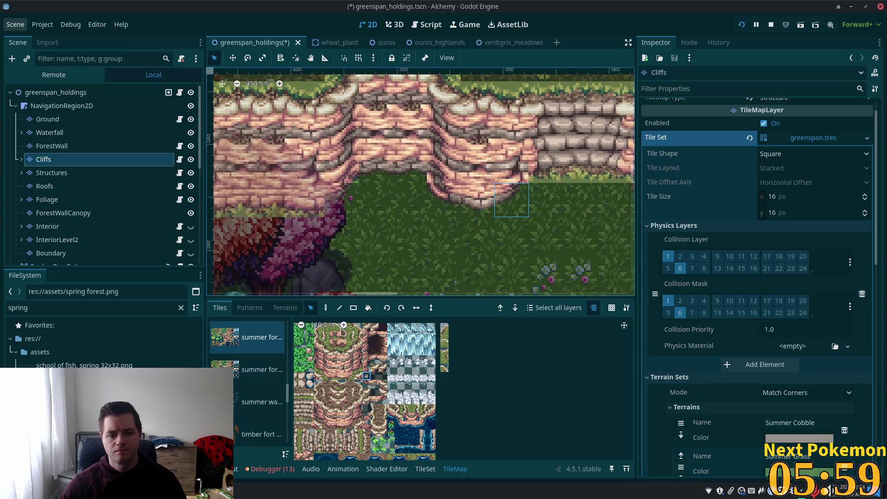
Paint the matching cliff tile into the corner of the cliff arch.
{"action": "scroll", "coordinate": [360, 368], "scroll_direction": "up", "scroll_amount": 6}
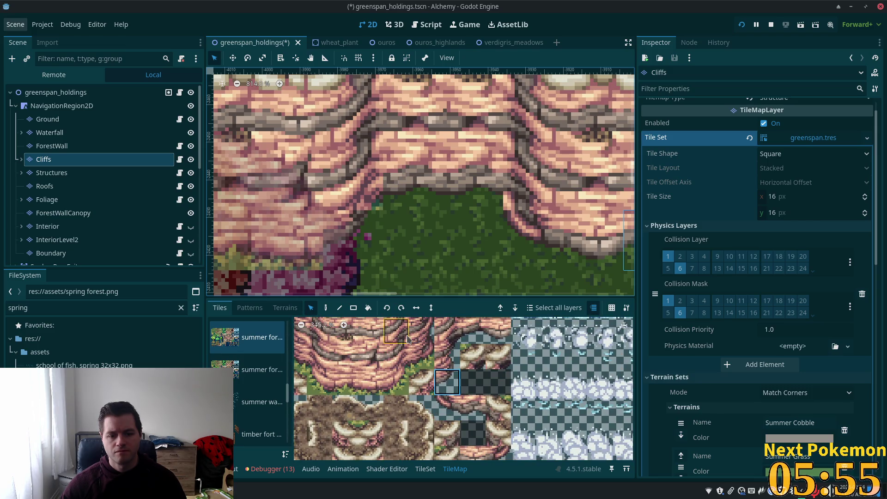
{"action": "left_click", "coordinate": [395, 342]}
{"action": "left_click", "coordinate": [326, 308]}
{"action": "left_click", "coordinate": [353, 180]}
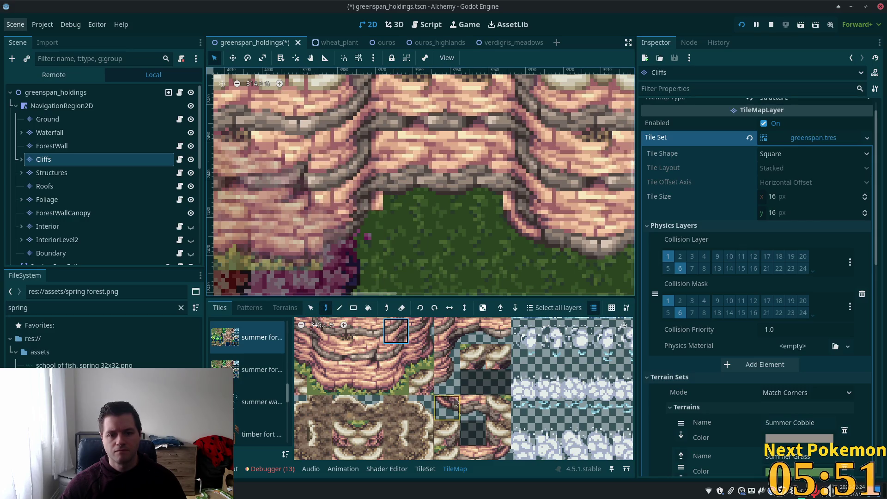
Zoom out and pan across the rest of the cliff wall to inspect it.
{"action": "scroll", "coordinate": [426, 379], "scroll_direction": "up", "scroll_amount": 2}
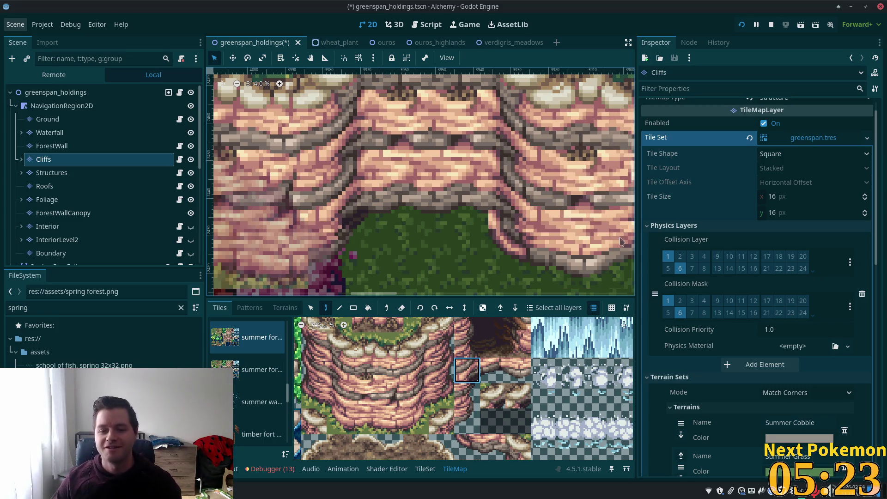
{"action": "scroll", "coordinate": [508, 215], "scroll_direction": "down", "scroll_amount": 2}
{"action": "scroll", "coordinate": [508, 215], "scroll_direction": "down", "scroll_amount": 2}
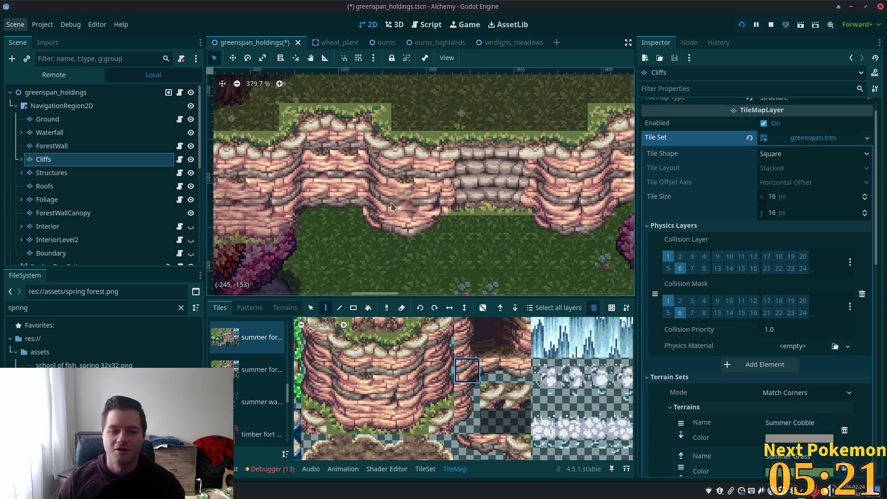
{"action": "mouse_move", "coordinate": [579, 216]}
{"action": "left_mouse_down"}
{"action": "mouse_move", "coordinate": [528, 233]}
{"action": "mouse_move", "coordinate": [524, 226]}
{"action": "left_mouse_up"}
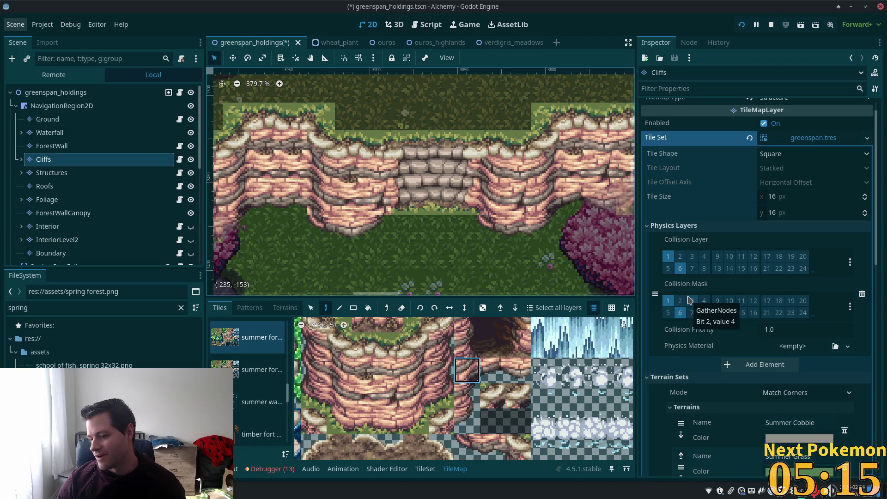
{"action": "scroll", "coordinate": [572, 250], "scroll_direction": "down", "scroll_amount": 2}
{"action": "scroll", "coordinate": [508, 251], "scroll_direction": "left", "scroll_amount": 3}
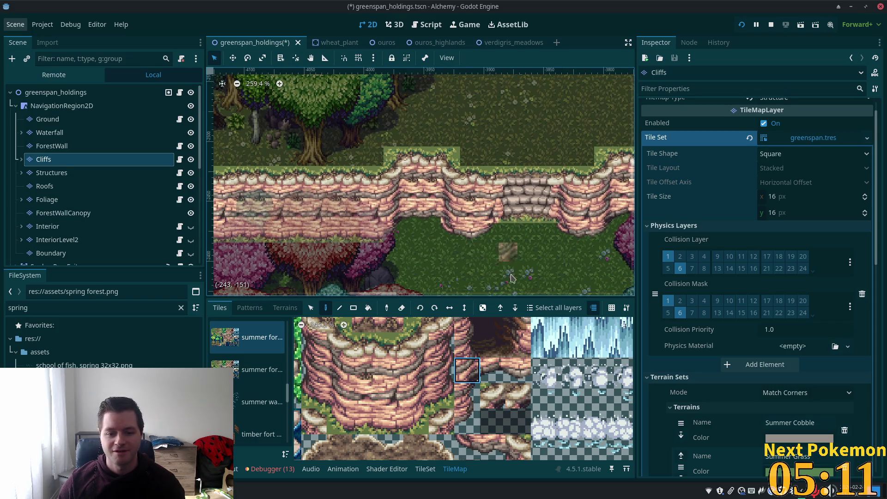
{"action": "scroll", "coordinate": [477, 228], "scroll_direction": "down", "scroll_amount": 1}
{"action": "scroll", "coordinate": [494, 333], "scroll_direction": "down", "scroll_amount": 1}
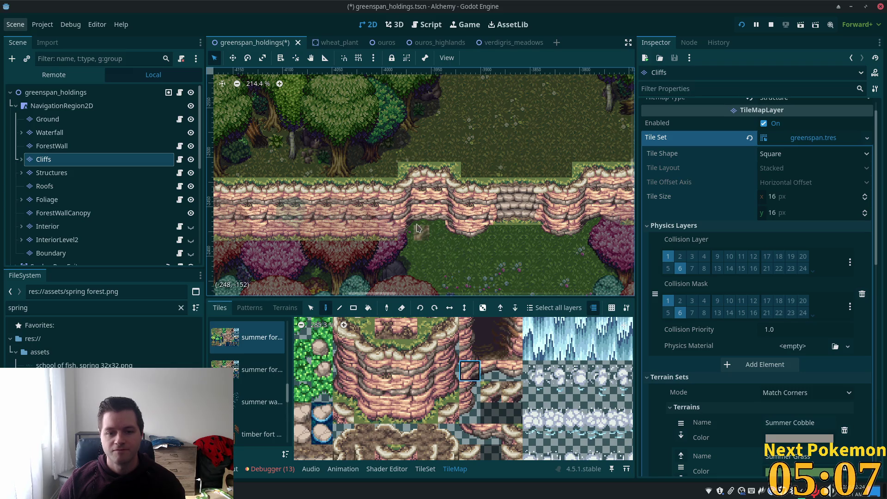
{"action": "scroll", "coordinate": [465, 219], "scroll_direction": "up", "scroll_amount": 3}
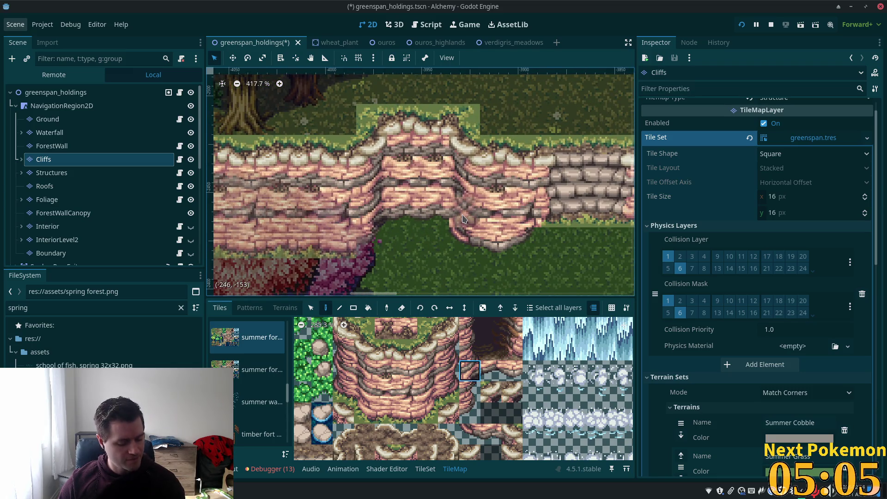
{"action": "scroll", "coordinate": [424, 183], "scroll_direction": "right", "scroll_amount": 10}
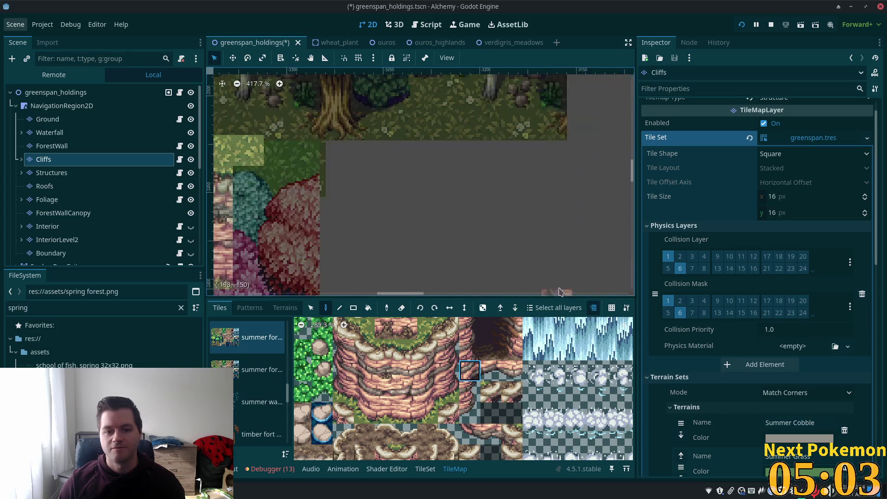
{"action": "scroll", "coordinate": [268, 156], "scroll_direction": "down", "scroll_amount": 1}
{"action": "scroll", "coordinate": [268, 156], "scroll_direction": "left", "scroll_amount": 8}
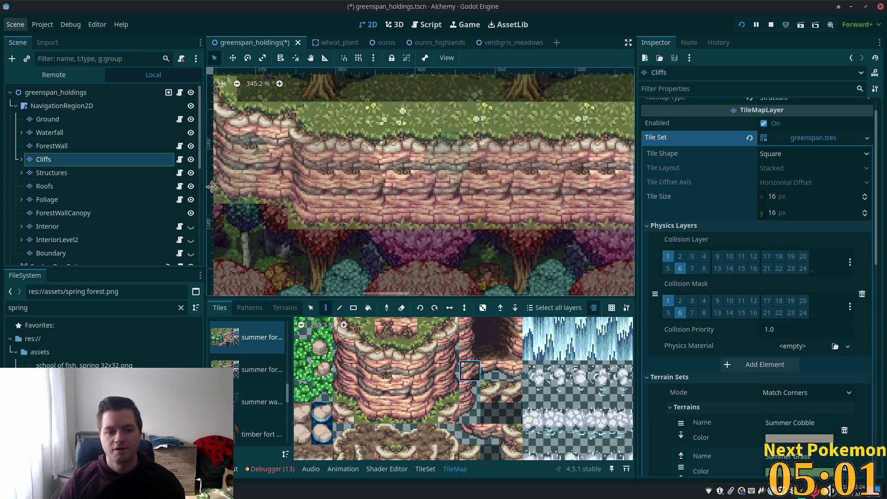
{"action": "scroll", "coordinate": [471, 228], "scroll_direction": "left", "scroll_amount": 2}
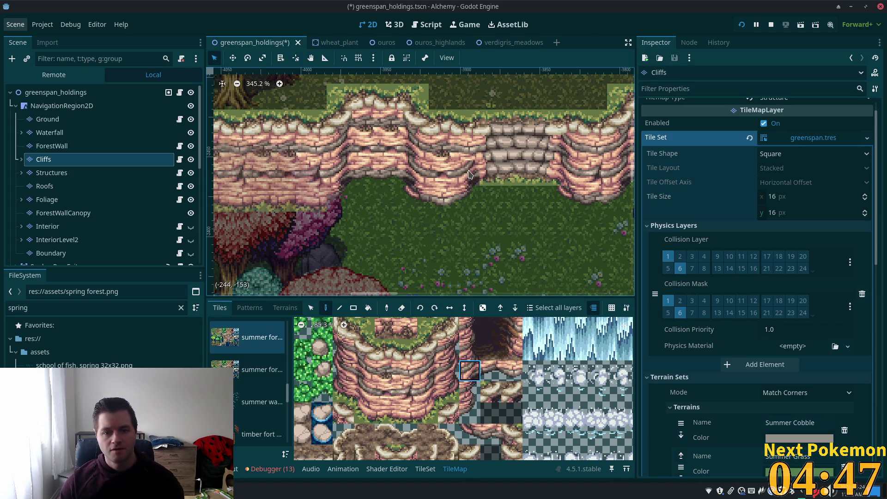
{"action": "left_click", "coordinate": [469, 349]}
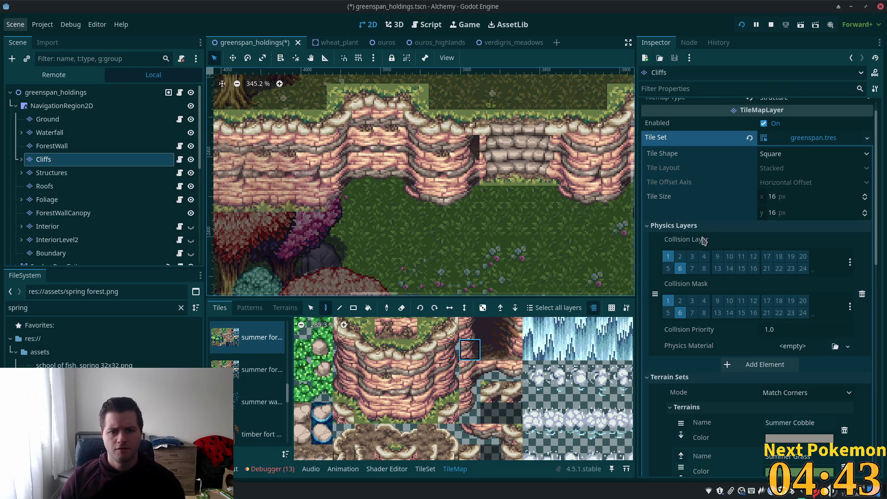
{"action": "left_click", "coordinate": [426, 372]}
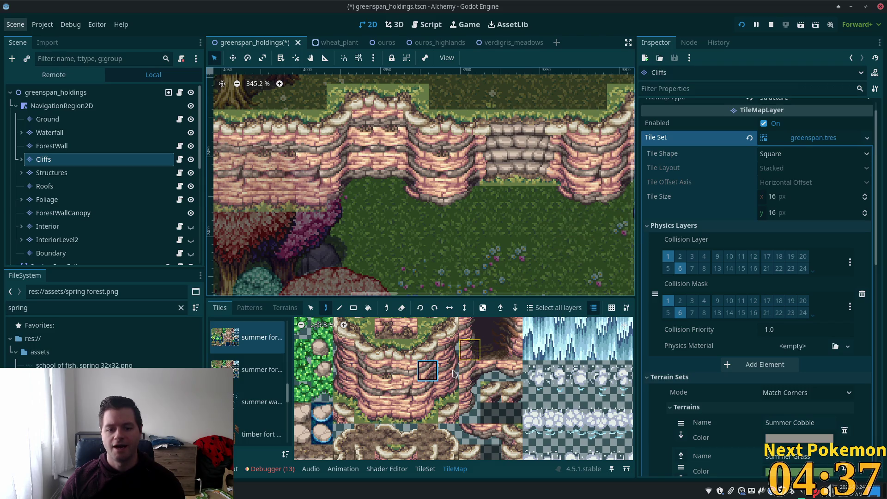
{"action": "left_click", "coordinate": [386, 350]}
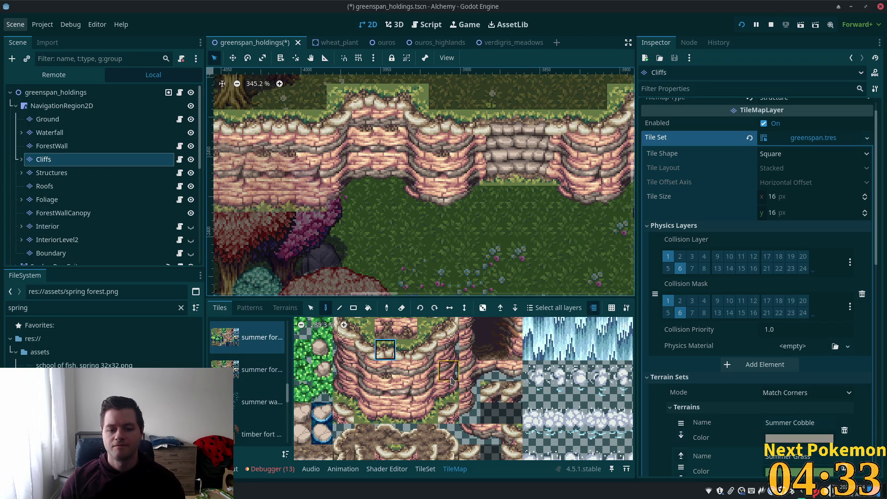
{"action": "left_click", "coordinate": [473, 377]}
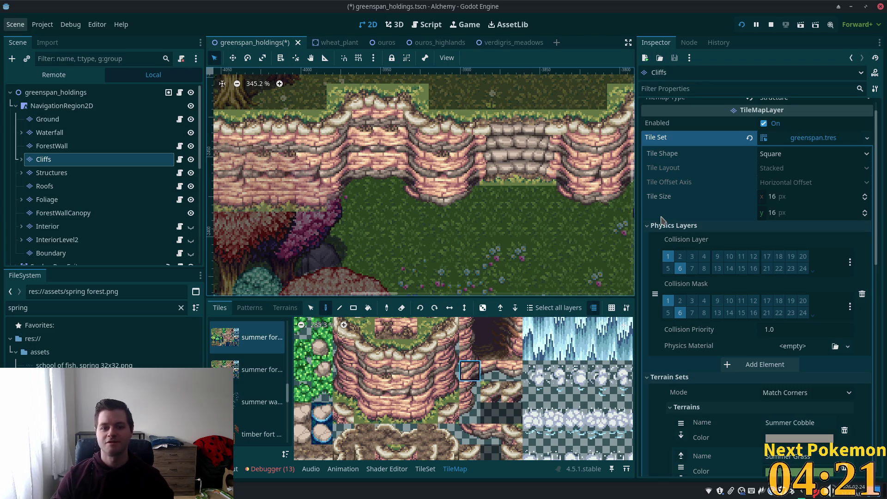
{"action": "scroll", "coordinate": [446, 207], "scroll_direction": "up", "scroll_amount": 2}
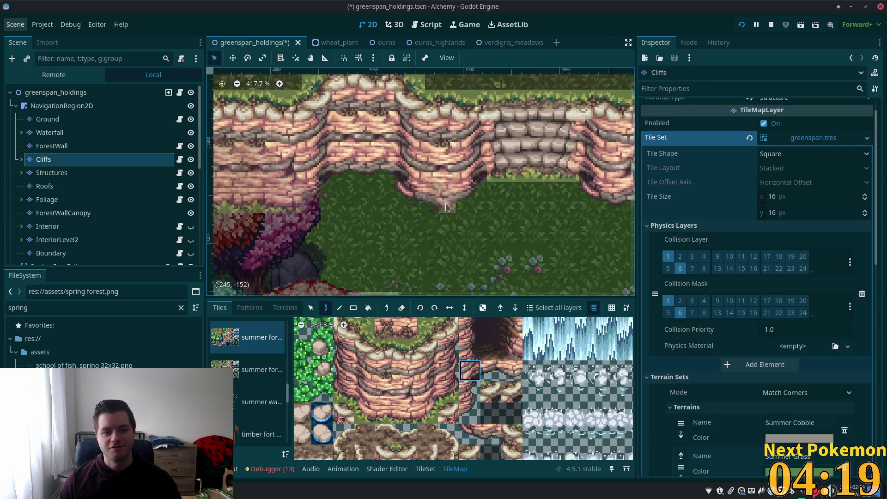
{"action": "scroll", "coordinate": [446, 207], "scroll_direction": "up", "scroll_amount": 3}
{"action": "left_click", "coordinate": [475, 439]}
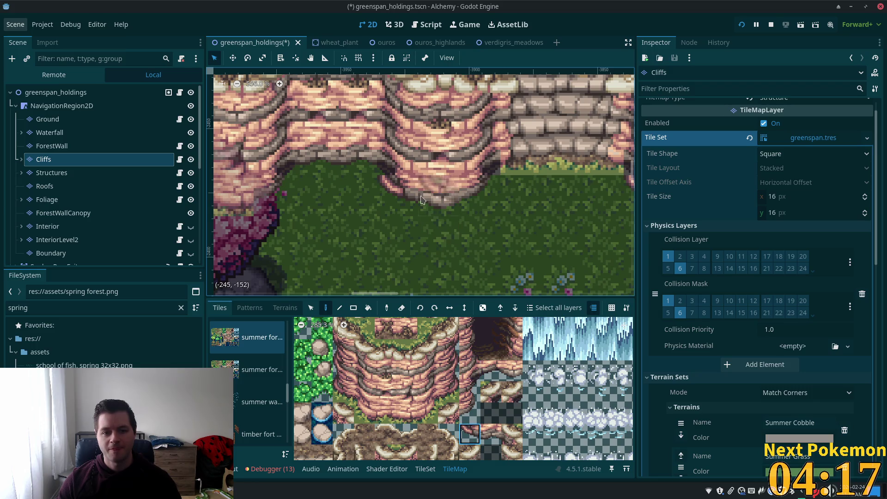
{"action": "scroll", "coordinate": [497, 401], "scroll_direction": "down", "scroll_amount": 3}
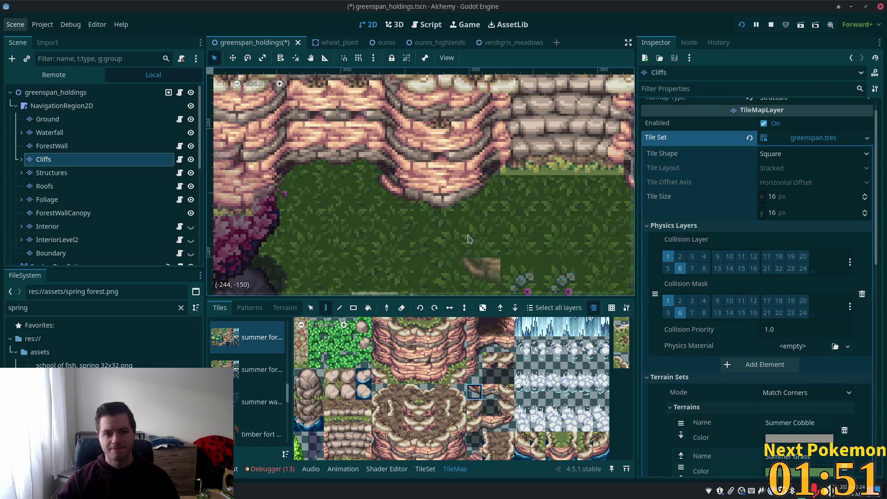
Save the corrected greenspan_holdings scene and run the project with F5.
{"action": "left_click", "coordinate": [310, 310]}
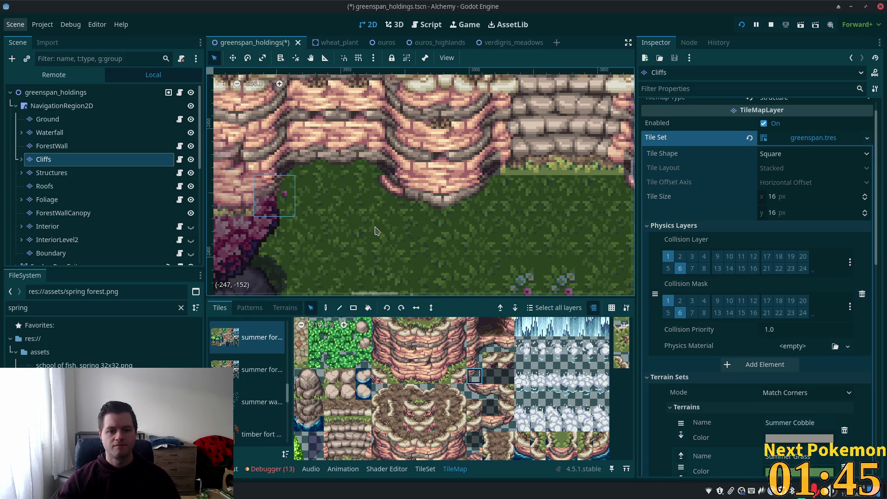
{"action": "key", "text": "d"}
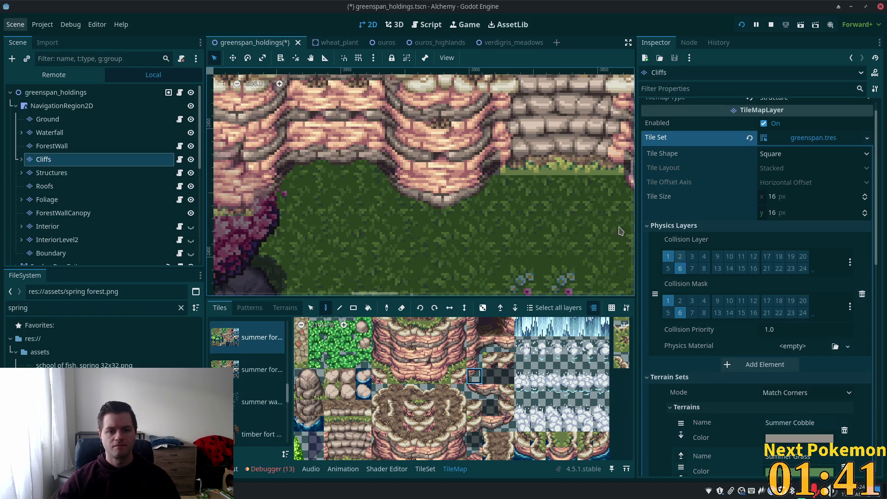
{"action": "scroll", "coordinate": [387, 224], "scroll_direction": "right", "scroll_amount": 5}
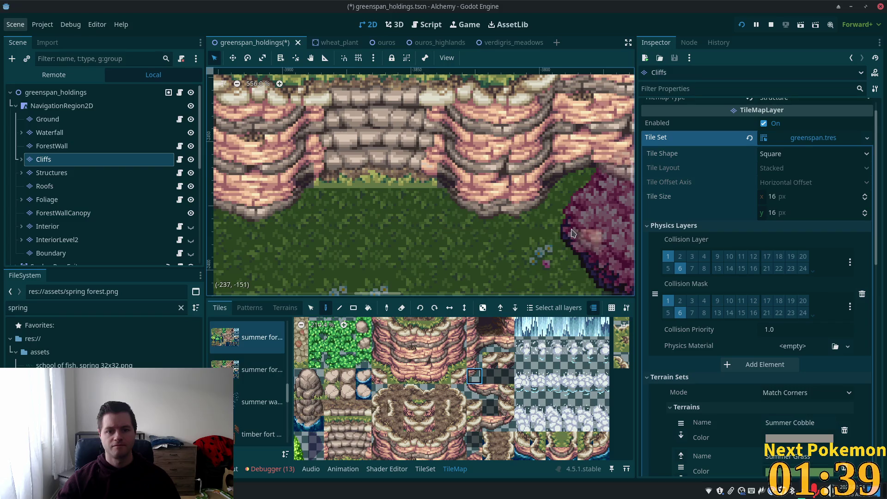
{"action": "scroll", "coordinate": [467, 243], "scroll_direction": "right", "scroll_amount": 3}
{"action": "scroll", "coordinate": [475, 245], "scroll_direction": "down", "scroll_amount": 3}
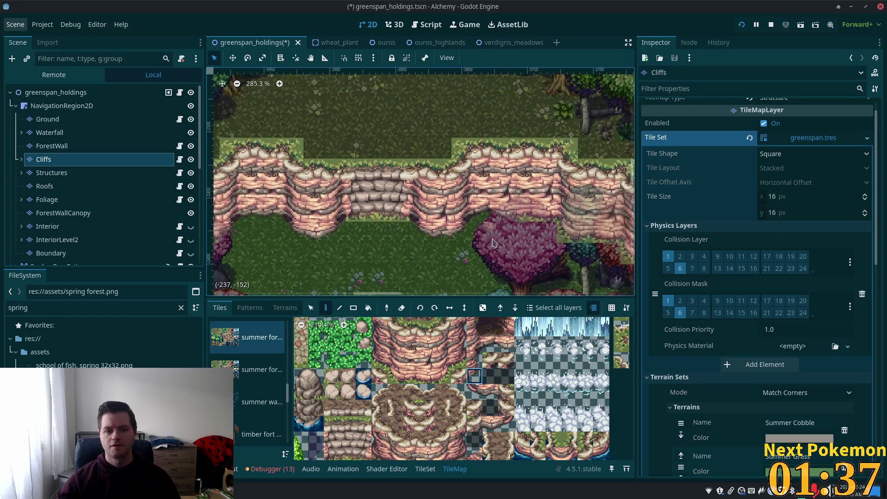
{"action": "key", "text": "ctrl+s"}
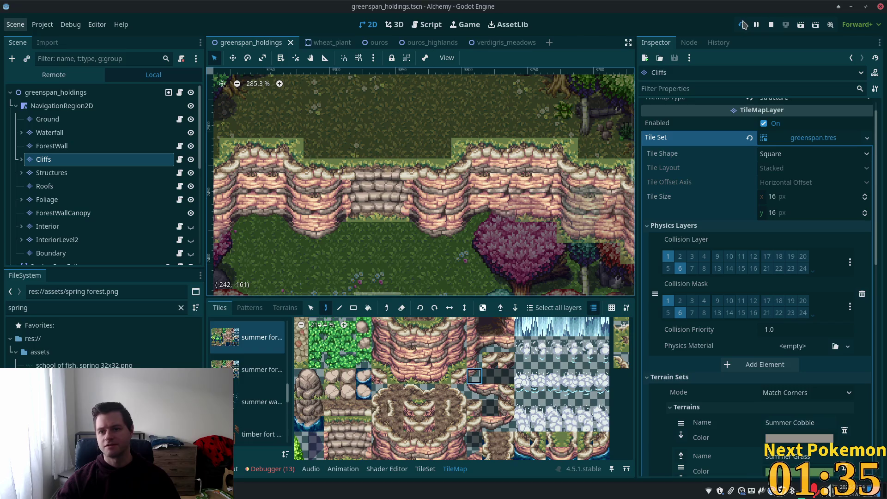
{"action": "key", "text": "F5"}
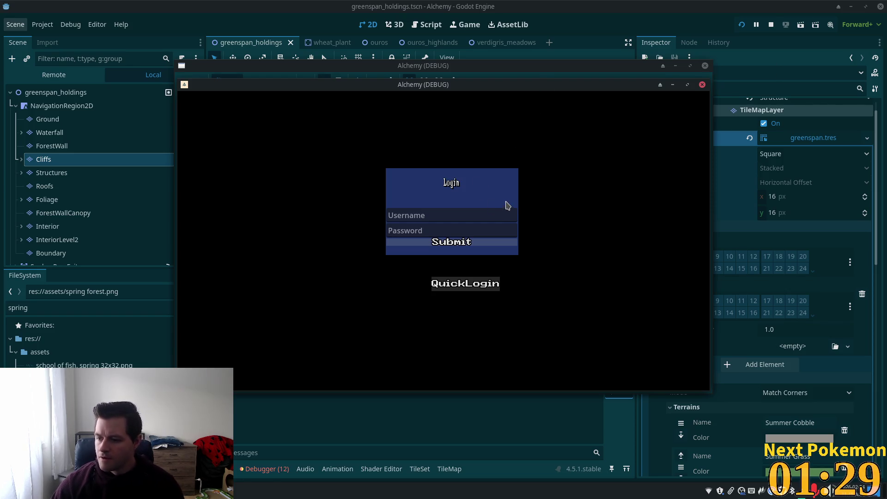
Log in and walk the character around the cliff gap, edge and stone steps.
{"action": "left_click", "coordinate": [471, 238]}
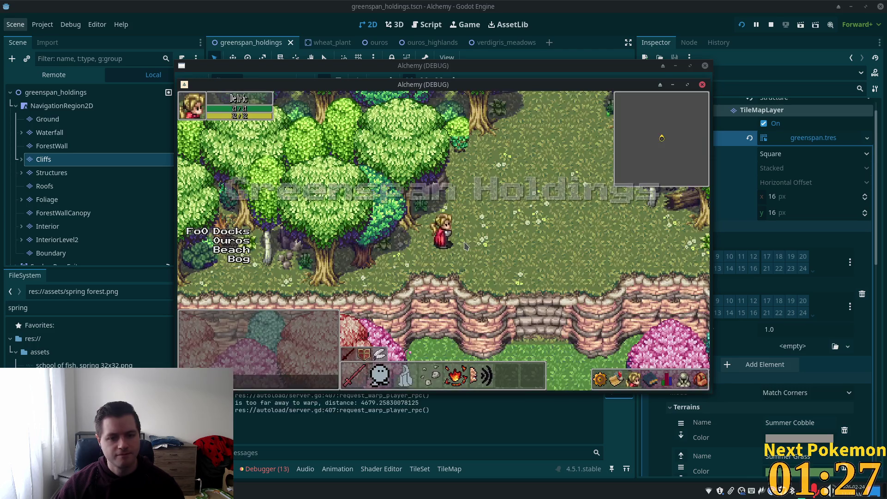
{"action": "key", "text": "Down"}
{"action": "key", "text": "Left"}
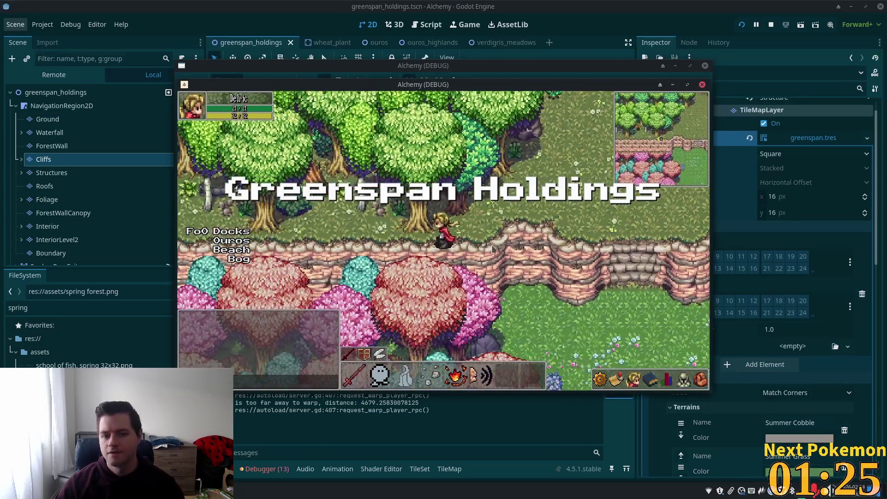
{"action": "key", "text": "Down"}
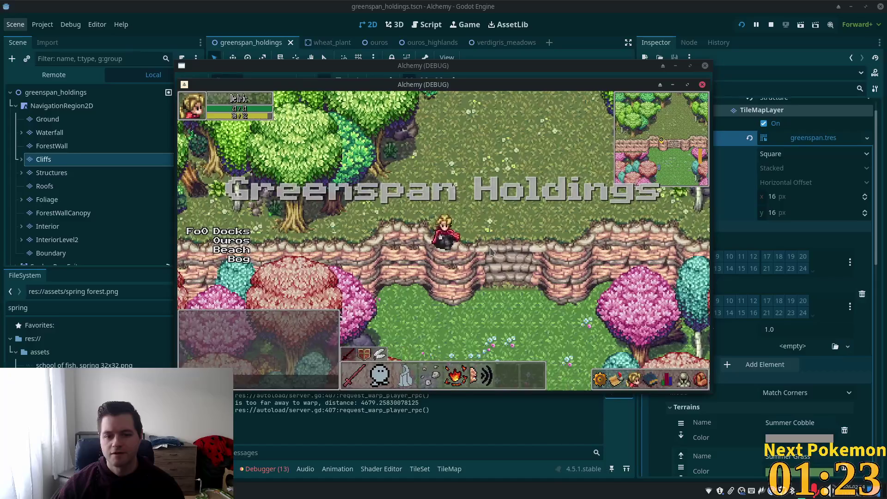
{"action": "key", "text": "Left"}
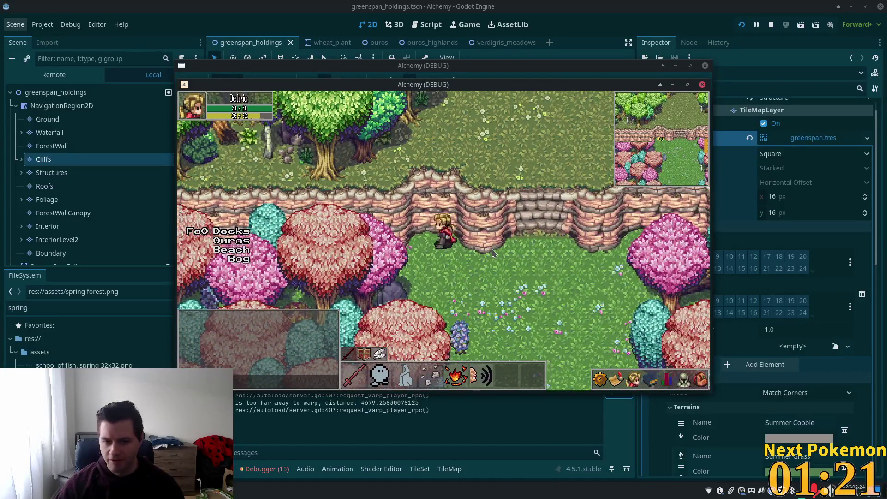
{"action": "key", "text": "Right"}
{"action": "key", "text": "Up"}
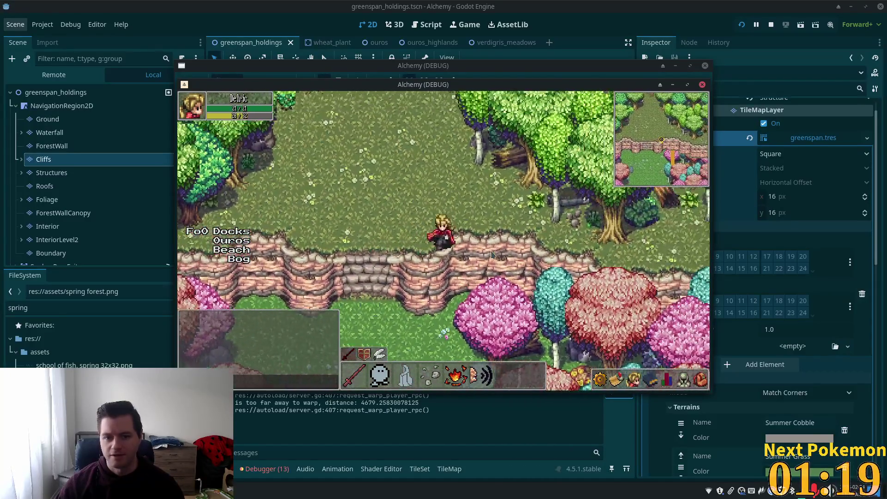
{"action": "key", "text": "Down"}
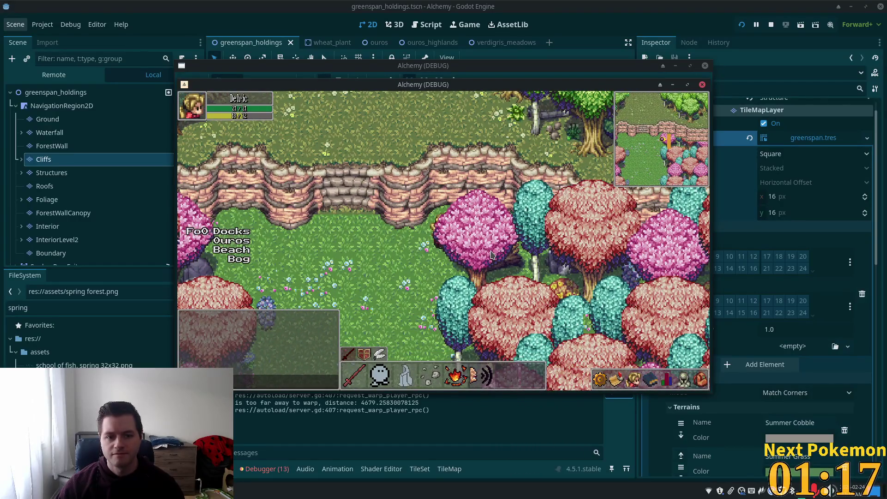
{"action": "key", "text": "Up"}
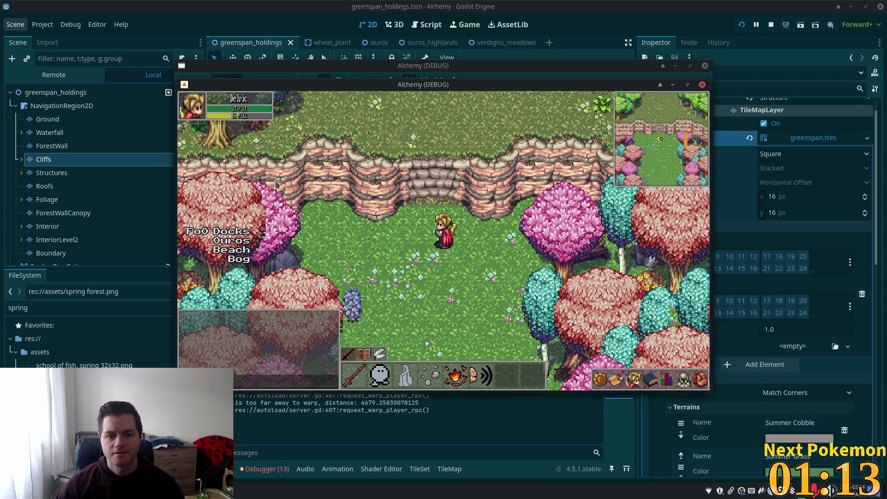
{"action": "key", "text": "Down"}
{"action": "key", "text": "Down"}
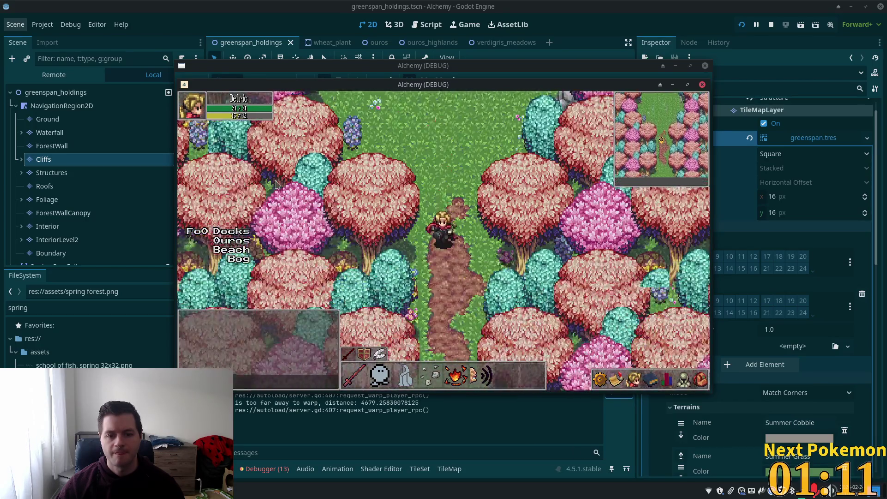
Walk up past the cliffs and left across the meadow toward the fenced pen.
{"action": "key", "text": "Up"}
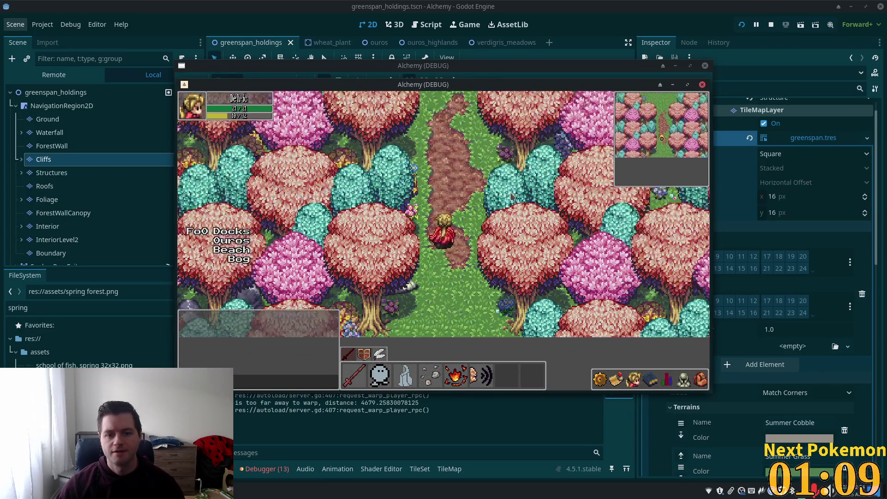
{"action": "key", "text": "Up"}
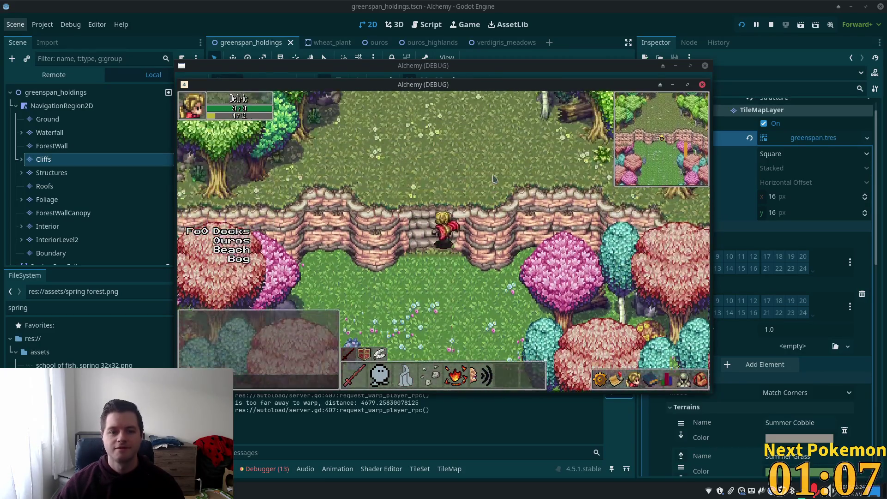
{"action": "key", "text": "Up"}
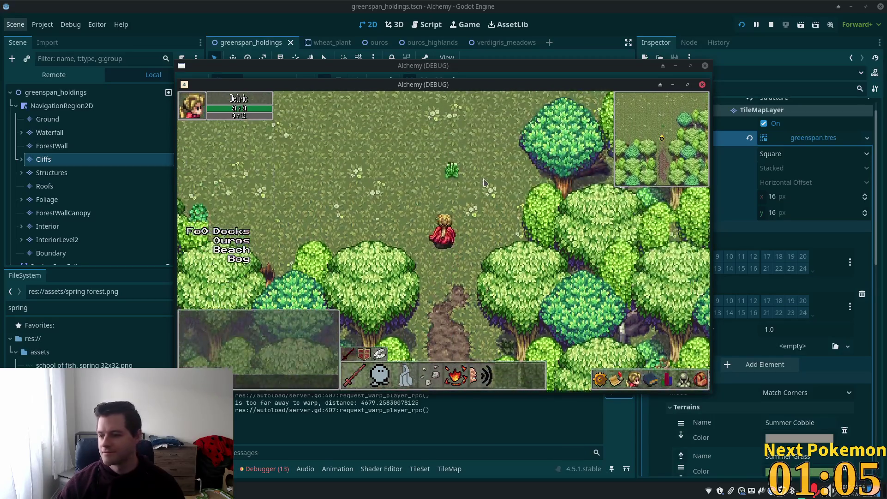
{"action": "key", "text": "Left"}
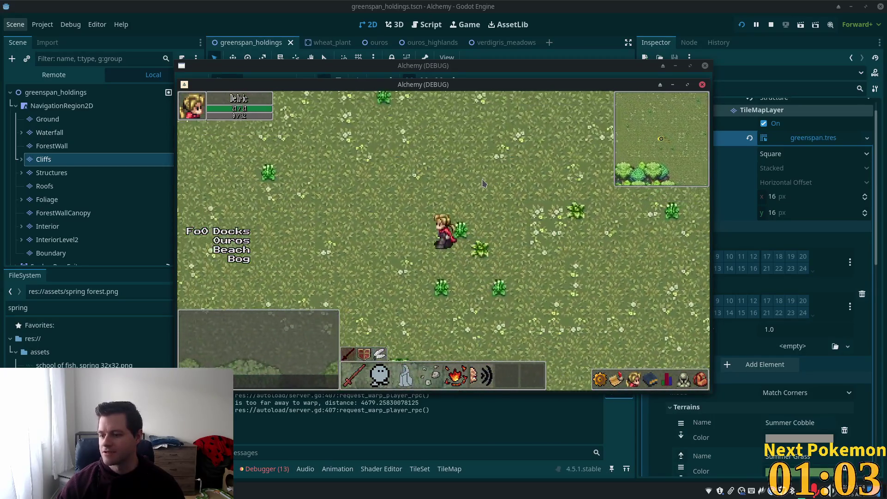
{"action": "key", "text": "Left"}
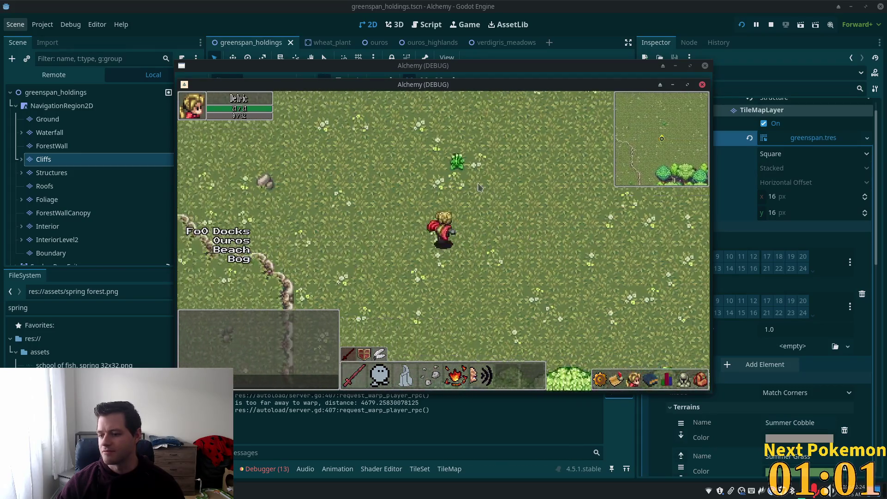
{"action": "key", "text": "Left"}
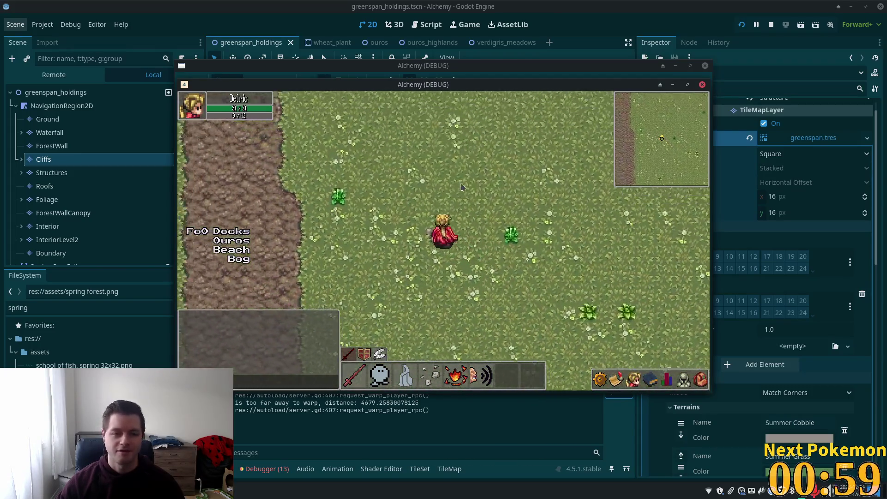
{"action": "key", "text": "Left"}
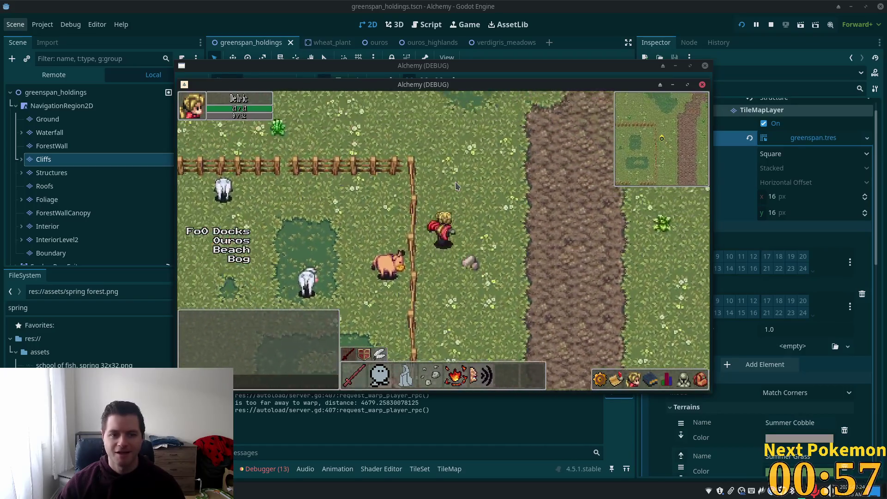
Walk past the pond and through the red-roofed barn to the log house steps.
{"action": "key", "text": "Up"}
{"action": "key", "text": "Left"}
{"action": "key", "text": "Left"}
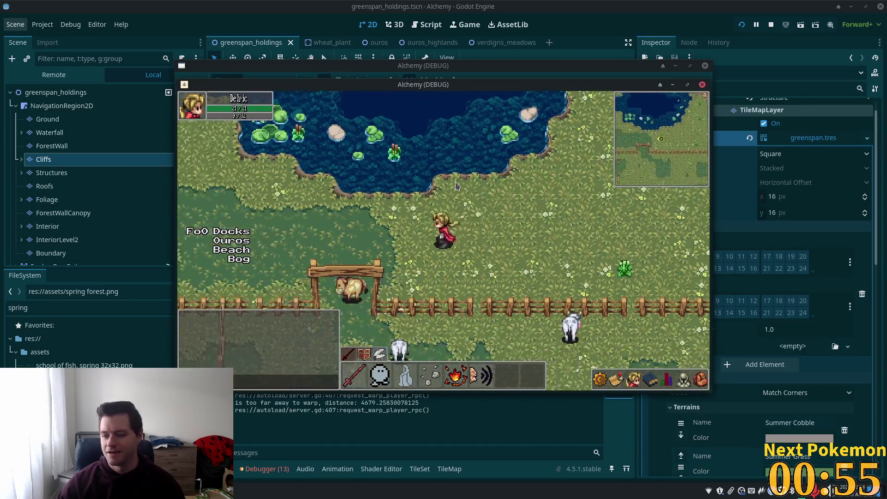
{"action": "key", "text": "Up"}
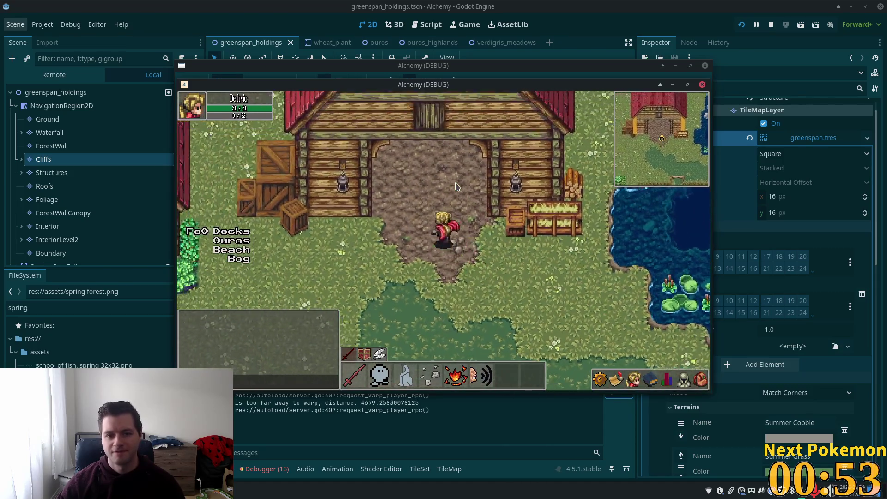
{"action": "key", "text": "Down"}
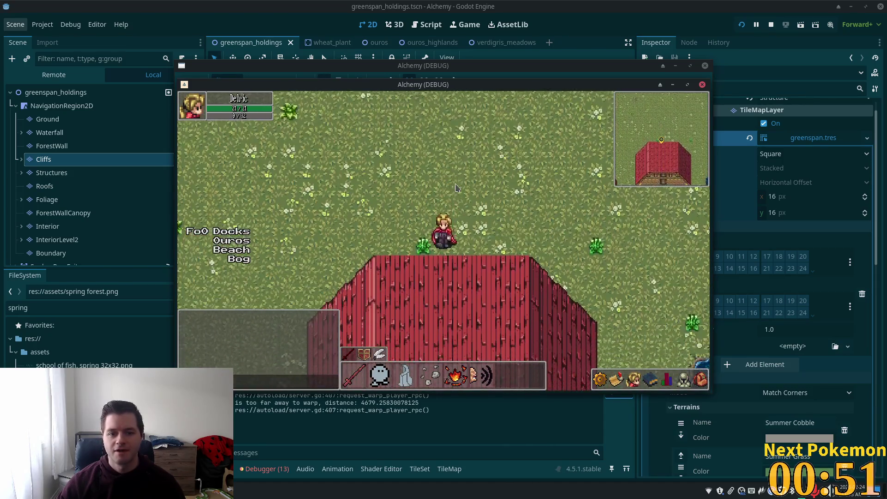
{"action": "key", "text": "Down"}
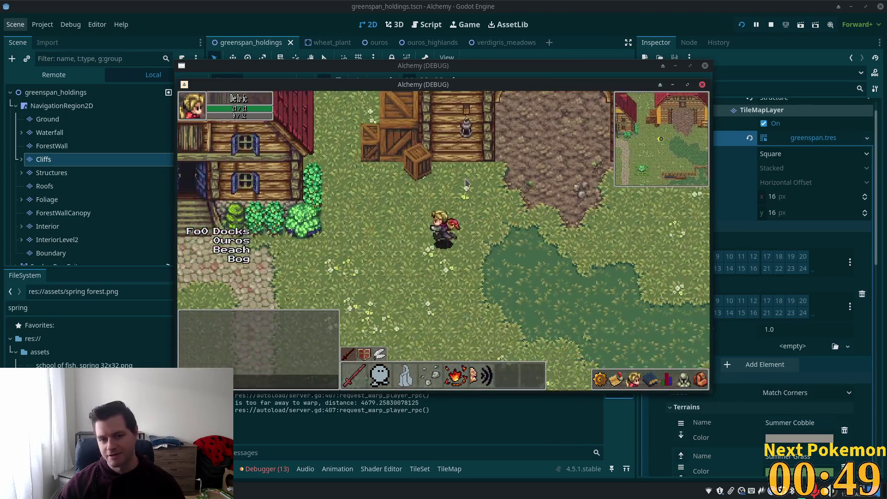
{"action": "key", "text": "Left"}
{"action": "key", "text": "Left"}
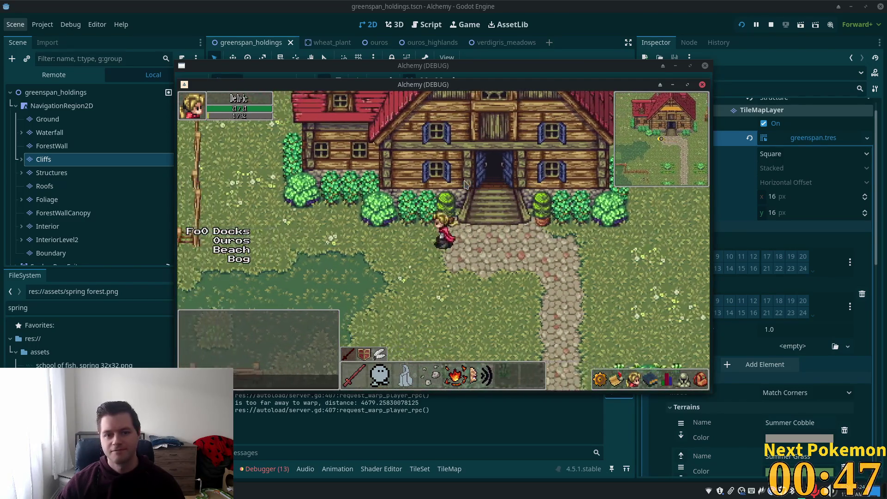
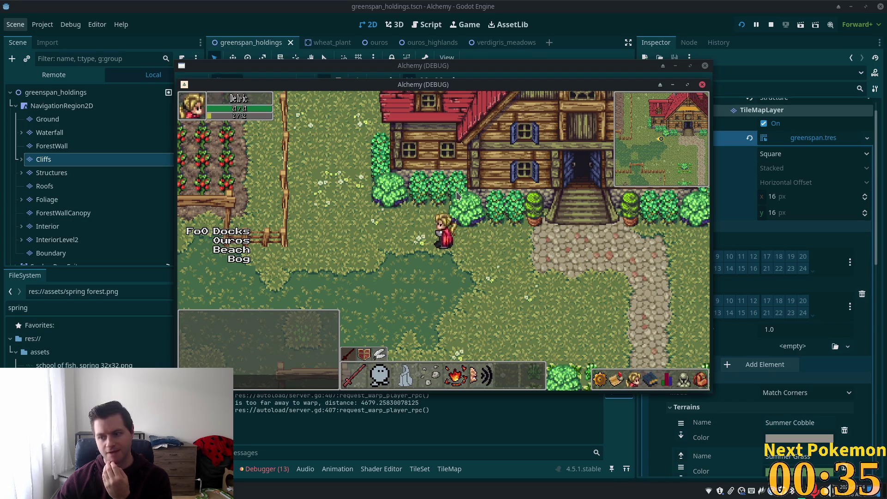
Walk the character left past the house, up through the cabbage rows and down past the wheat field.
{"action": "key", "text": "Left"}
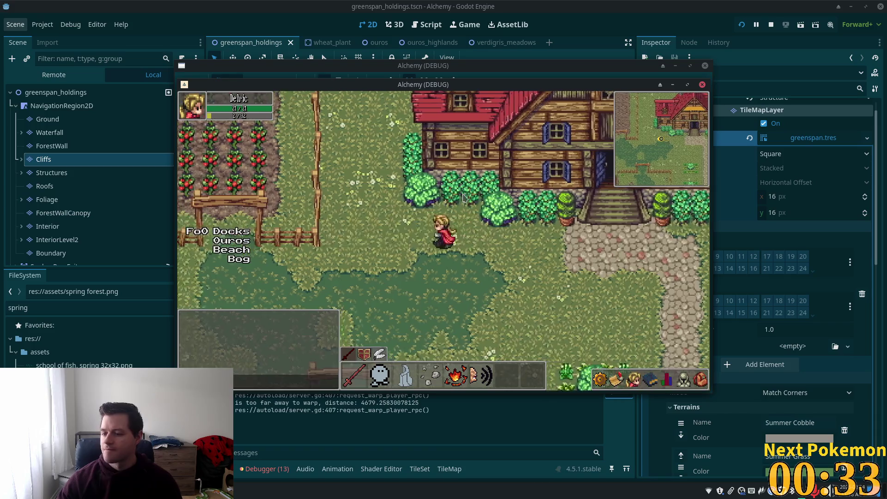
{"action": "key", "text": "Up"}
{"action": "key", "text": "Left"}
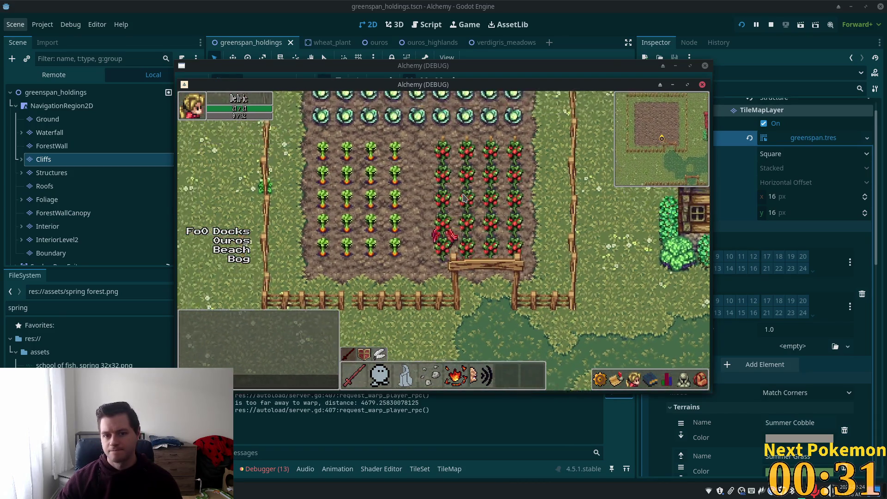
{"action": "key", "text": "Up"}
{"action": "key", "text": "Up"}
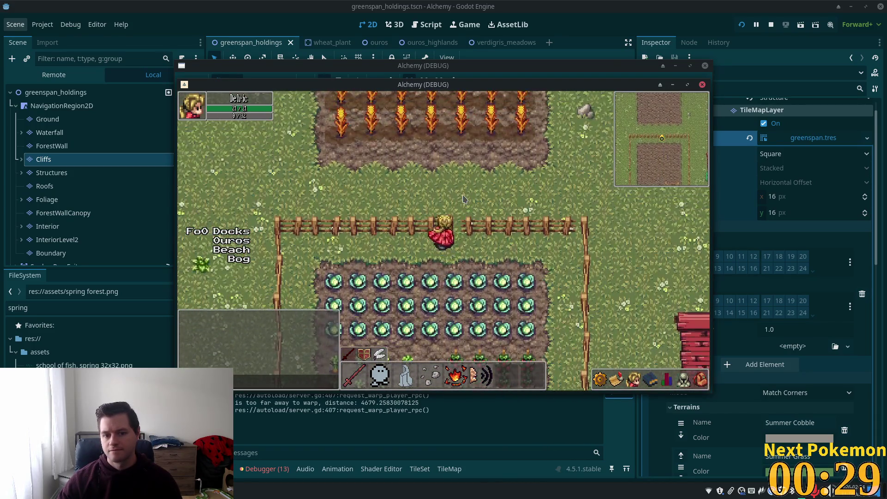
{"action": "key", "text": "Down"}
{"action": "key", "text": "Down"}
{"action": "key", "text": "Right"}
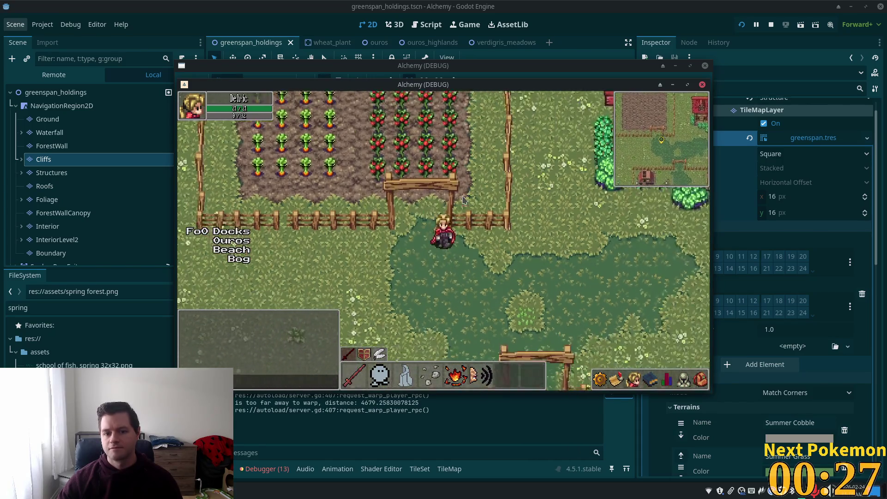
{"action": "key", "text": "Up"}
{"action": "key", "text": "Up"}
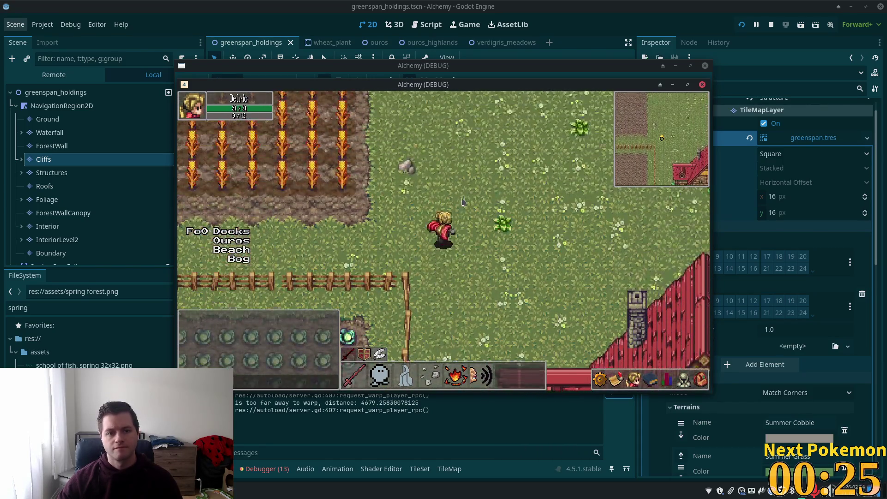
{"action": "key", "text": "Down"}
Walk down the cobble path and right along the fence past the cart and haystack.
{"action": "key", "text": "Down"}
{"action": "key", "text": "Right"}
{"action": "key", "text": "Down"}
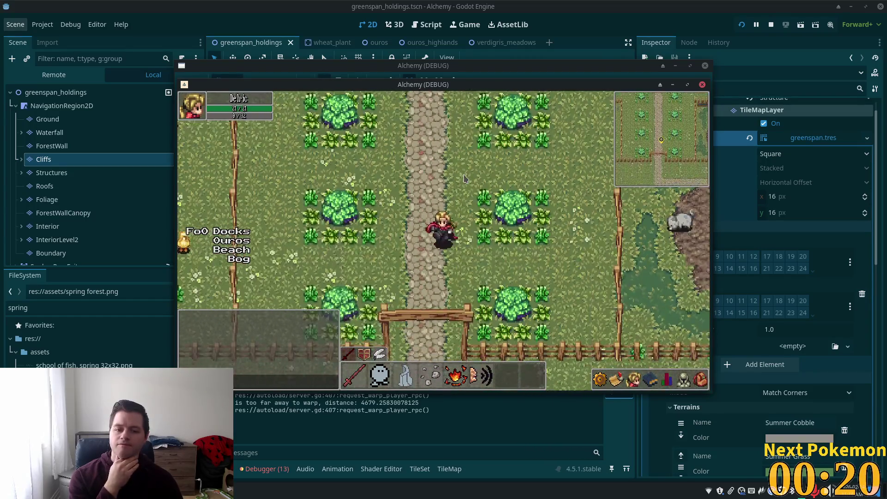
{"action": "key", "text": "Down"}
{"action": "key", "text": "Right"}
{"action": "key", "text": "Right"}
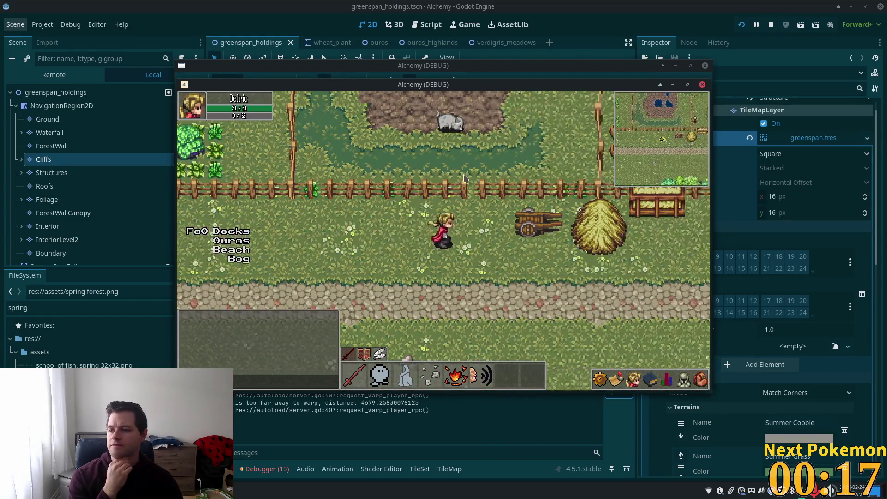
{"action": "key", "text": "Right"}
{"action": "key", "text": "Right"}
{"action": "key", "text": "Right"}
{"action": "key", "text": "Down"}
{"action": "key", "text": "Up"}
{"action": "key", "text": "Right"}
{"action": "key", "text": "Right"}
{"action": "key", "text": "Up"}
{"action": "key", "text": "Up"}
Walk up-left into the red-roofed house, move around inside, then step back outdoors.
{"action": "key", "text": "Right"}
{"action": "key", "text": "Up"}
{"action": "key", "text": "Left"}
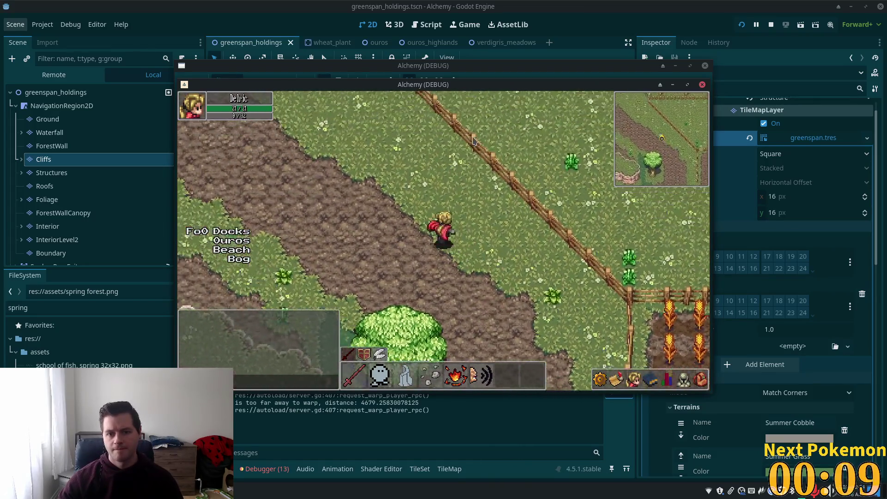
{"action": "key", "text": "Up"}
{"action": "key", "text": "Left"}
{"action": "key", "text": "Right"}
{"action": "key", "text": "Right"}
{"action": "key", "text": "Right"}
{"action": "key", "text": "Left"}
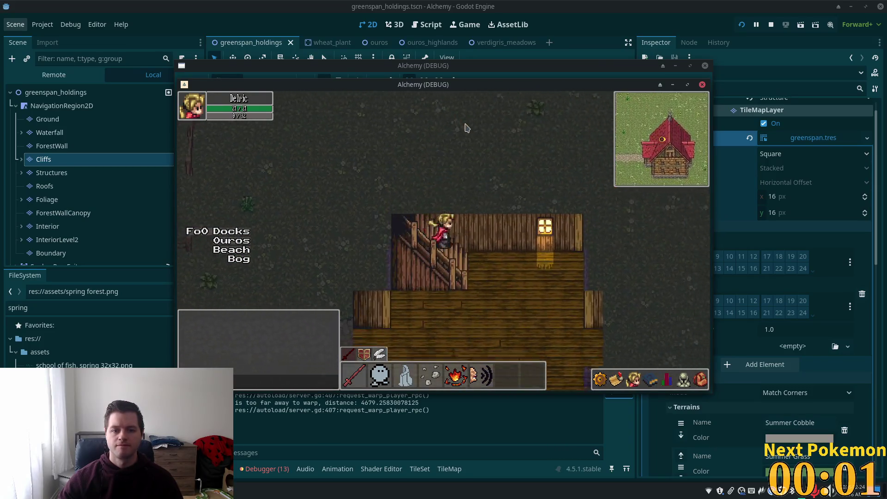
{"action": "key", "text": "Right"}
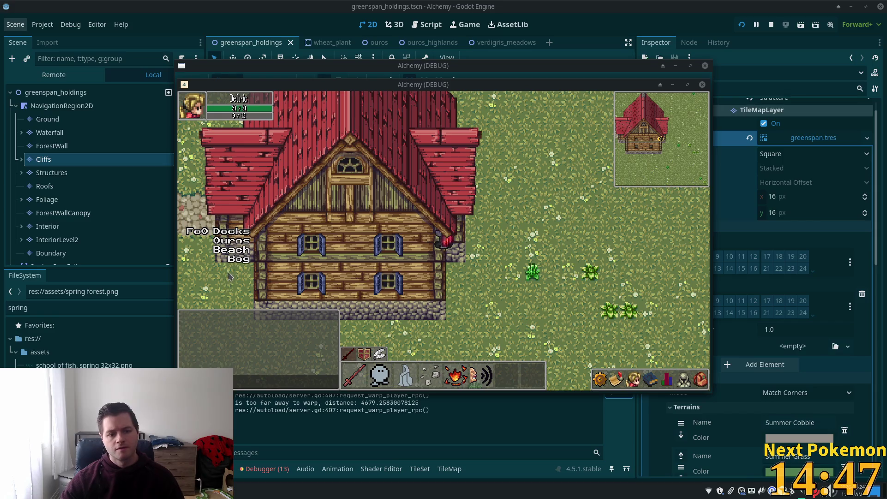
Warp to Indigo Bog and walk north through the cave into Sunken Pass.
{"action": "left_click", "coordinate": [238, 260]}
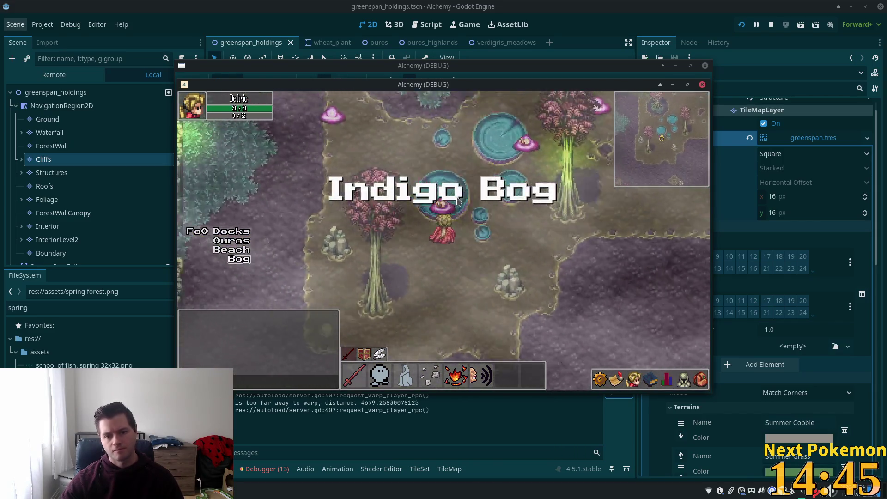
{"action": "key", "text": "w"}
{"action": "key", "text": "w"}
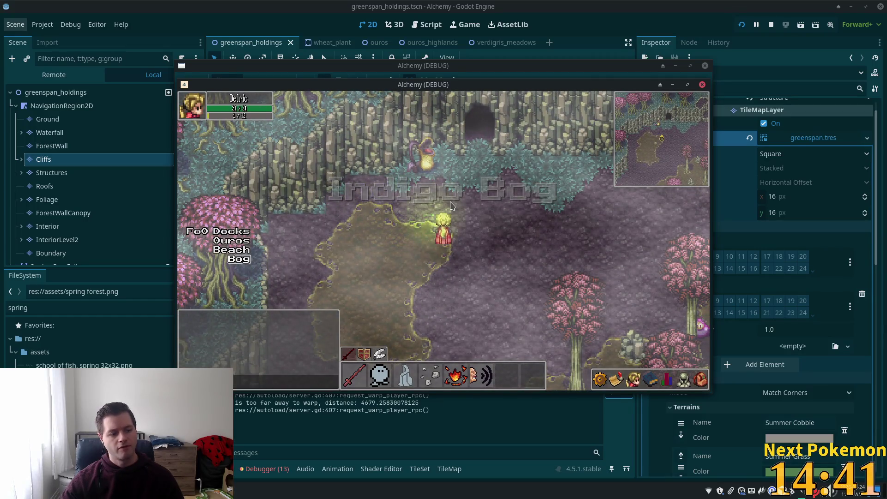
{"action": "key", "text": "w"}
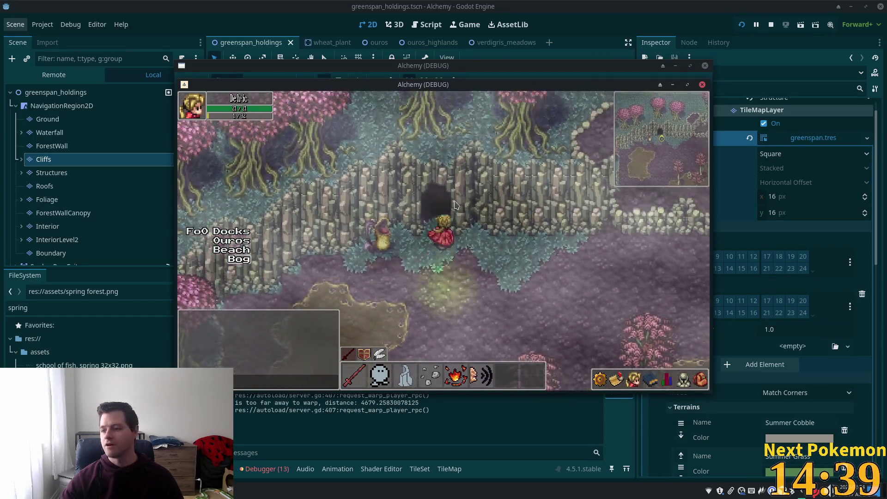
{"action": "key", "text": "w"}
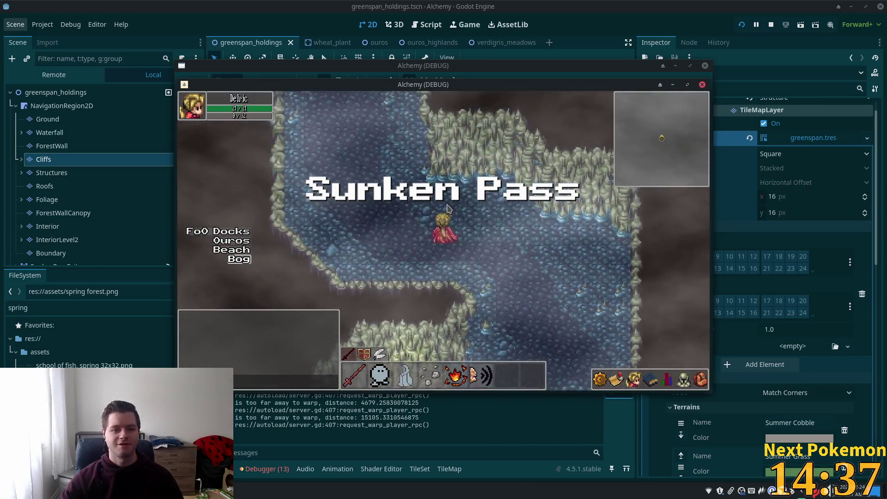
{"action": "key", "text": "w"}
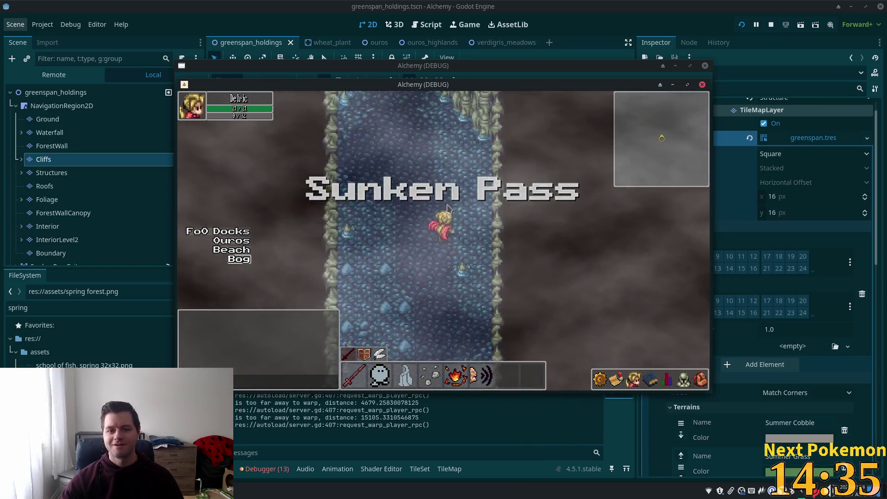
{"action": "key", "text": "w"}
{"action": "key", "text": "w"}
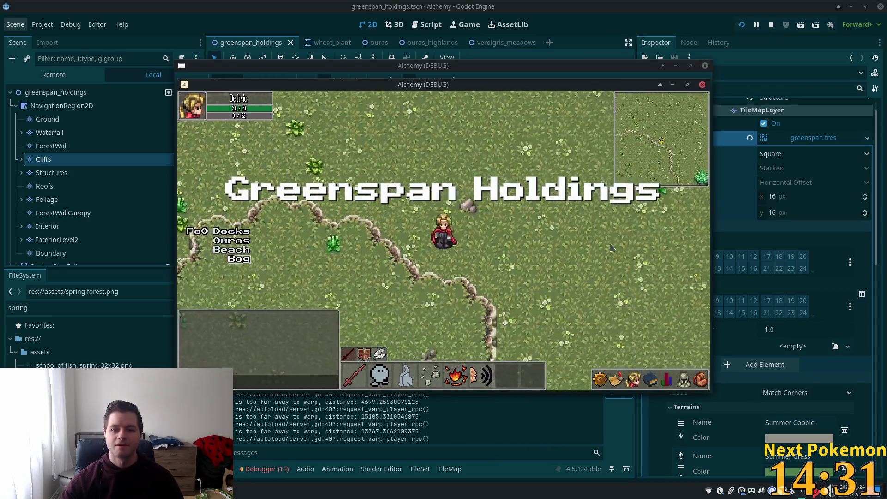
Walk south into Greenspan Holdings and east along the forest edge toward the trees.
{"action": "key", "text": "s"}
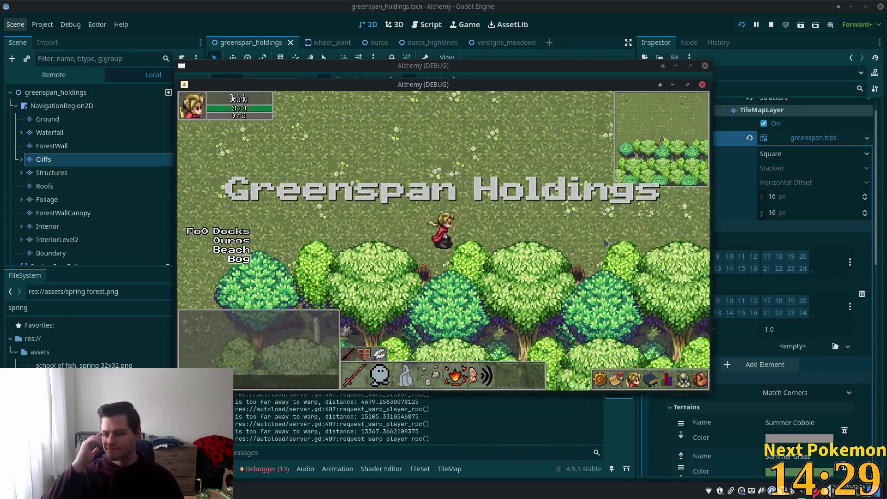
{"action": "key", "text": "d"}
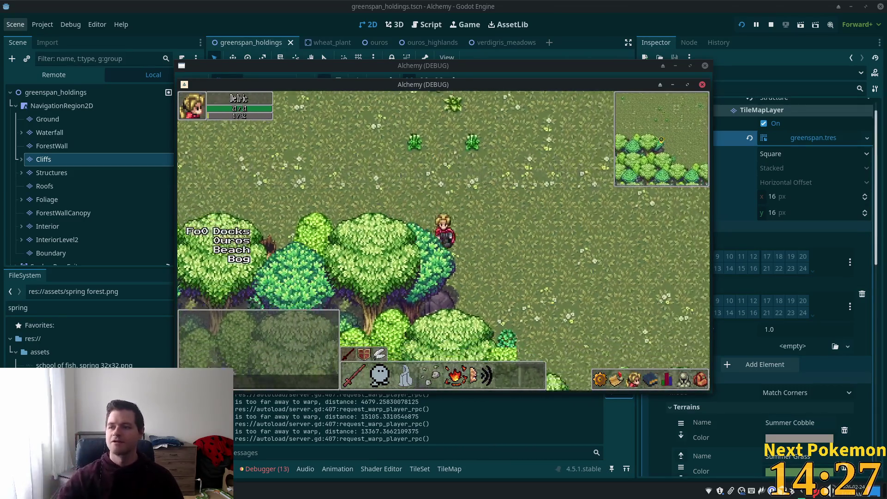
{"action": "key", "text": "s"}
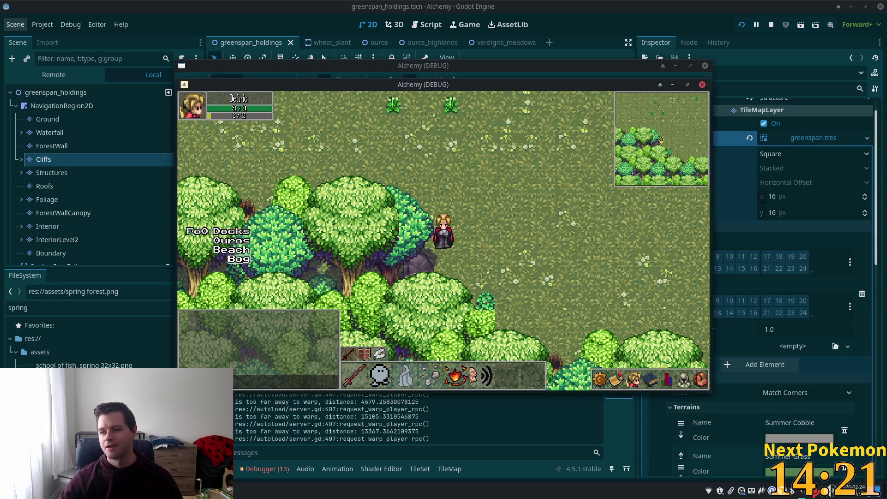
{"action": "key", "text": "d"}
{"action": "key", "text": "s"}
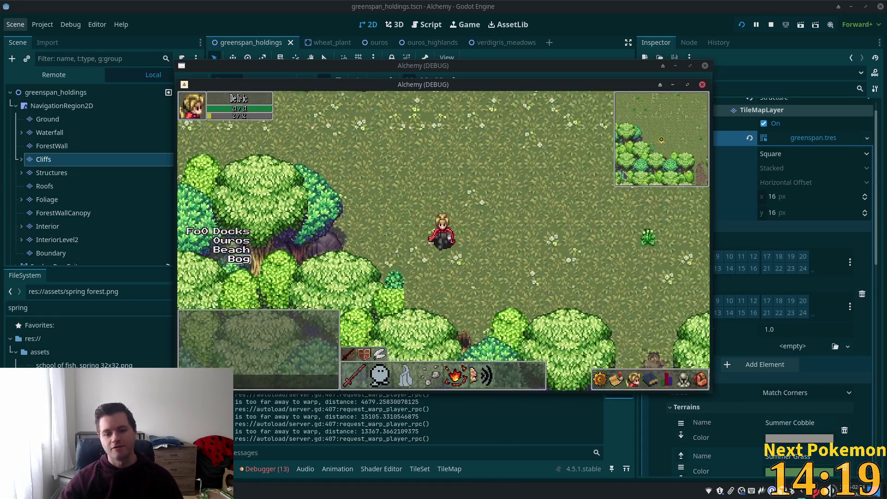
{"action": "key", "text": "d"}
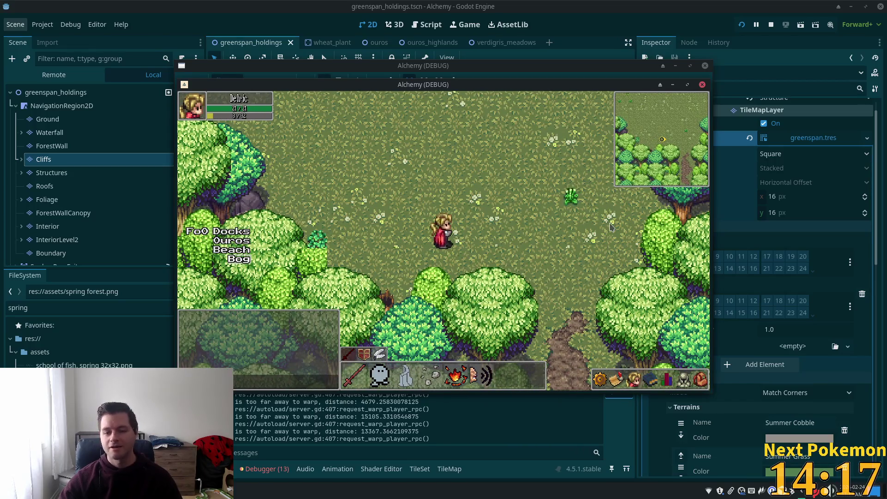
Walk the character around the forest edge up to the cliff, then stop the running game.
{"action": "key", "text": "a"}
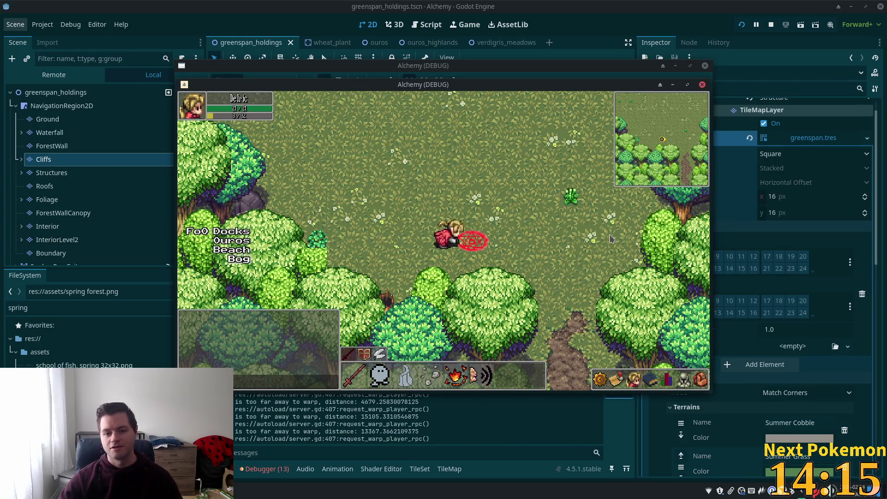
{"action": "key", "text": "w"}
{"action": "key", "text": "a"}
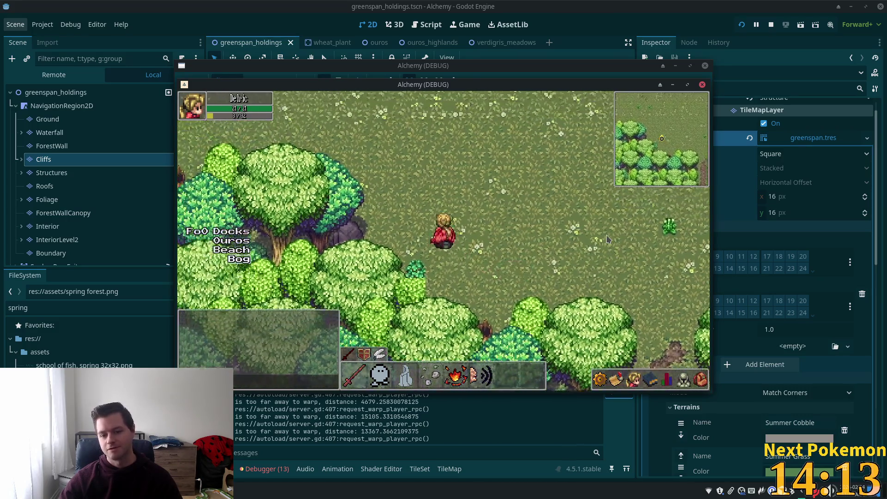
{"action": "key", "text": "d"}
{"action": "key", "text": "s"}
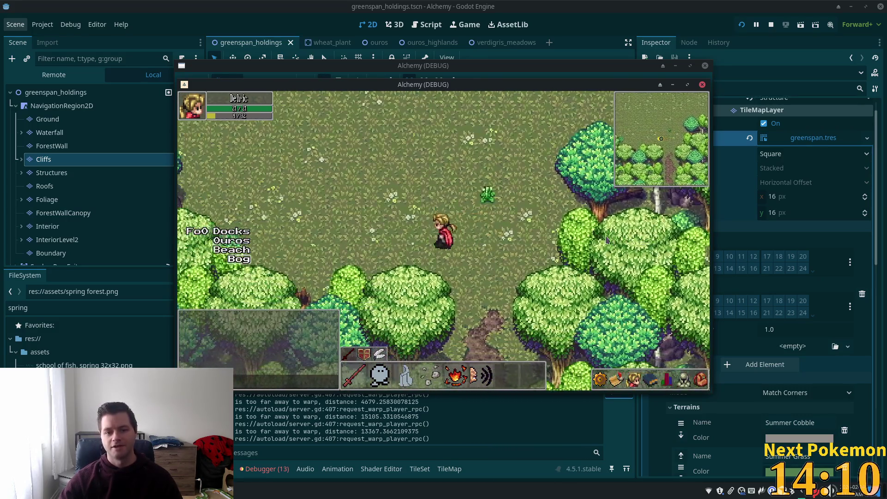
{"action": "key", "text": "w"}
{"action": "key", "text": "a"}
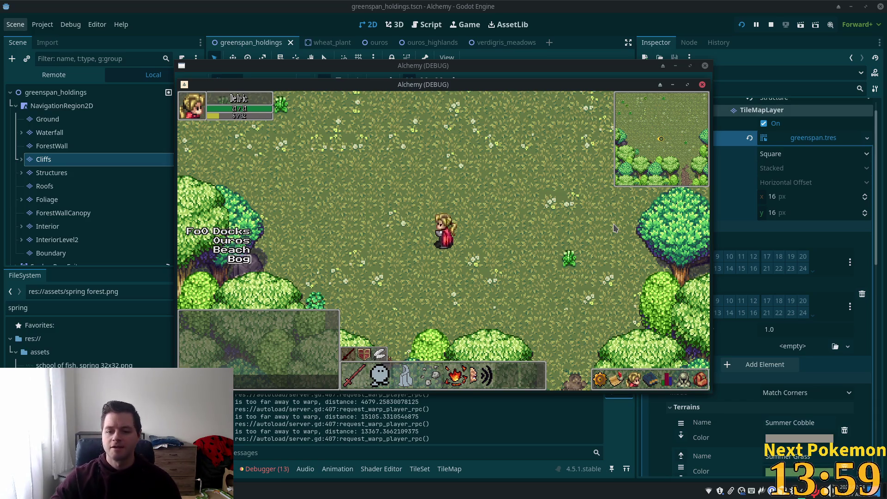
{"action": "left_click", "coordinate": [614, 227]}
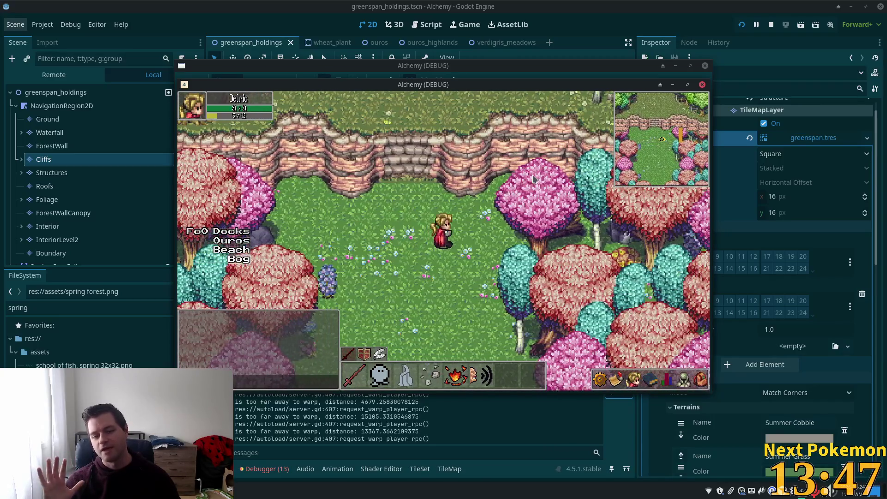
{"action": "left_click", "coordinate": [429, 133]}
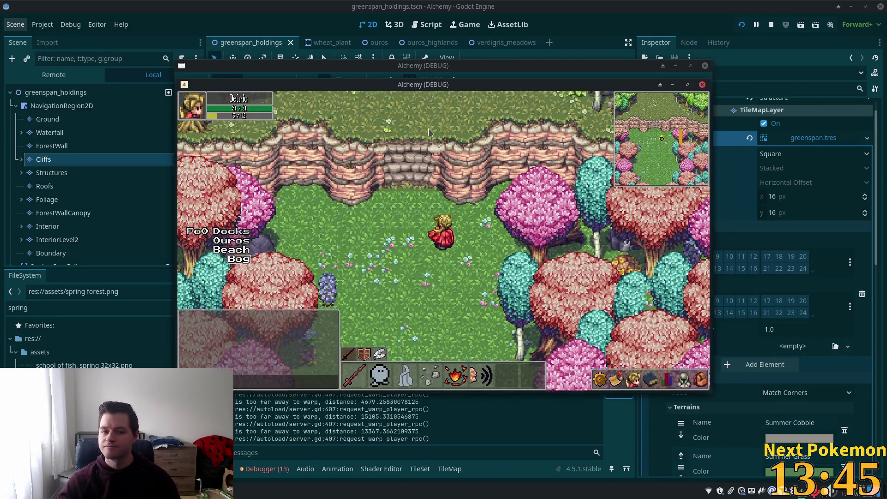
{"action": "key", "text": "s"}
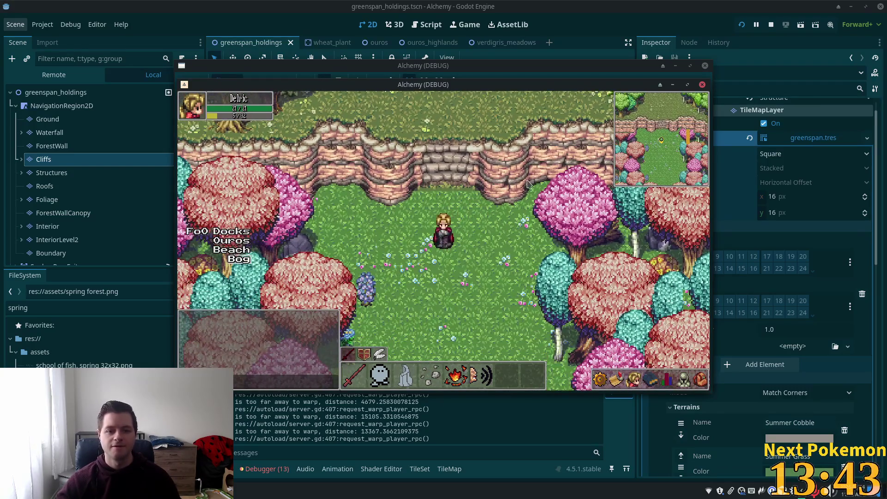
{"action": "key", "text": "alt+Tab"}
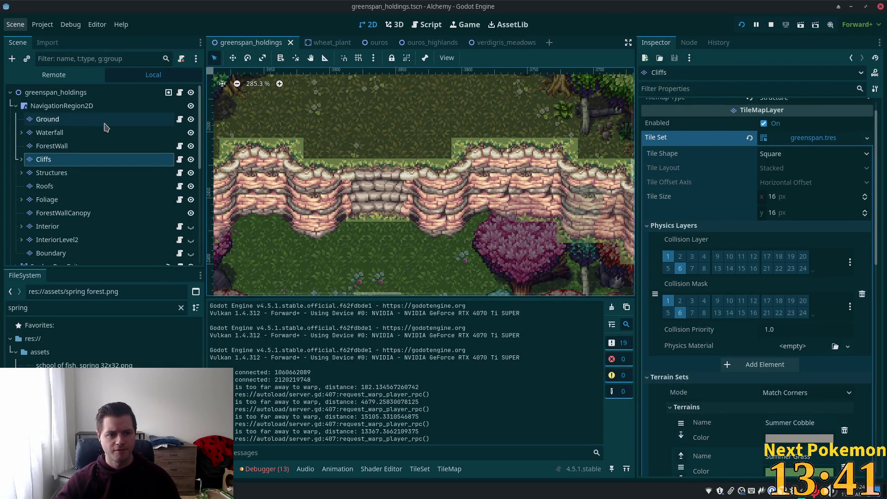
On the Cliffs layer, paint a row of three cliff step tiles into the cliff.
{"action": "left_click", "coordinate": [70, 120]}
{"action": "left_click", "coordinate": [44, 158]}
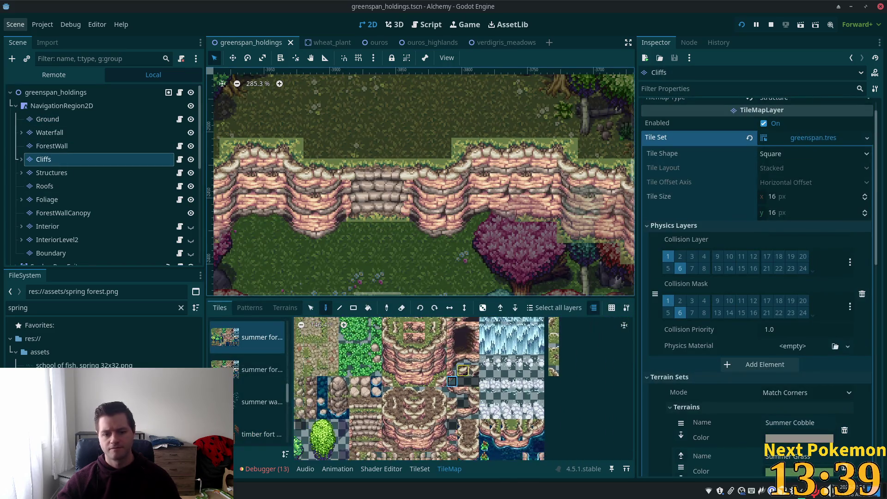
{"action": "scroll", "coordinate": [470, 370], "scroll_direction": "up", "scroll_amount": 5}
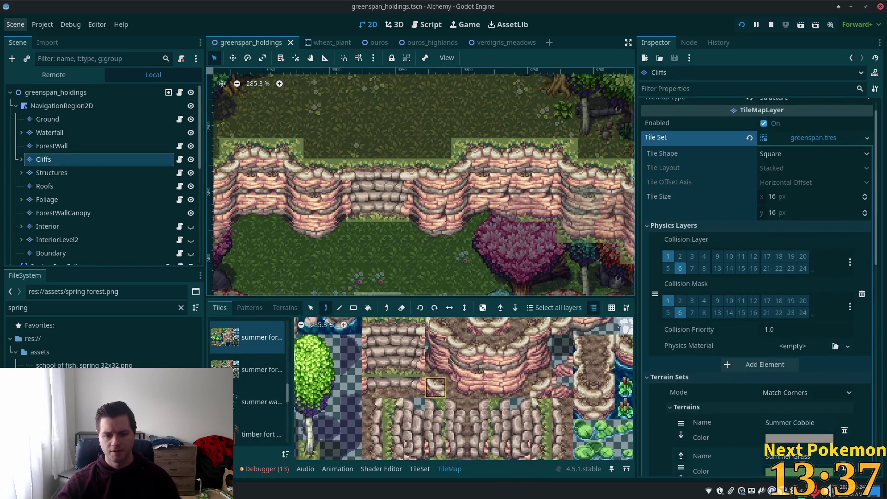
{"action": "scroll", "coordinate": [447, 368], "scroll_direction": "down", "scroll_amount": 3}
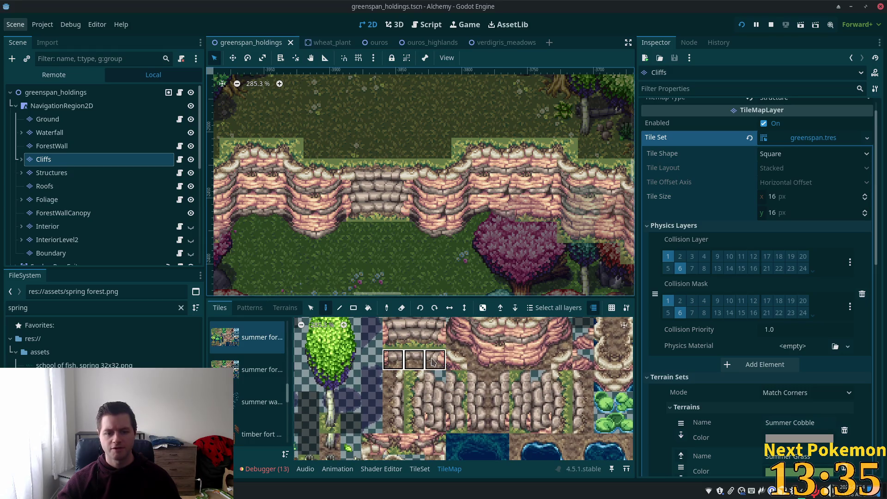
{"action": "left_click_drag", "start_coordinate": [433, 361], "coordinate": [434, 361]}
{"action": "left_click", "coordinate": [384, 231]}
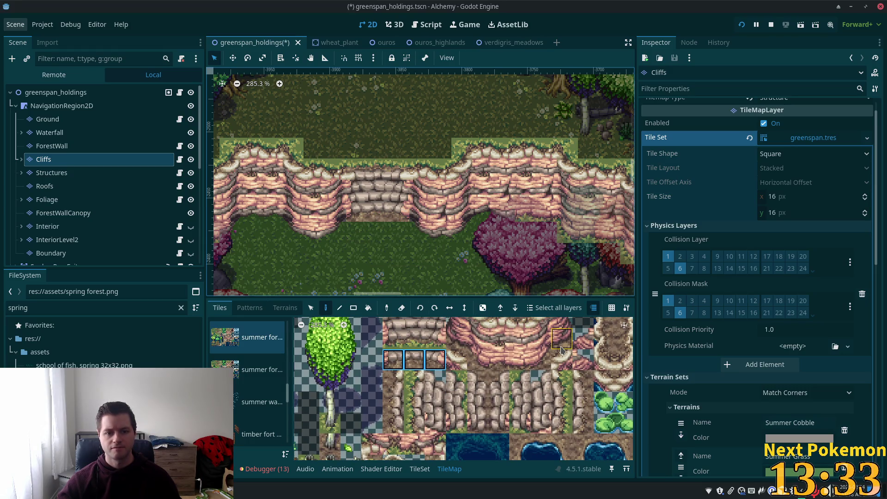
Switch to the spring forest source and place a light grass tile below the cliff.
{"action": "scroll", "coordinate": [401, 368], "scroll_direction": "down", "scroll_amount": 4}
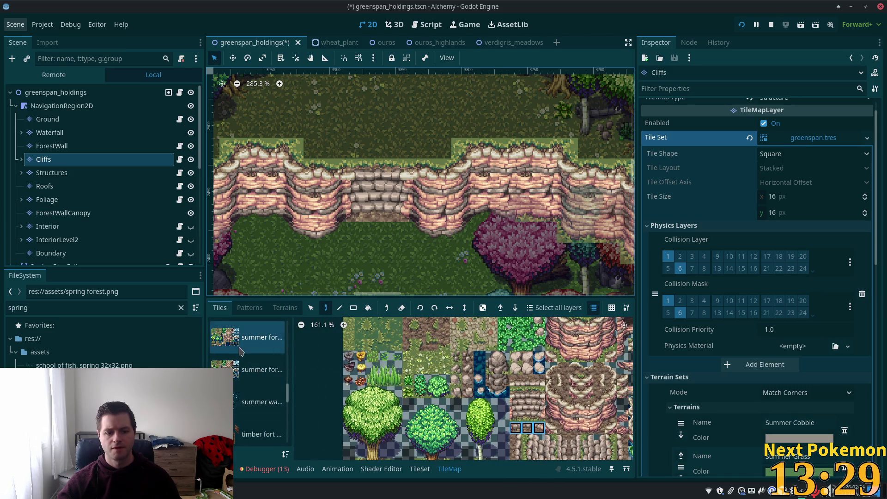
{"action": "scroll", "coordinate": [239, 351], "scroll_direction": "up", "scroll_amount": 2}
{"action": "left_click", "coordinate": [240, 351]}
{"action": "scroll", "coordinate": [395, 433], "scroll_direction": "up", "scroll_amount": 3}
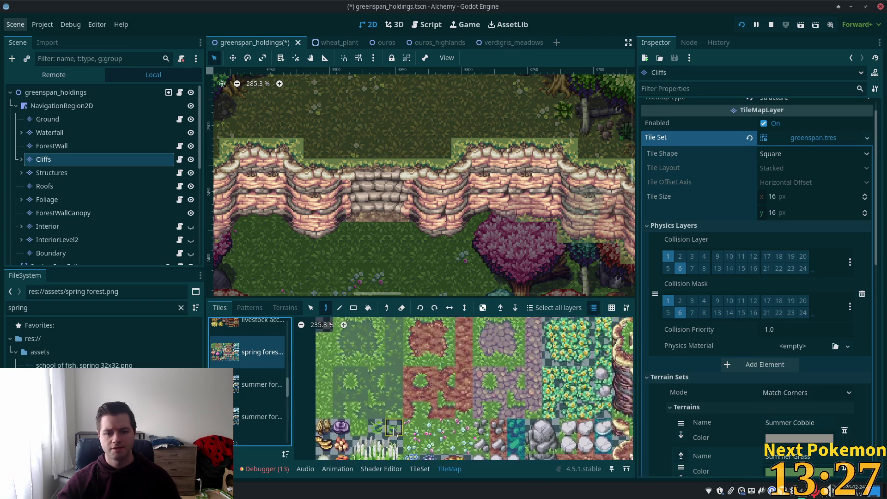
{"action": "left_click", "coordinate": [357, 233]}
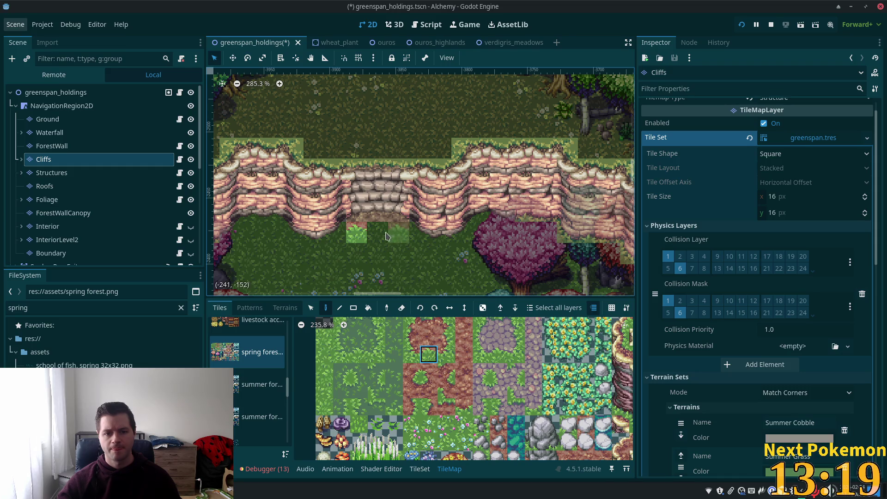
Try dirt path tiles below the steps, undo the misplaced one and sample grass from the map.
{"action": "key", "text": "p"}
{"action": "left_click", "coordinate": [453, 355]}
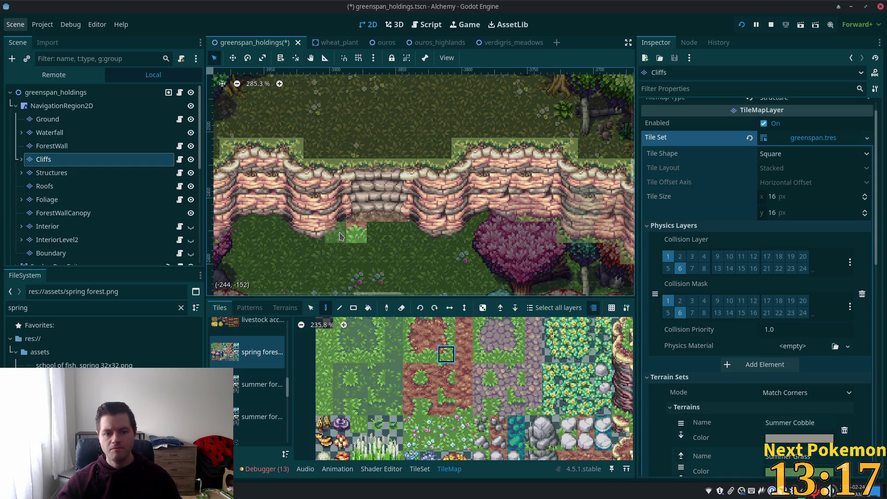
{"action": "left_click", "coordinate": [429, 372]}
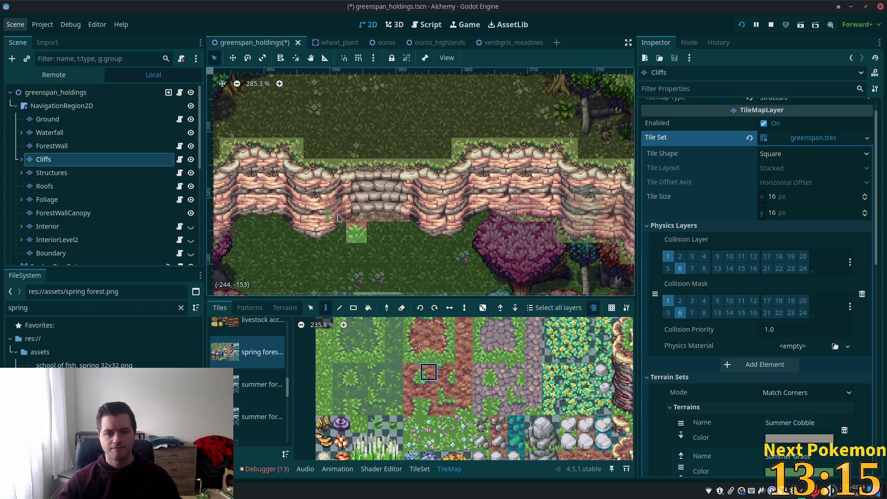
{"action": "left_click", "coordinate": [335, 232]}
{"action": "key", "text": "ctrl+z"}
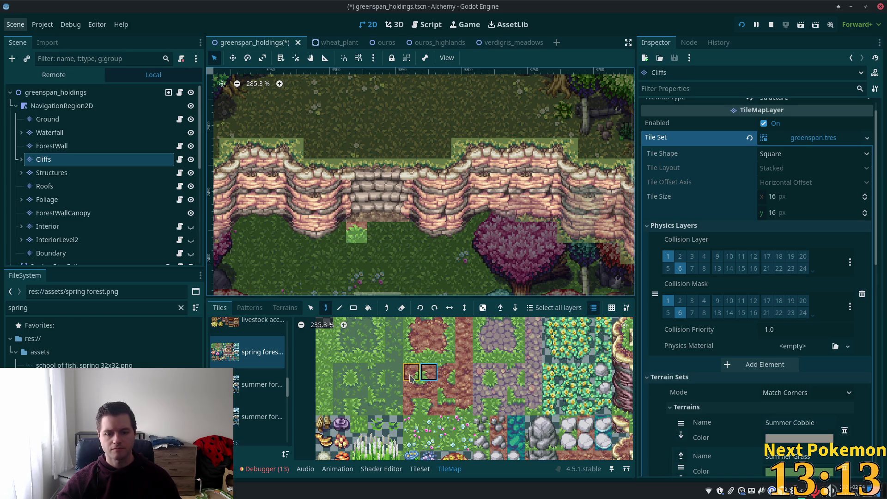
{"action": "left_click", "coordinate": [412, 377]}
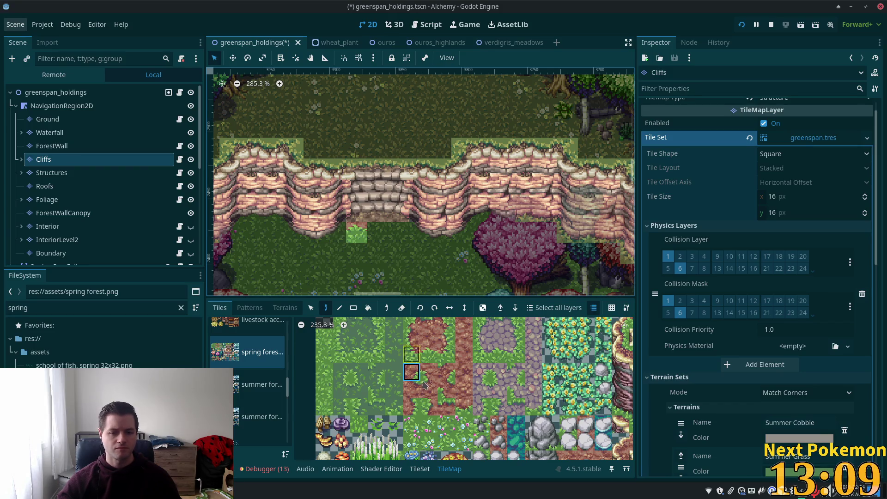
{"action": "left_click", "coordinate": [336, 236], "text": "ctrl"}
Fill the gap below the cliff steps with a strip of grass tiles.
{"action": "left_click", "coordinate": [335, 236]}
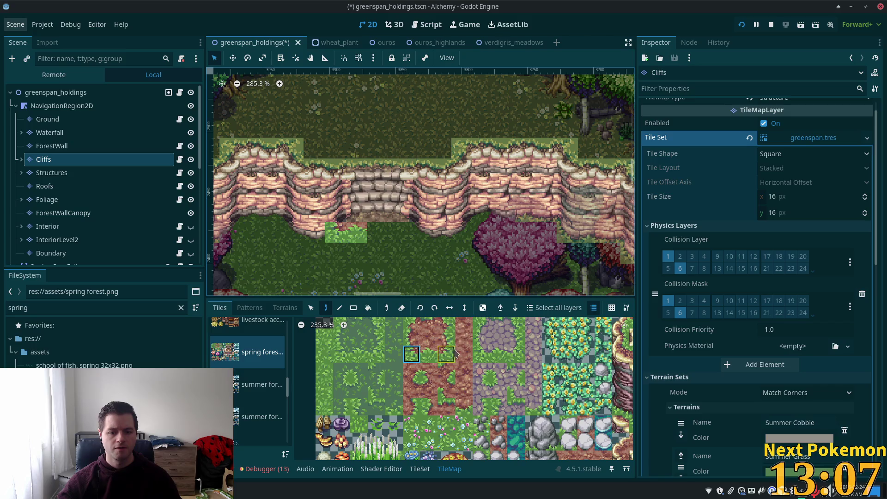
{"action": "left_click", "coordinate": [420, 234]}
{"action": "left_click", "coordinate": [427, 354]}
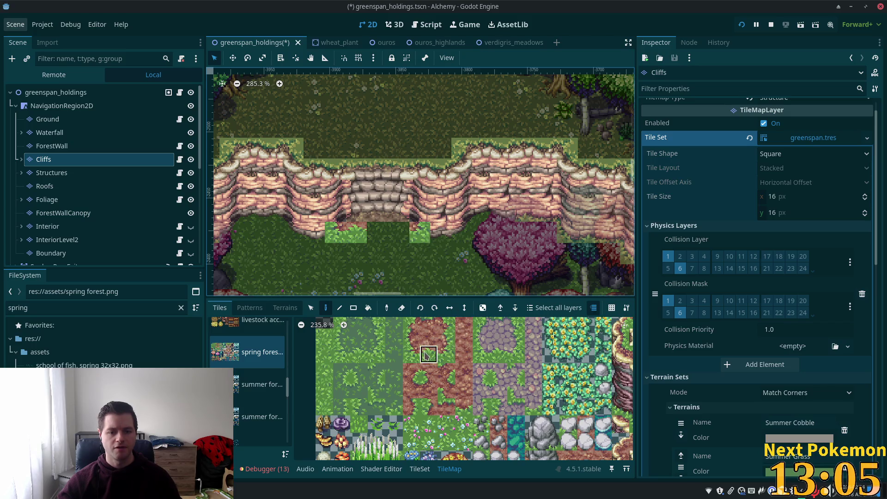
{"action": "left_click", "coordinate": [399, 233]}
{"action": "left_click", "coordinate": [377, 233]}
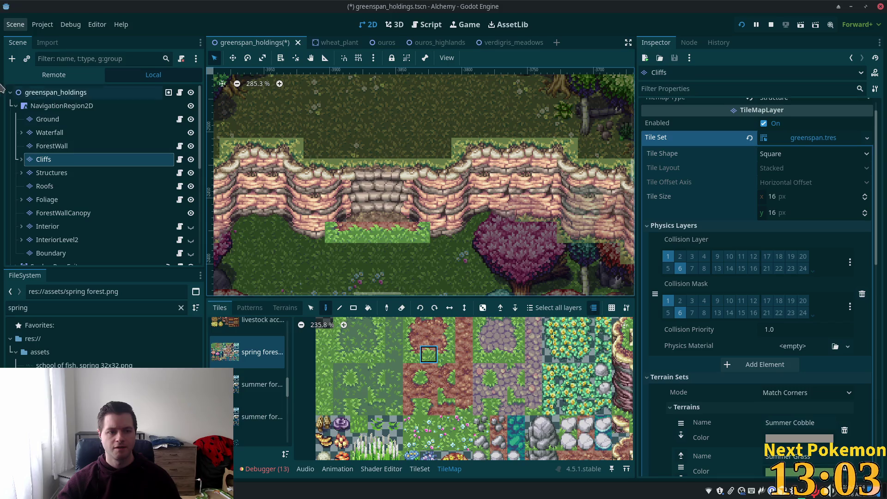
{"action": "left_click", "coordinate": [29, 92]}
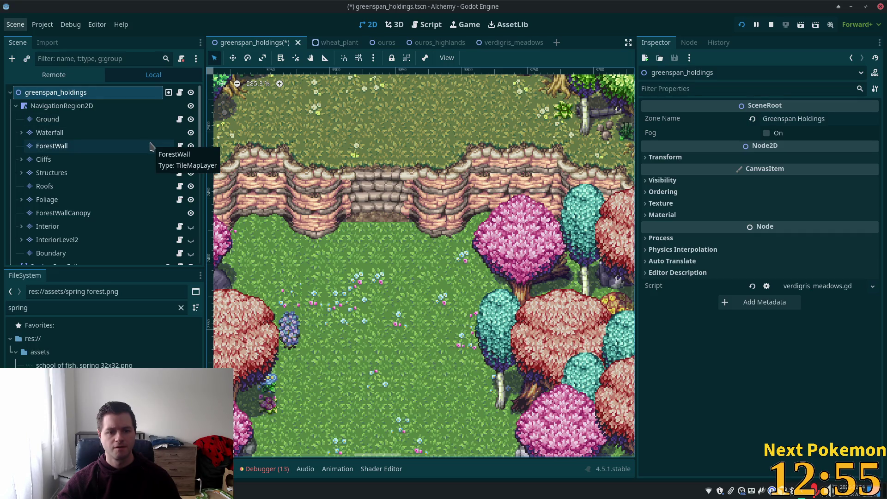
Save, then paint three stone-step tiles from the spring forest source into the cliff stairway.
{"action": "key", "text": "ctrl+s"}
{"action": "key", "text": "ctrl+s"}
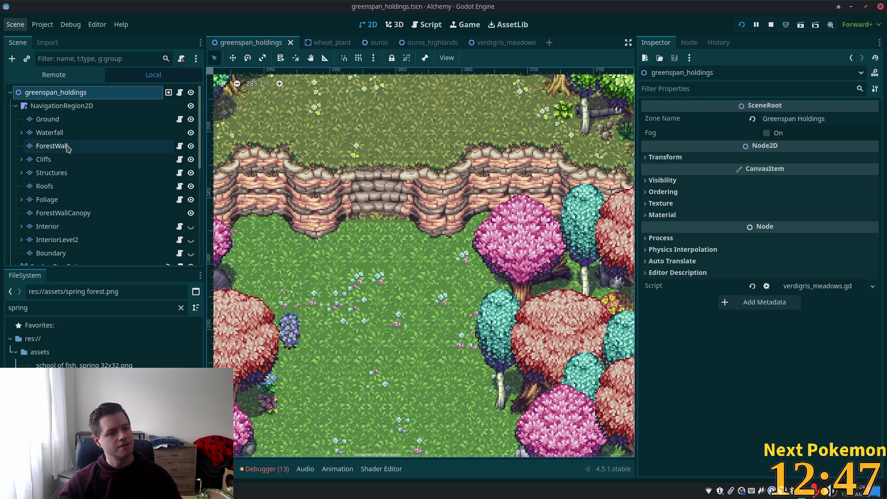
{"action": "left_click", "coordinate": [61, 160]}
{"action": "left_click", "coordinate": [230, 340]}
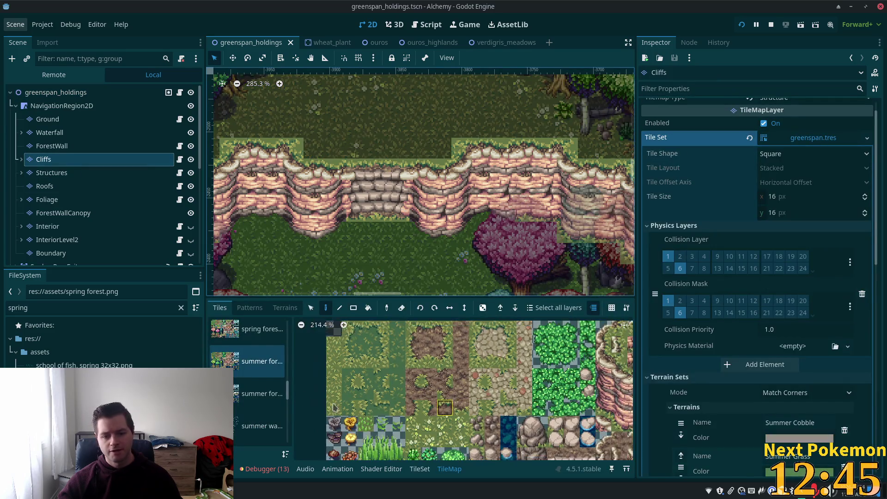
{"action": "scroll", "coordinate": [513, 407], "scroll_direction": "down", "scroll_amount": 5}
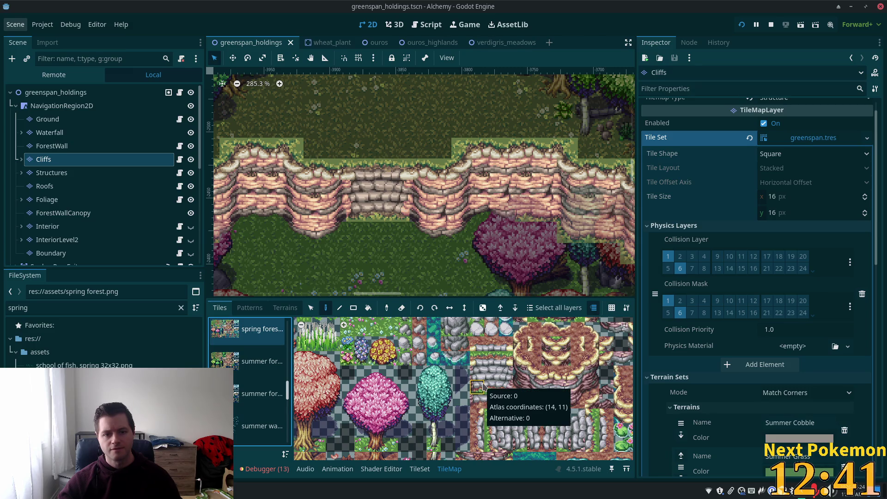
{"action": "left_click_drag", "start_coordinate": [481, 386], "coordinate": [506, 386]}
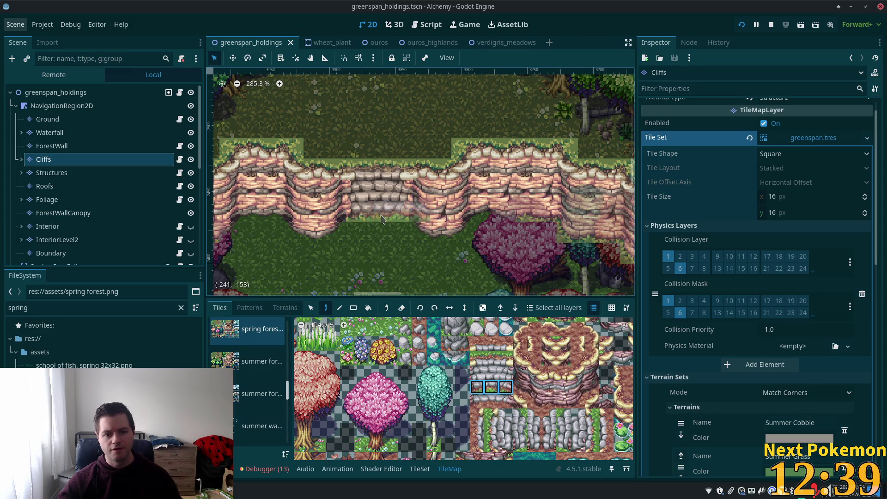
{"action": "left_click", "coordinate": [383, 218]}
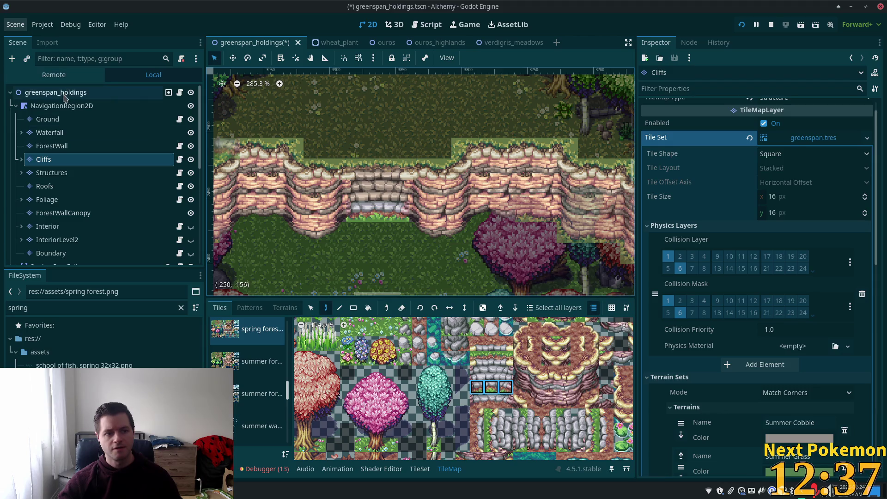
{"action": "left_click", "coordinate": [63, 94]}
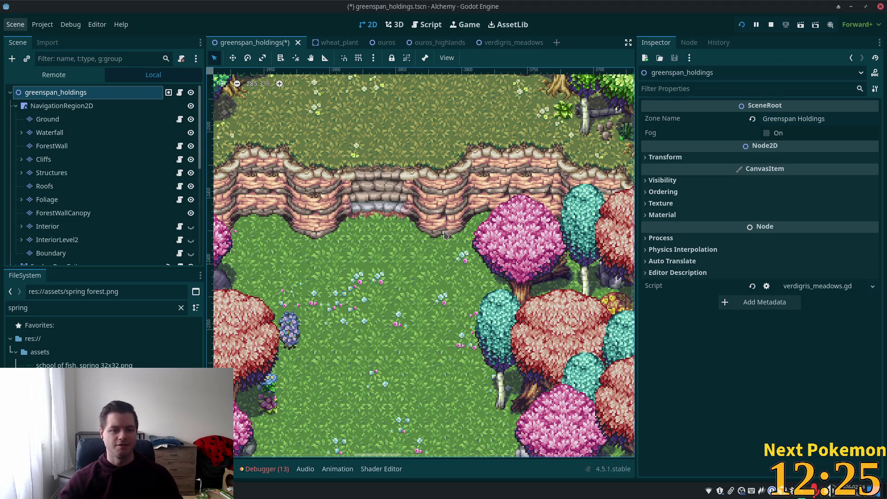
Undo to restore the stairs' bottom row, save the scene, and widen the map view.
{"action": "key", "text": "ctrl+s"}
{"action": "key", "text": "ctrl+z"}
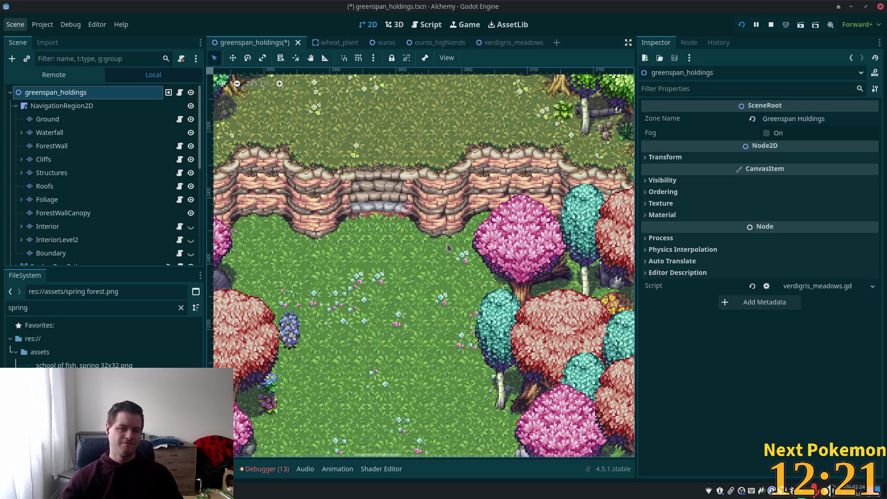
{"action": "key", "text": "ctrl+s"}
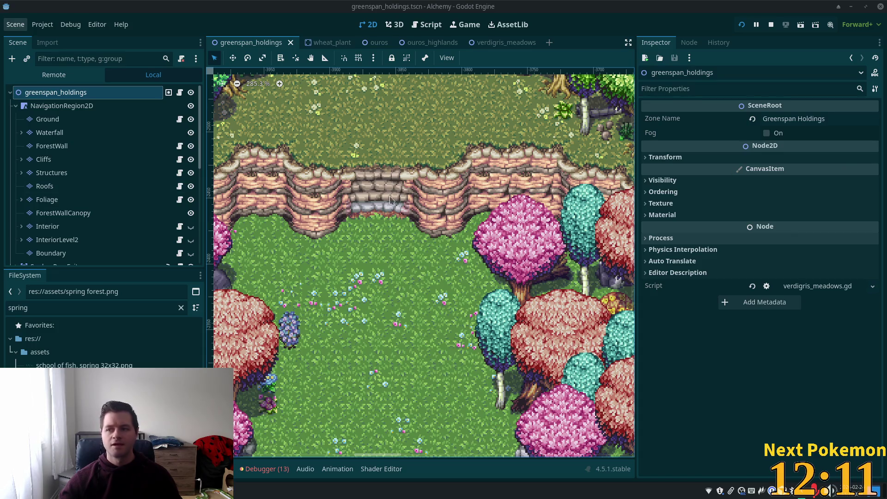
{"action": "left_click_drag", "start_coordinate": [636, 111], "coordinate": [736, 104]}
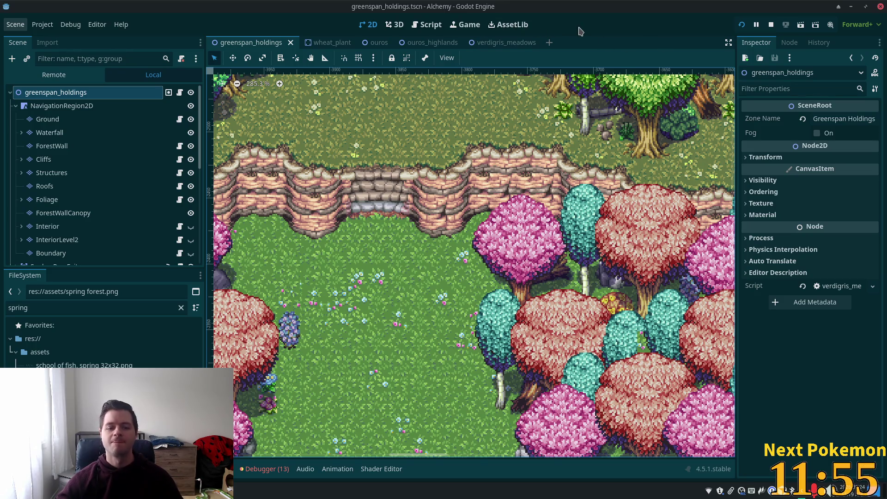
Zoom and pan along the forest path to where it meets the cliff stairs, then select the Cliffs layer.
{"action": "scroll", "coordinate": [362, 193], "scroll_direction": "down", "scroll_amount": 7}
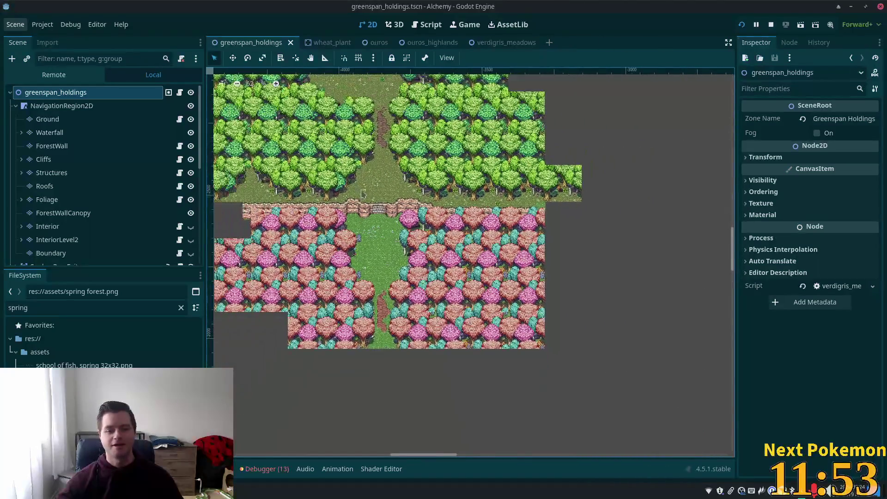
{"action": "left_click_drag", "start_coordinate": [363, 193], "coordinate": [514, 243]}
{"action": "scroll", "coordinate": [523, 228], "scroll_direction": "up", "scroll_amount": 3}
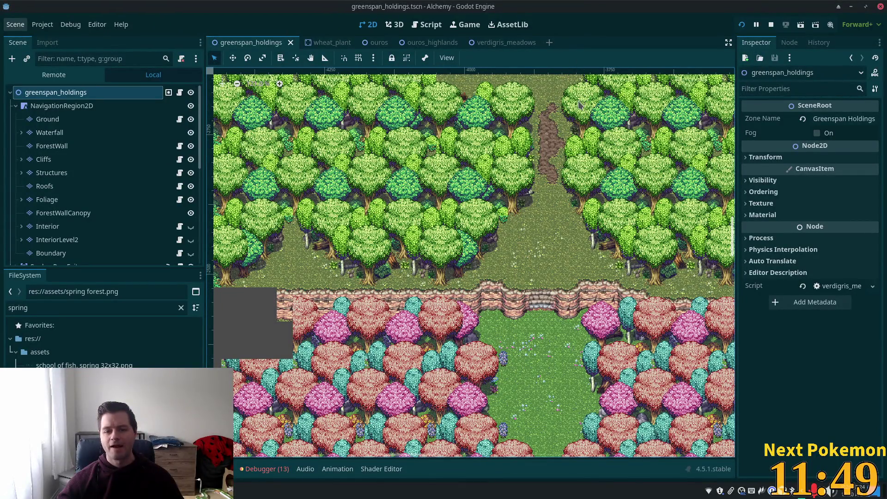
{"action": "scroll", "coordinate": [545, 178], "scroll_direction": "down", "scroll_amount": 4}
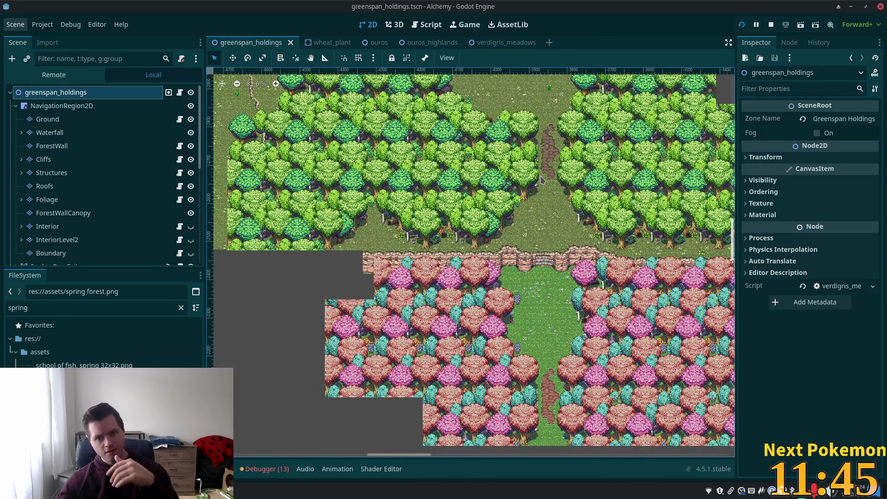
{"action": "scroll", "coordinate": [545, 176], "scroll_direction": "down", "scroll_amount": 5}
{"action": "scroll", "coordinate": [597, 199], "scroll_direction": "up", "scroll_amount": 5}
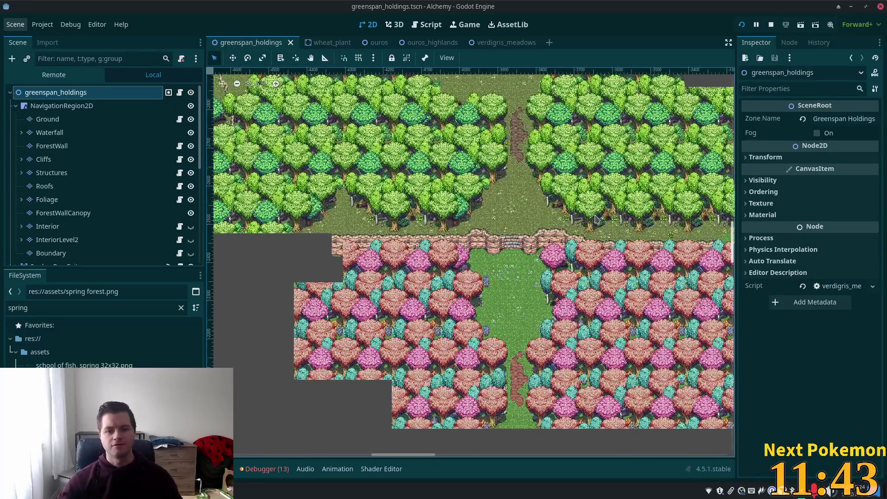
{"action": "scroll", "coordinate": [596, 218], "scroll_direction": "up", "scroll_amount": 1}
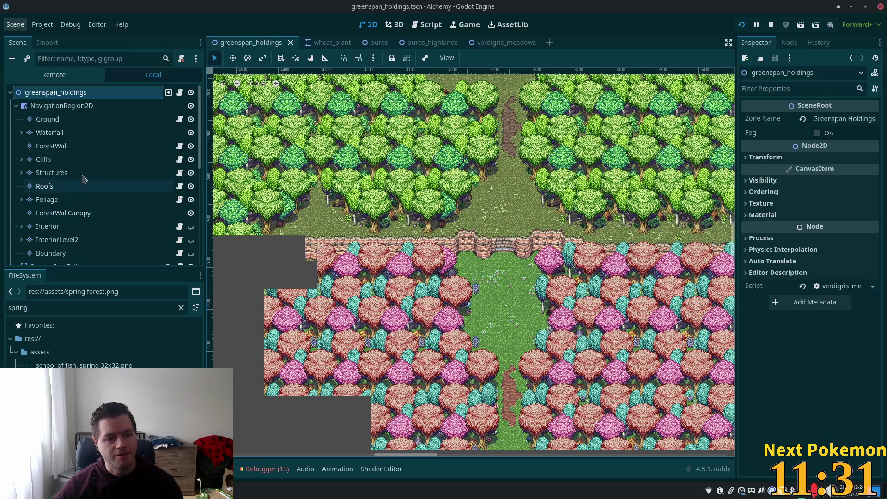
{"action": "left_click", "coordinate": [55, 160]}
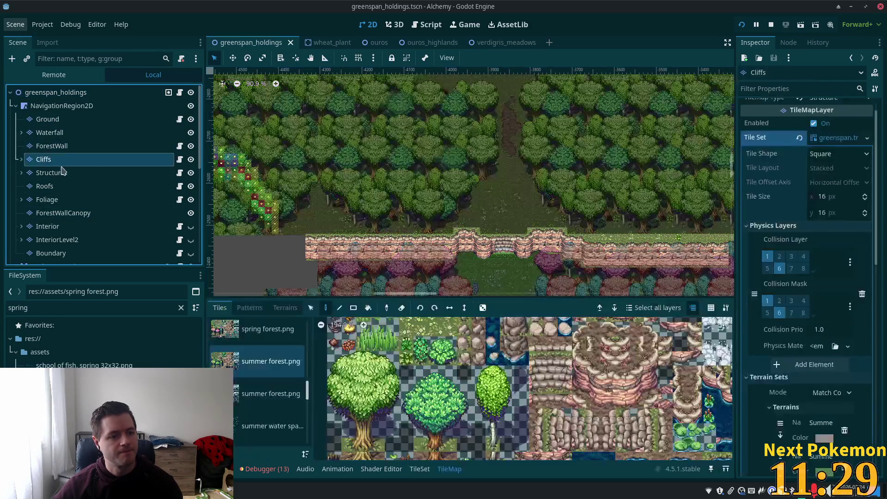
On the ForestWall layer, select a block of forest wall tiles, then clear the selection.
{"action": "left_click", "coordinate": [65, 147]}
{"action": "scroll", "coordinate": [439, 240], "scroll_direction": "down", "scroll_amount": 5}
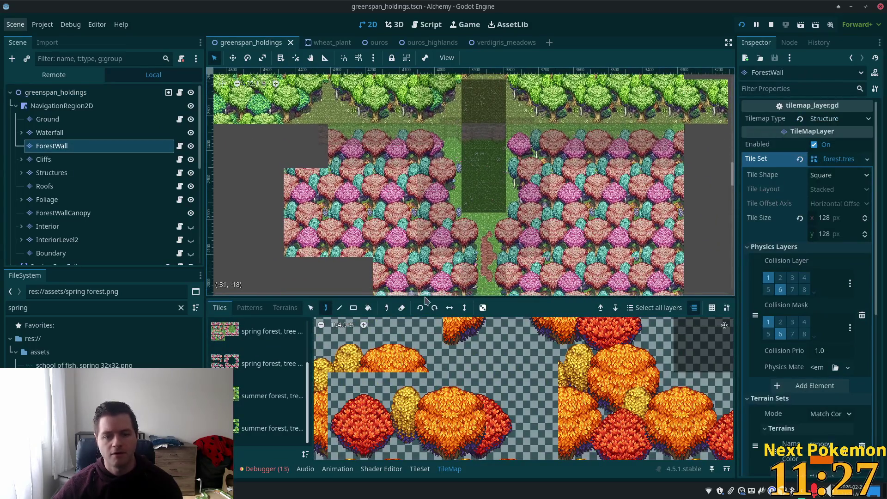
{"action": "key", "text": "s"}
{"action": "mouse_move", "coordinate": [319, 138]}
{"action": "left_mouse_down"}
{"action": "mouse_move", "coordinate": [594, 255]}
{"action": "mouse_move", "coordinate": [705, 279]}
{"action": "left_mouse_up"}
{"action": "left_click", "coordinate": [441, 340]}
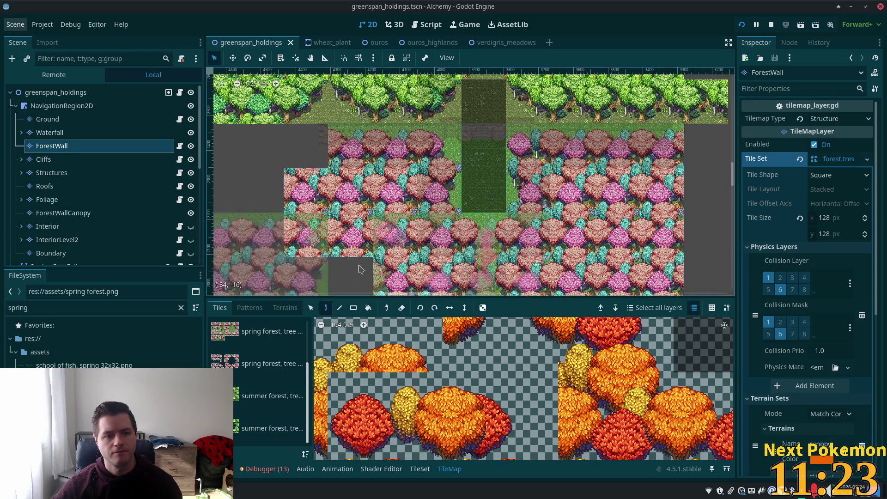
Switch to verdigris_meadows and bring the forest above the meadow into view.
{"action": "left_click", "coordinate": [488, 43]}
{"action": "scroll", "coordinate": [373, 154], "scroll_direction": "up", "scroll_amount": 4}
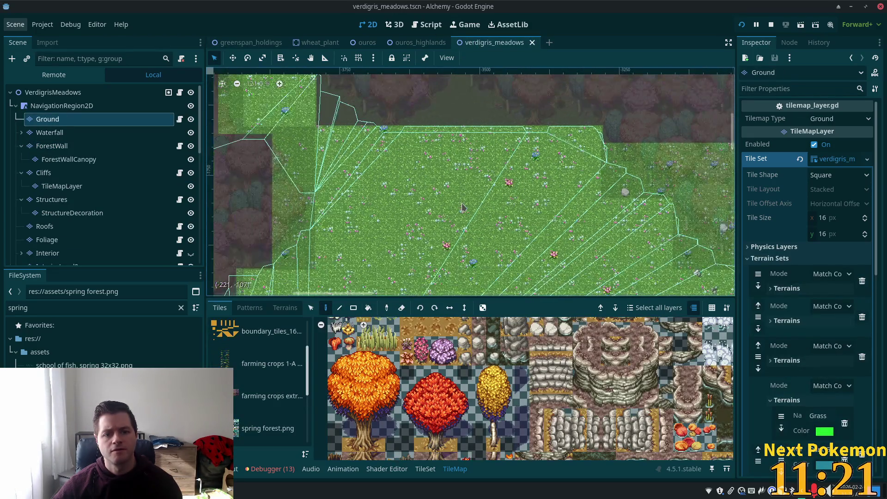
{"action": "scroll", "coordinate": [372, 154], "scroll_direction": "down", "scroll_amount": 2}
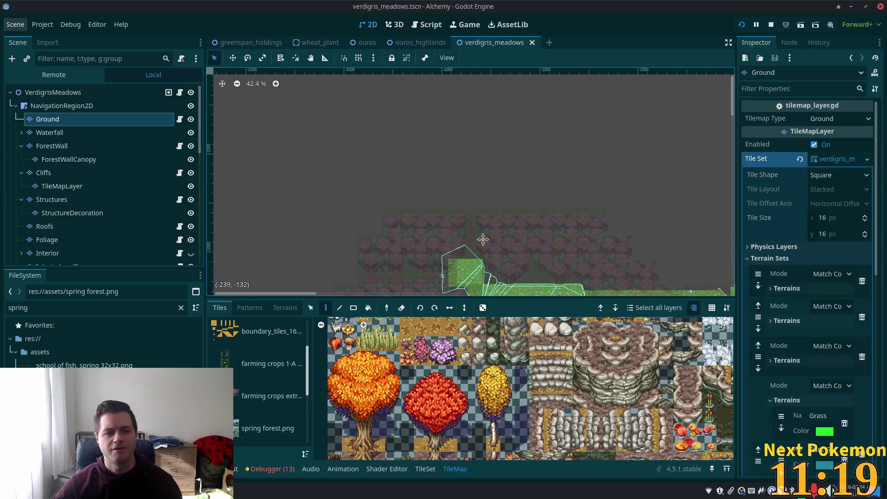
{"action": "scroll", "coordinate": [491, 185], "scroll_direction": "up", "scroll_amount": 7}
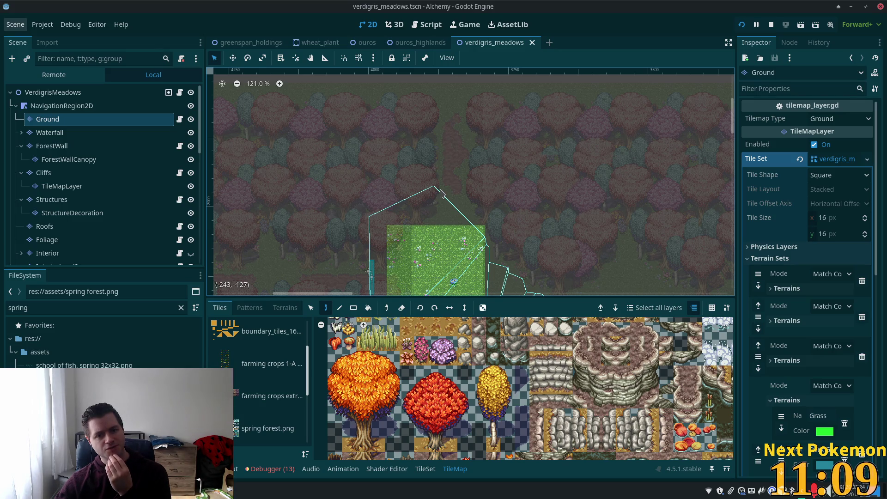
{"action": "left_click_drag", "start_coordinate": [480, 133], "coordinate": [480, 198]}
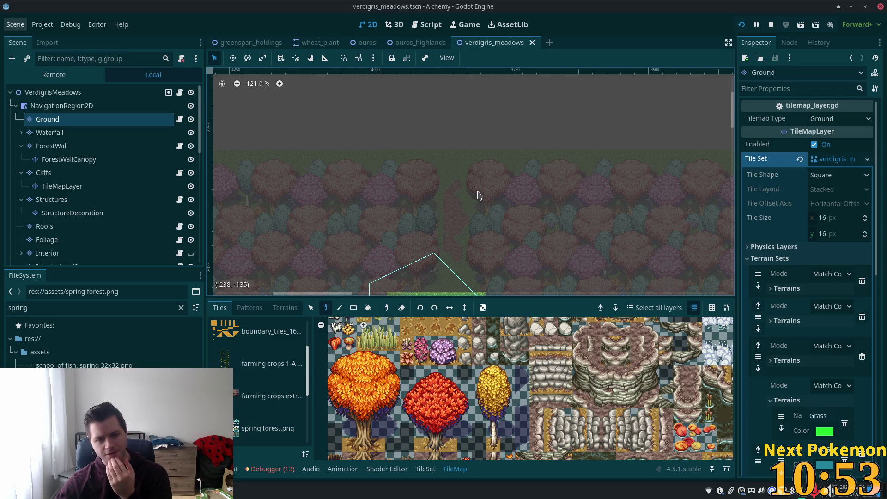
{"action": "scroll", "coordinate": [284, 383], "scroll_direction": "down", "scroll_amount": 2}
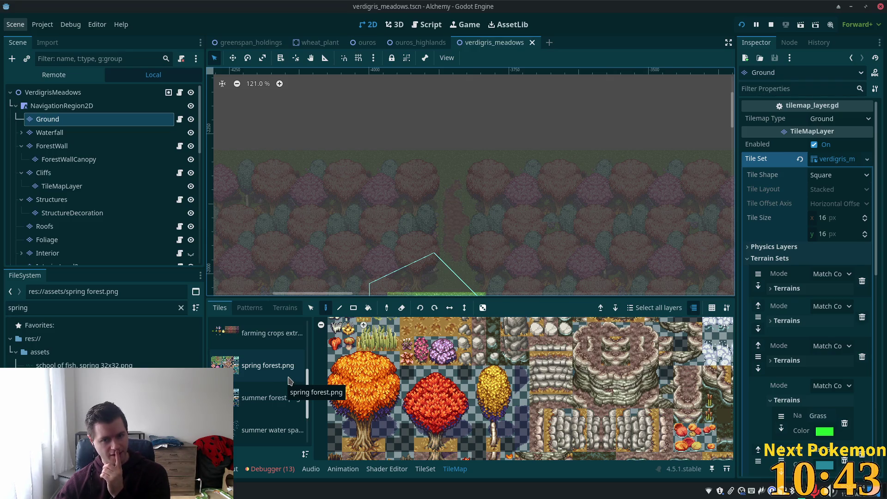
In greenspan_holdings, narrow the Scene dock and close the accidental [empty] scene tab.
{"action": "left_click", "coordinate": [250, 42]}
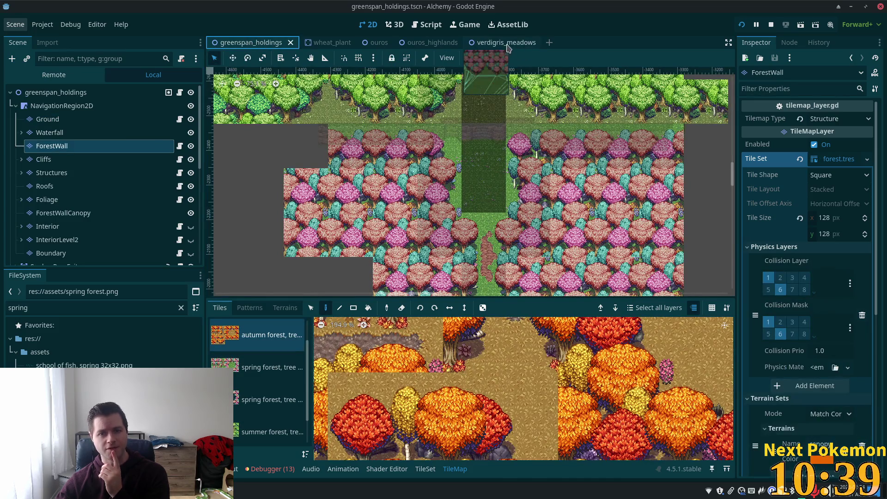
{"action": "left_click_drag", "start_coordinate": [203, 132], "coordinate": [108, 132]}
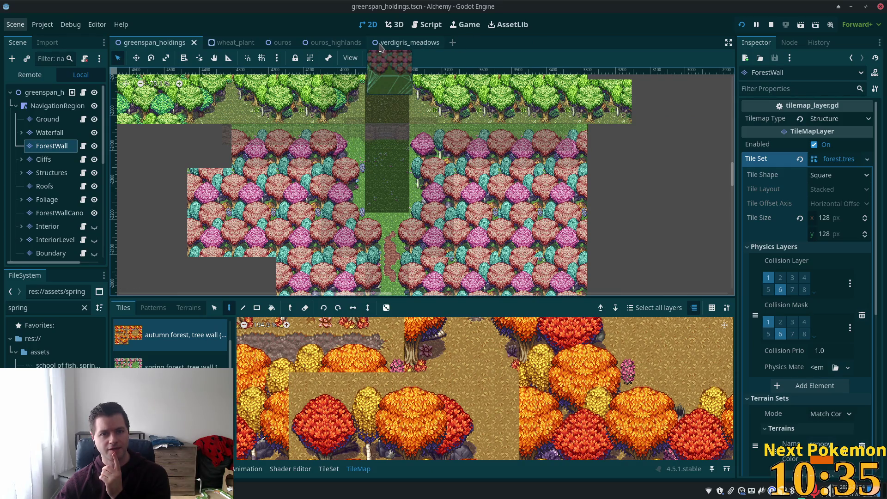
{"action": "right_click", "coordinate": [386, 44]}
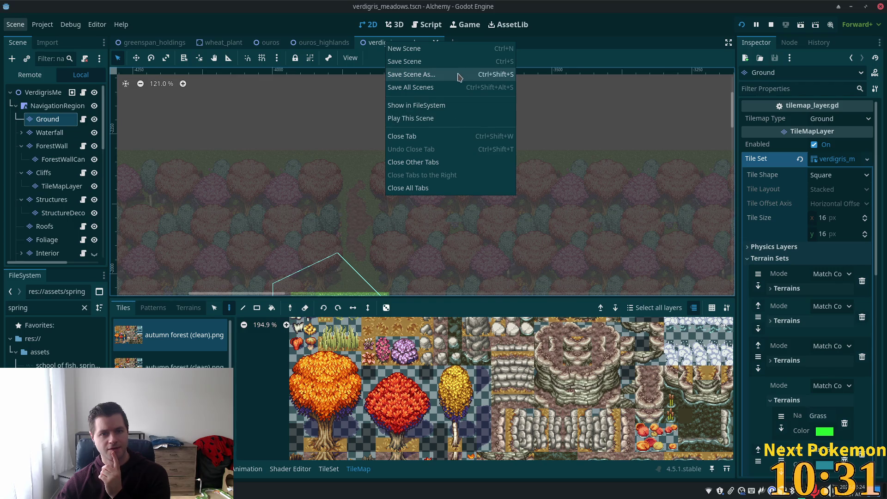
{"action": "left_click", "coordinate": [641, 40]}
{"action": "mouse_move", "coordinate": [428, 45]}
{"action": "left_mouse_down"}
{"action": "mouse_move", "coordinate": [596, 107]}
{"action": "mouse_move", "coordinate": [683, 48]}
{"action": "mouse_move", "coordinate": [560, 45]}
{"action": "mouse_move", "coordinate": [495, 75]}
{"action": "mouse_move", "coordinate": [883, 122]}
{"action": "mouse_move", "coordinate": [736, 134]}
{"action": "mouse_move", "coordinate": [461, 251]}
{"action": "mouse_move", "coordinate": [282, 347]}
{"action": "left_mouse_up"}
{"action": "mouse_move", "coordinate": [15, 313]}
{"action": "left_mouse_down"}
{"action": "mouse_move", "coordinate": [9, 233]}
{"action": "mouse_move", "coordinate": [122, 80]}
{"action": "mouse_move", "coordinate": [340, 50]}
{"action": "mouse_move", "coordinate": [452, 51]}
{"action": "left_mouse_up"}
{"action": "left_click", "coordinate": [469, 43]}
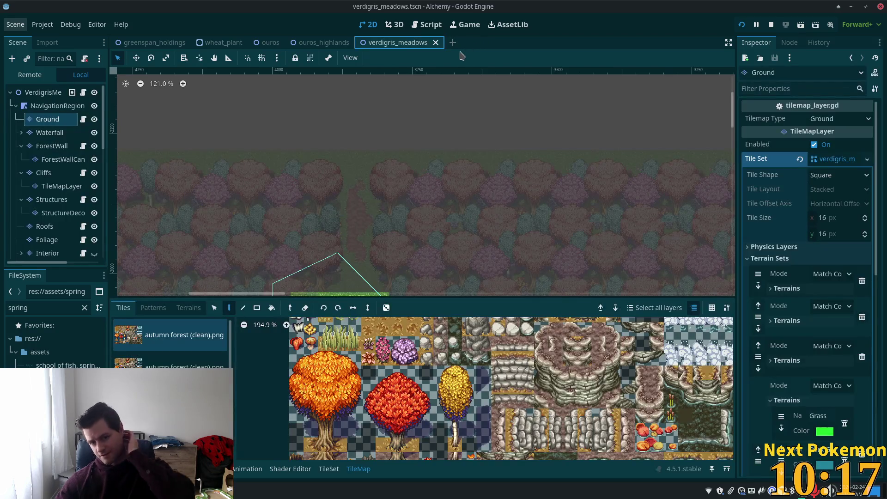
Check greenspan_holdings once more, then go back to the verdigris_meadows scene.
{"action": "scroll", "coordinate": [366, 184], "scroll_direction": "up", "scroll_amount": 2}
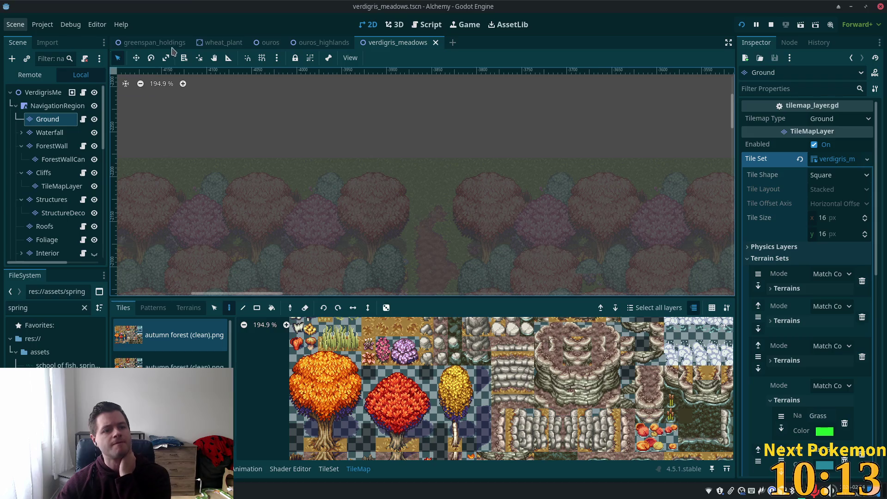
{"action": "left_click", "coordinate": [152, 43]}
{"action": "scroll", "coordinate": [375, 202], "scroll_direction": "up", "scroll_amount": 4}
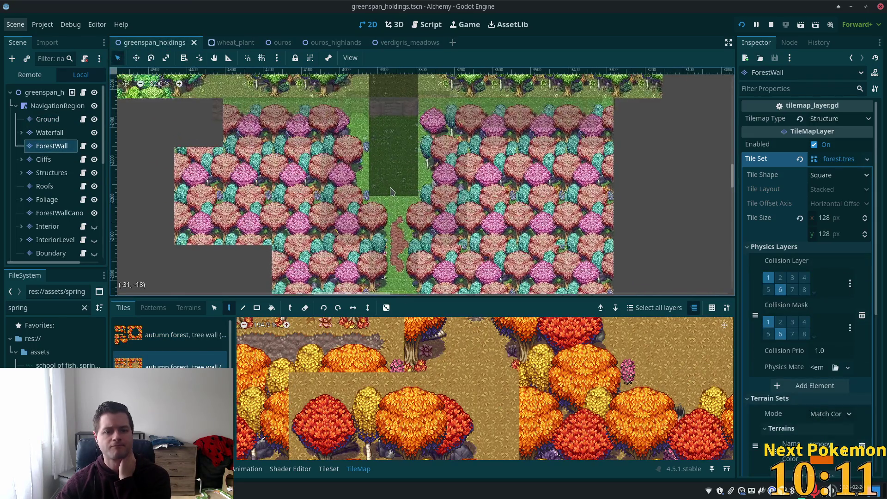
{"action": "scroll", "coordinate": [354, 146], "scroll_direction": "down", "scroll_amount": 1}
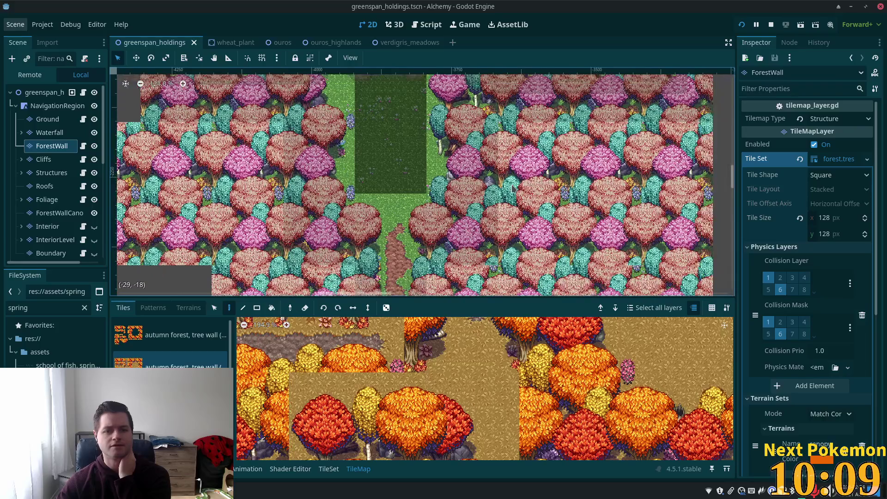
{"action": "left_click", "coordinate": [396, 42]}
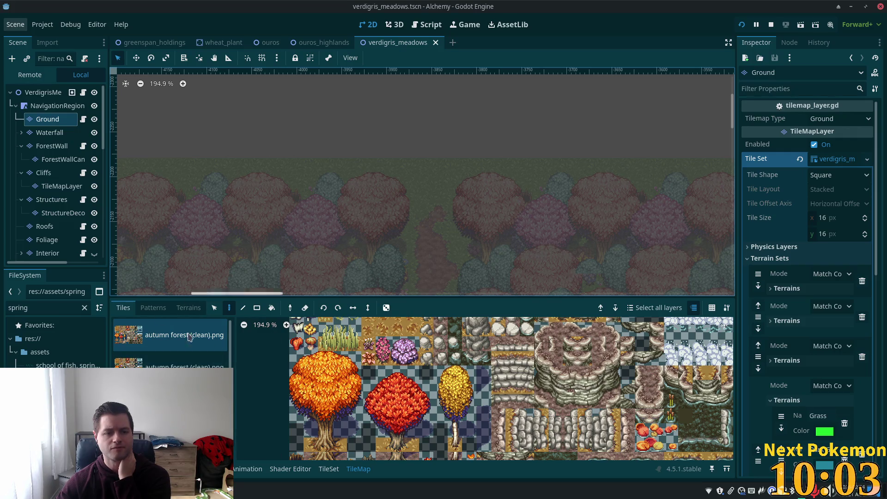
Paint tree tiles on the ForestWall layer along the forest edge and across the empty top-right area.
{"action": "left_click", "coordinate": [52, 146]}
{"action": "left_click", "coordinate": [650, 348]}
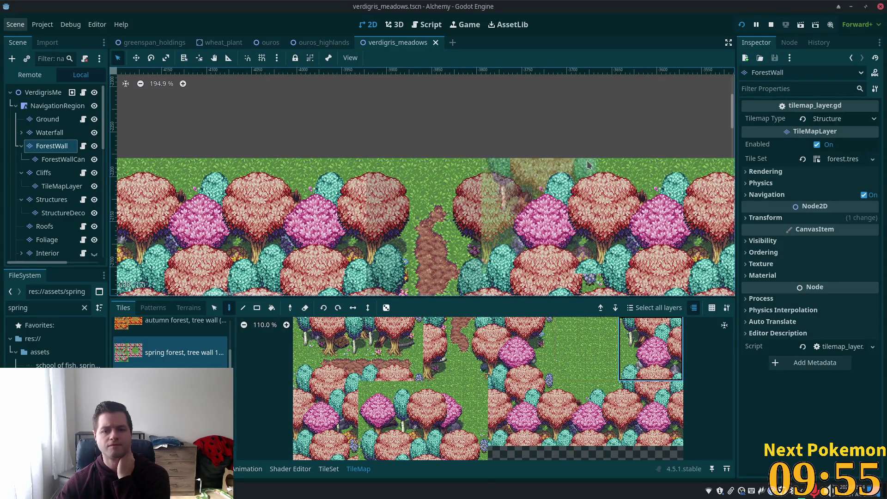
{"action": "left_click", "coordinate": [650, 413]}
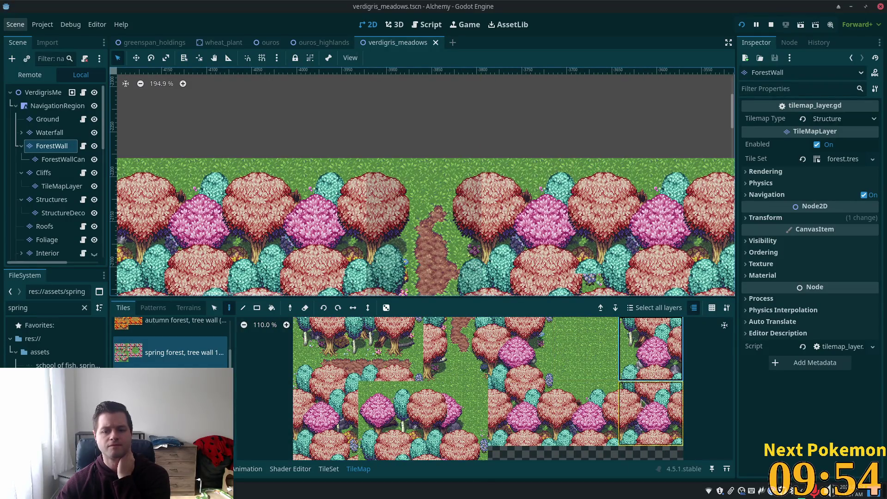
{"action": "left_click", "coordinate": [522, 218]}
{"action": "scroll", "coordinate": [541, 278], "scroll_direction": "up", "scroll_amount": 3}
{"action": "scroll", "coordinate": [541, 277], "scroll_direction": "up", "scroll_amount": 1}
{"action": "left_click", "coordinate": [651, 349]}
{"action": "left_click", "coordinate": [528, 200]}
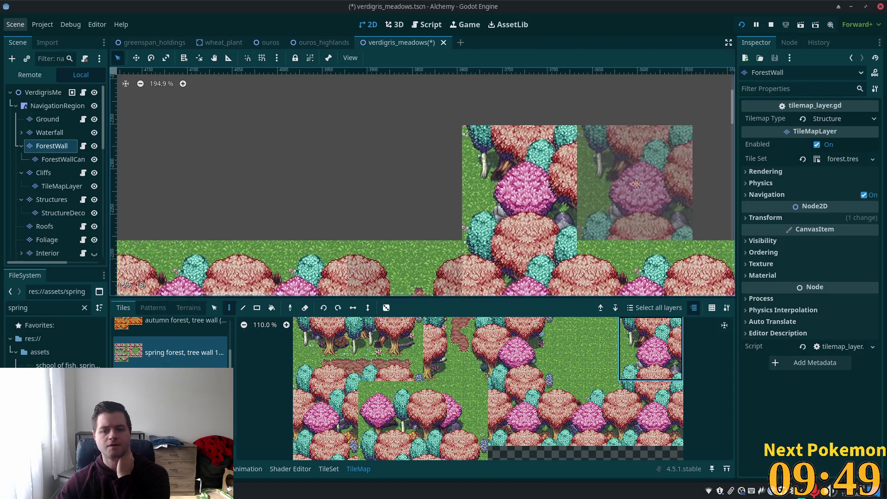
{"action": "scroll", "coordinate": [644, 199], "scroll_direction": "down", "scroll_amount": 5}
{"action": "left_click", "coordinate": [326, 414]}
{"action": "left_click_drag", "start_coordinate": [532, 132], "coordinate": [687, 132]}
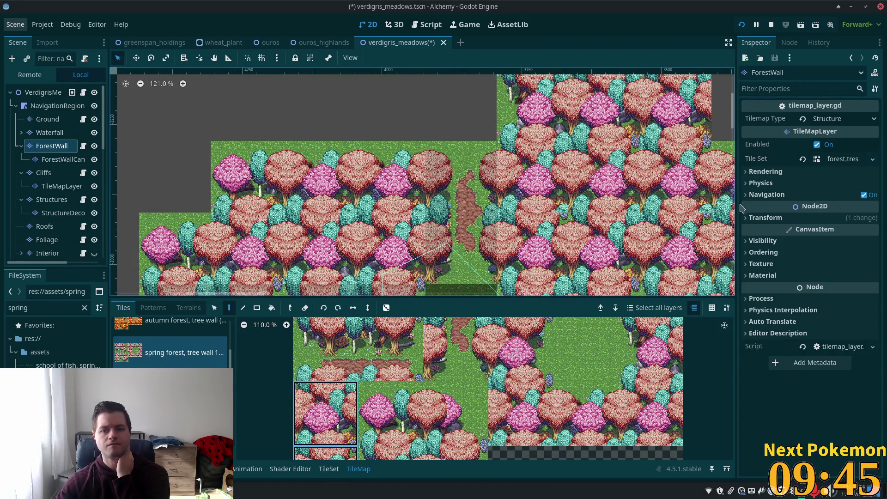
Place stacked two-tile tree blocks on both sides of the forest path.
{"action": "scroll", "coordinate": [462, 254], "scroll_direction": "left", "scroll_amount": 3}
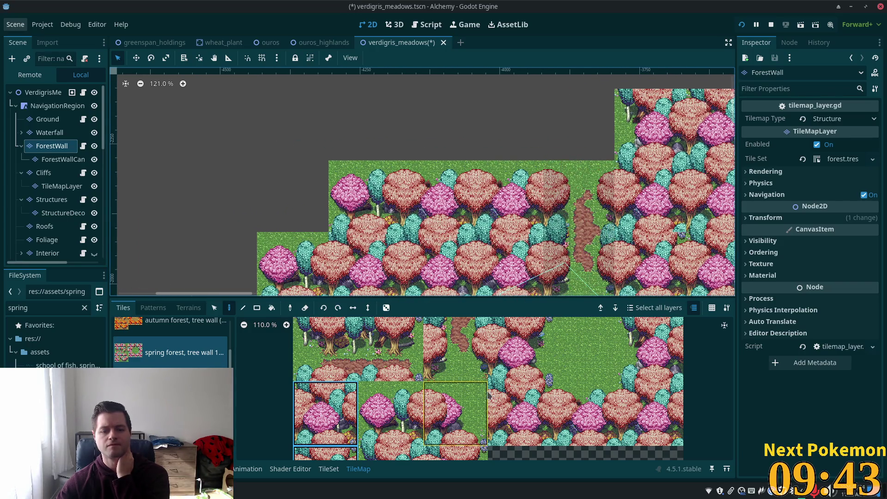
{"action": "scroll", "coordinate": [486, 231], "scroll_direction": "right", "scroll_amount": 3}
{"action": "scroll", "coordinate": [485, 332], "scroll_direction": "down", "scroll_amount": 1}
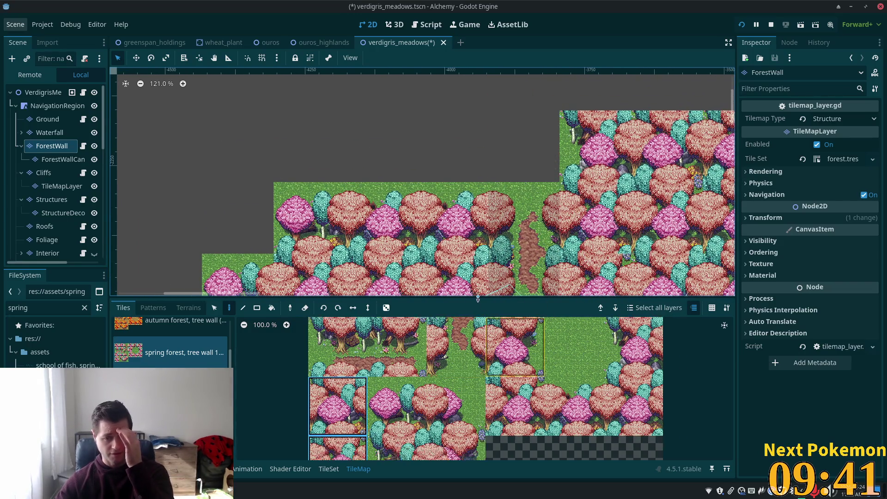
{"action": "scroll", "coordinate": [512, 256], "scroll_direction": "up", "scroll_amount": 1}
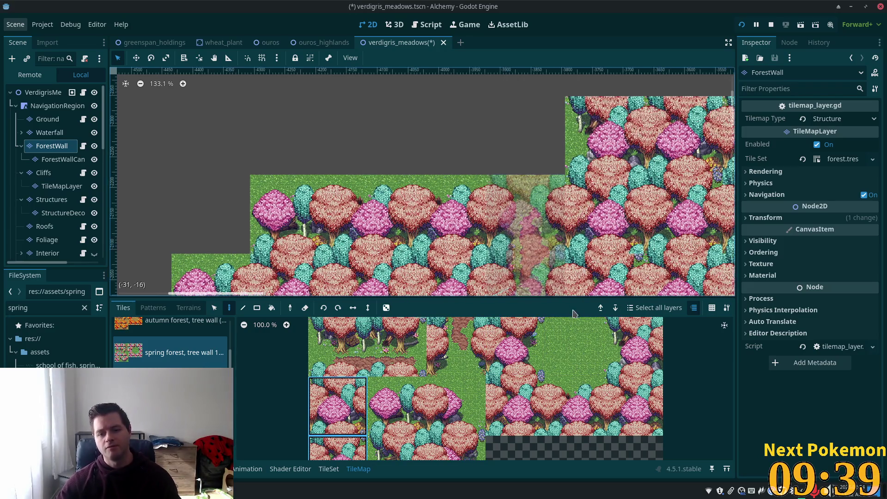
{"action": "scroll", "coordinate": [583, 244], "scroll_direction": "down", "scroll_amount": 3}
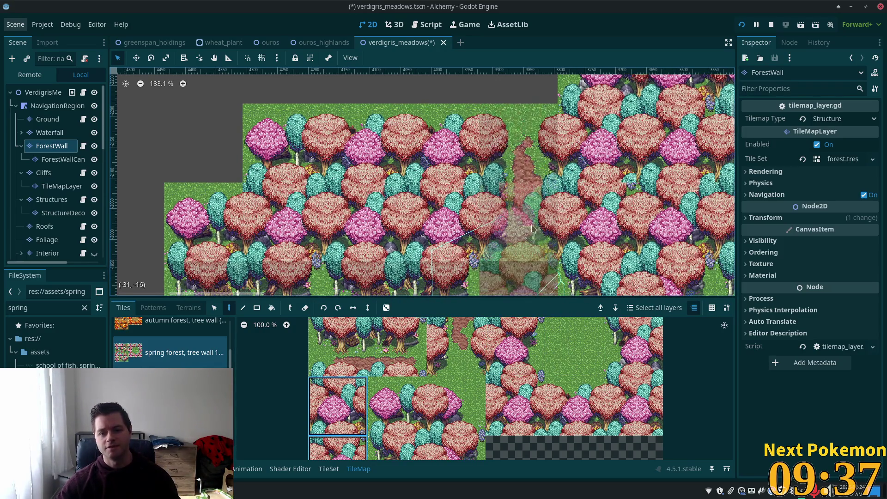
{"action": "scroll", "coordinate": [452, 231], "scroll_direction": "down", "scroll_amount": 4}
{"action": "scroll", "coordinate": [482, 203], "scroll_direction": "up", "scroll_amount": 5}
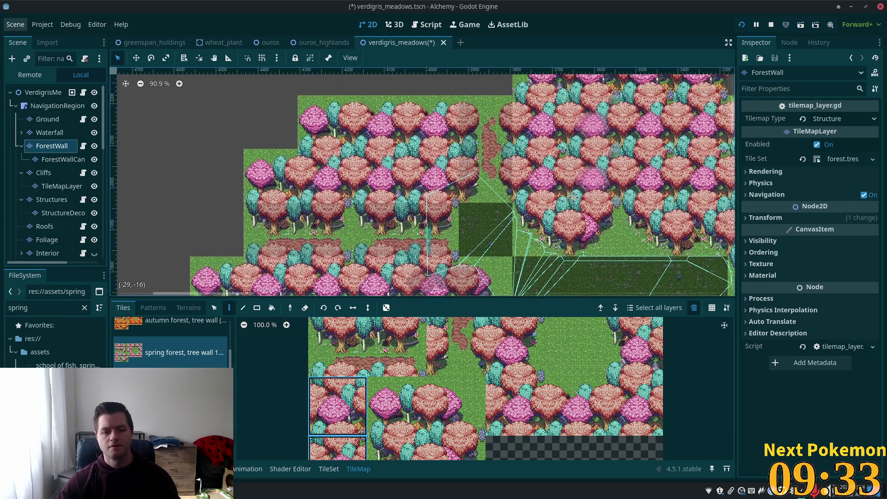
{"action": "scroll", "coordinate": [482, 203], "scroll_direction": "up", "scroll_amount": 3}
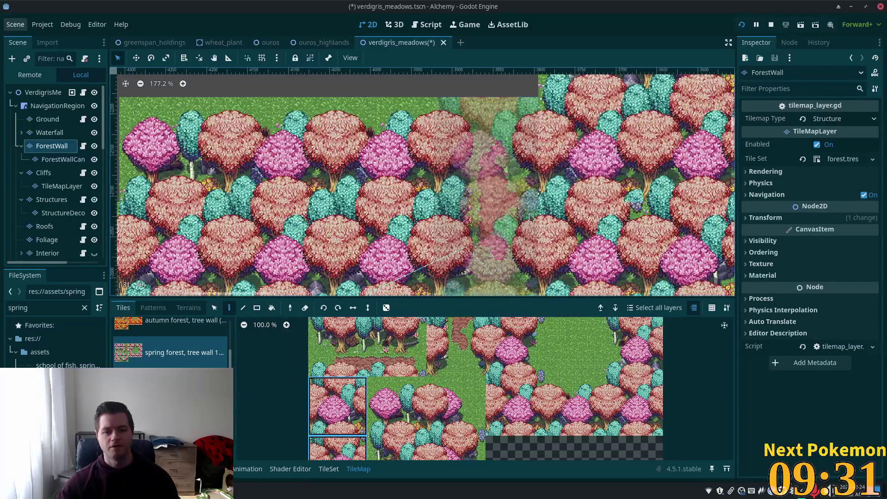
{"action": "scroll", "coordinate": [512, 233], "scroll_direction": "up", "scroll_amount": 2}
{"action": "left_click_drag", "start_coordinate": [516, 406], "coordinate": [515, 347]}
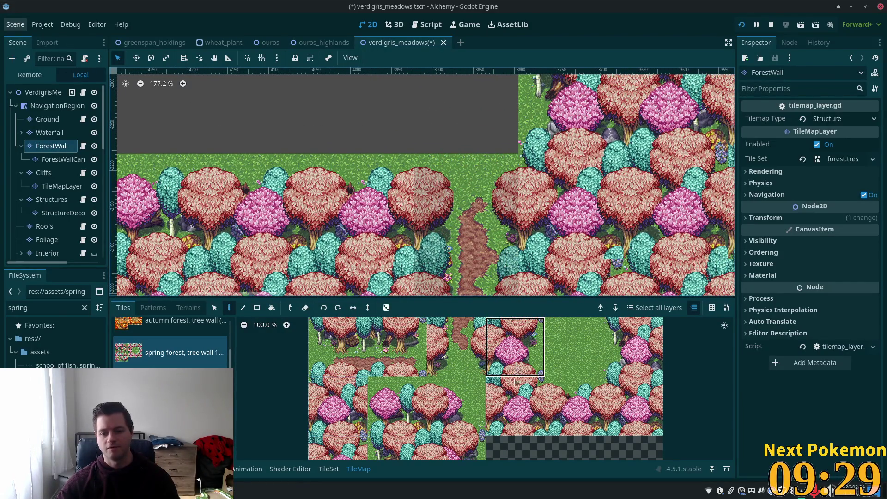
{"action": "left_click", "coordinate": [363, 166]}
{"action": "scroll", "coordinate": [577, 227], "scroll_direction": "up", "scroll_amount": 2}
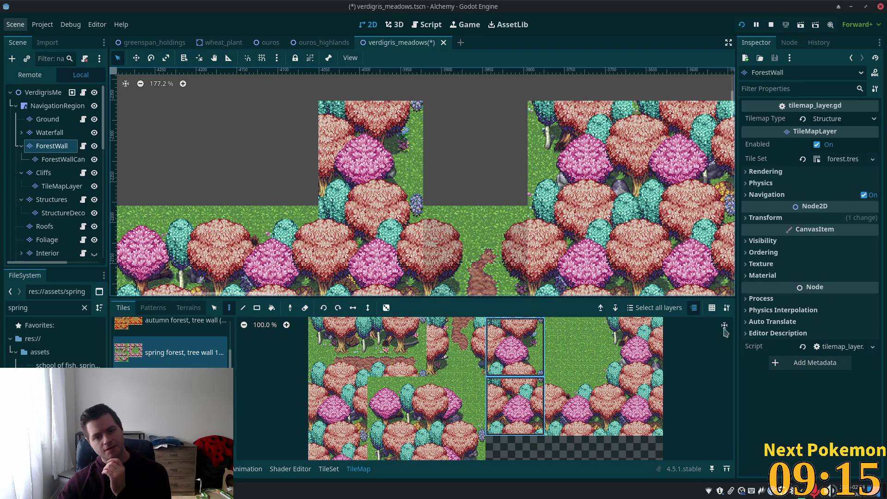
{"action": "left_click_drag", "start_coordinate": [337, 407], "coordinate": [337, 445]}
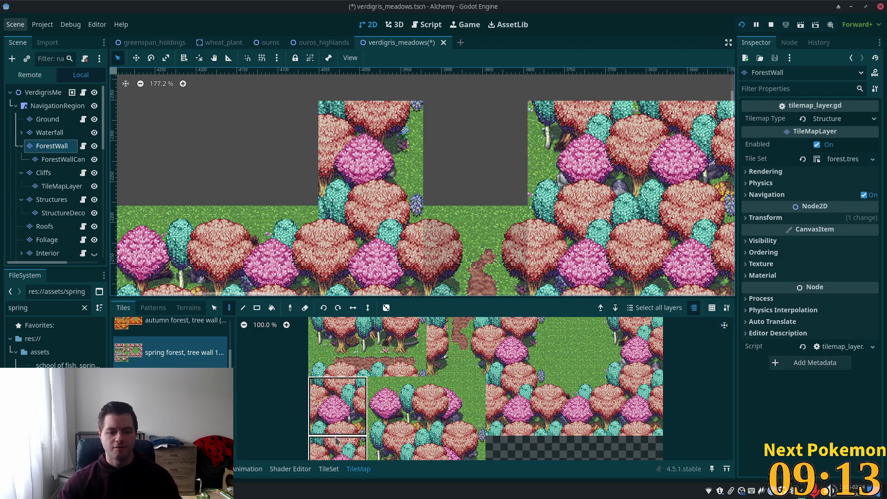
{"action": "left_click", "coordinate": [261, 180]}
Select the OurosHighlandsWestExit2 warp zone node to show its warp_zone.gd properties.
{"action": "scroll", "coordinate": [156, 180], "scroll_direction": "down", "scroll_amount": 3}
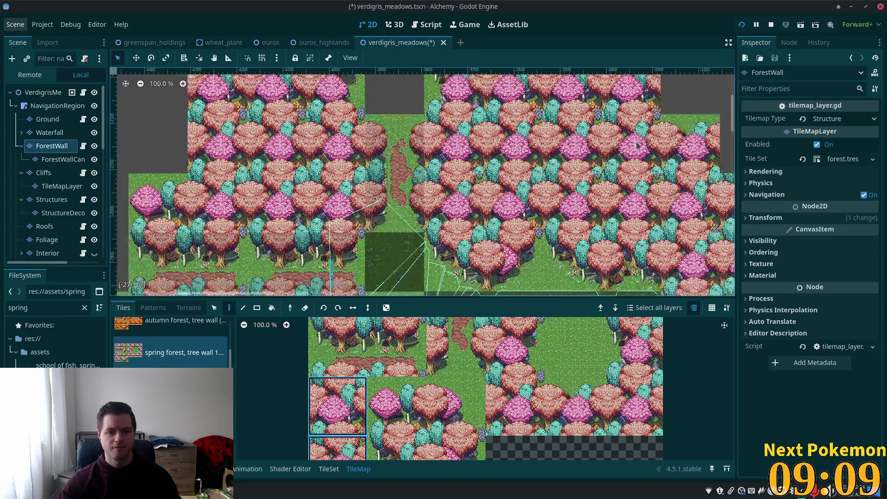
{"action": "scroll", "coordinate": [462, 180], "scroll_direction": "down", "scroll_amount": 2}
{"action": "scroll", "coordinate": [494, 189], "scroll_direction": "up", "scroll_amount": 2}
{"action": "scroll", "coordinate": [493, 190], "scroll_direction": "up", "scroll_amount": 6}
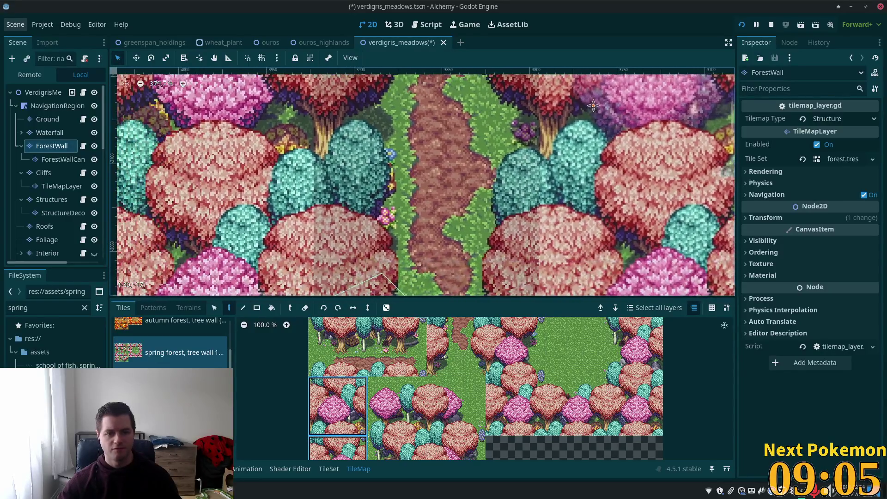
{"action": "scroll", "coordinate": [445, 203], "scroll_direction": "up", "scroll_amount": 1}
{"action": "scroll", "coordinate": [445, 204], "scroll_direction": "down", "scroll_amount": 7}
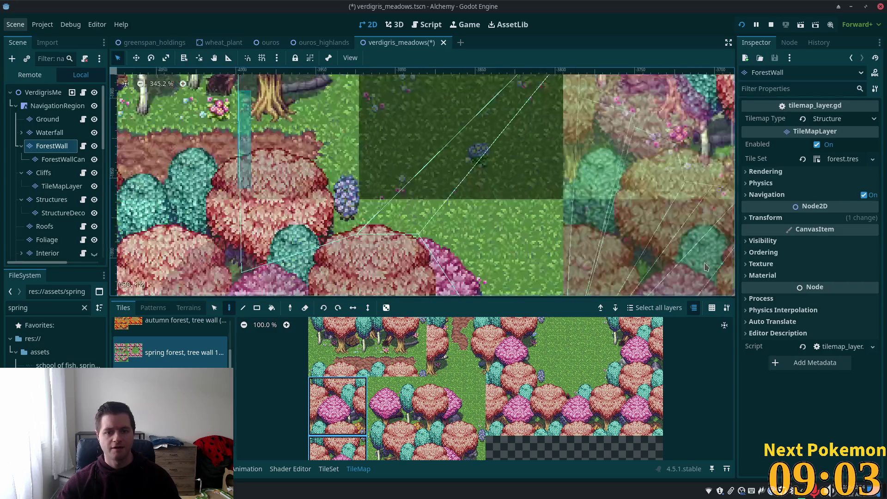
{"action": "scroll", "coordinate": [445, 204], "scroll_direction": "right", "scroll_amount": 2}
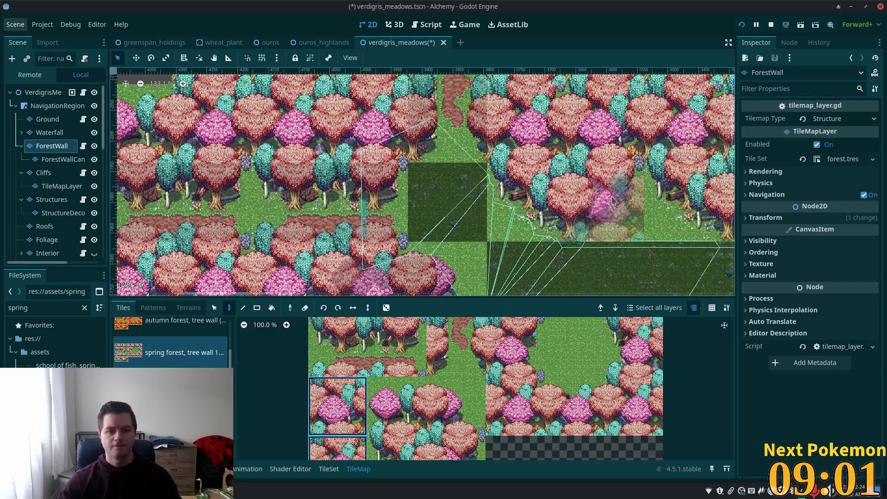
{"action": "left_click", "coordinate": [43, 93]}
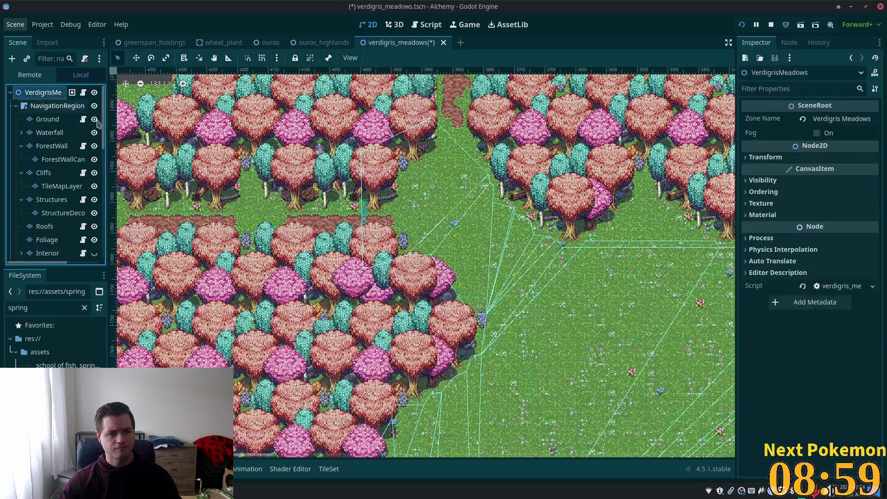
{"action": "left_click", "coordinate": [364, 217]}
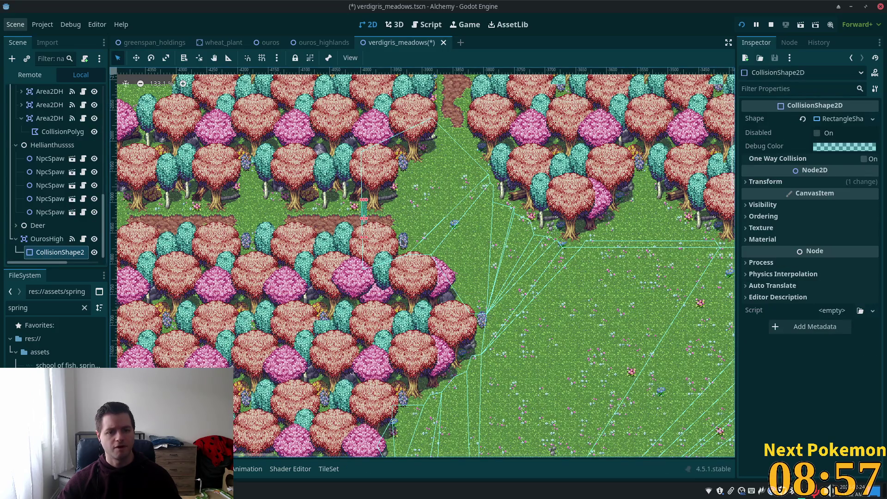
{"action": "left_click", "coordinate": [46, 239]}
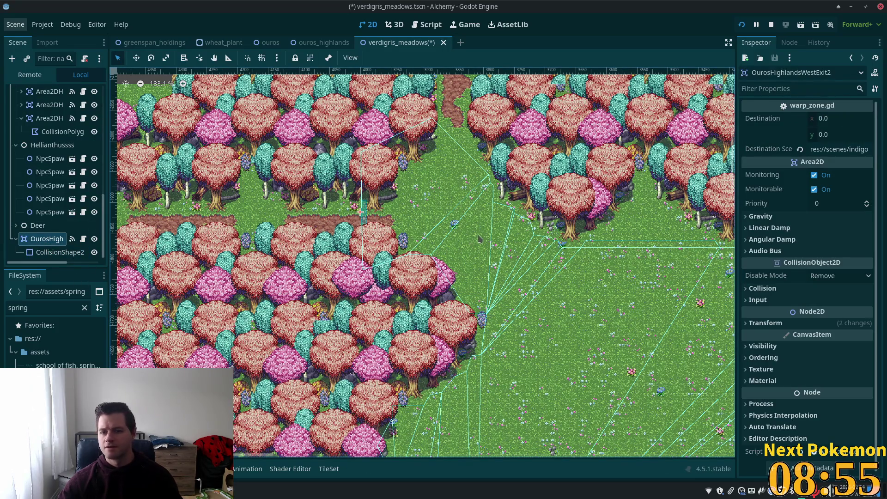
Duplicate OurosHighlandsWestExit2 and apply an option to the copy's collision shape resource.
{"action": "left_click", "coordinate": [34, 237]}
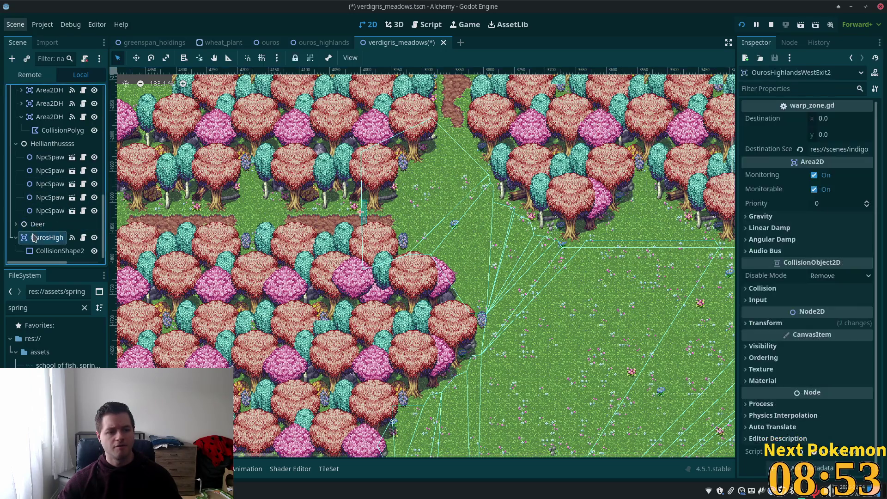
{"action": "key", "text": "ctrl+d"}
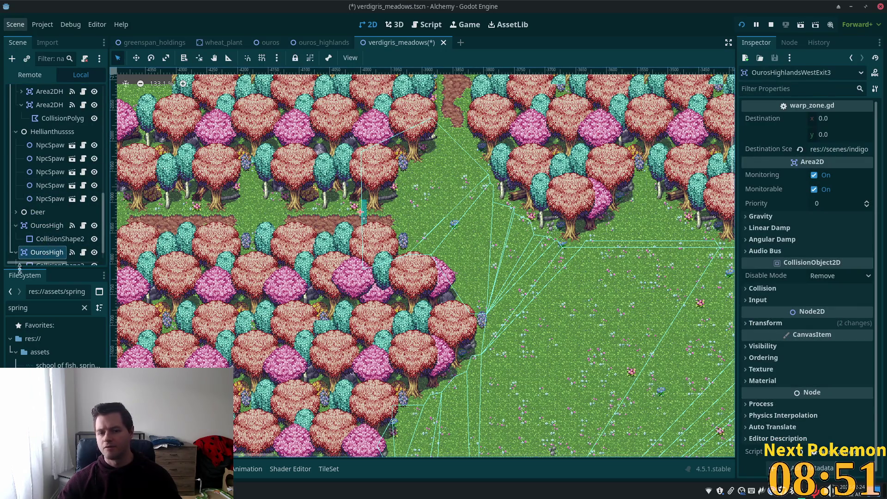
{"action": "scroll", "coordinate": [54, 231], "scroll_direction": "down", "scroll_amount": 1}
{"action": "left_click", "coordinate": [60, 250]}
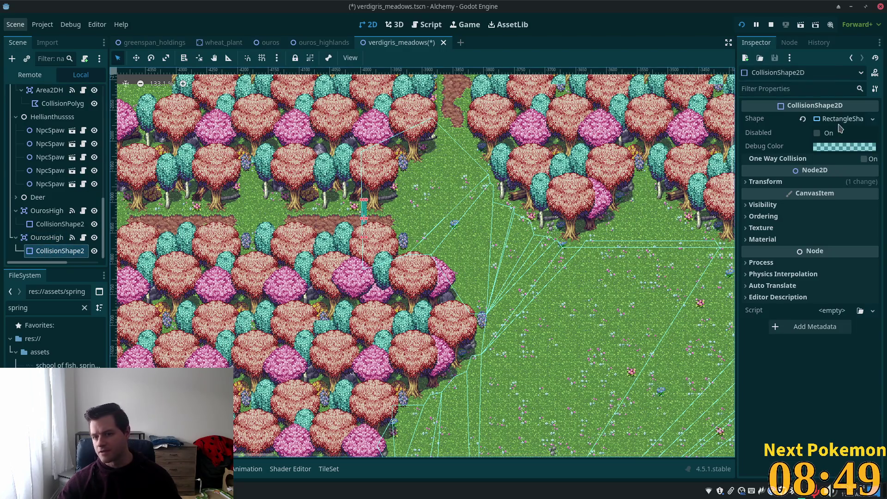
{"action": "left_click", "coordinate": [840, 125]}
{"action": "left_click", "coordinate": [832, 314]}
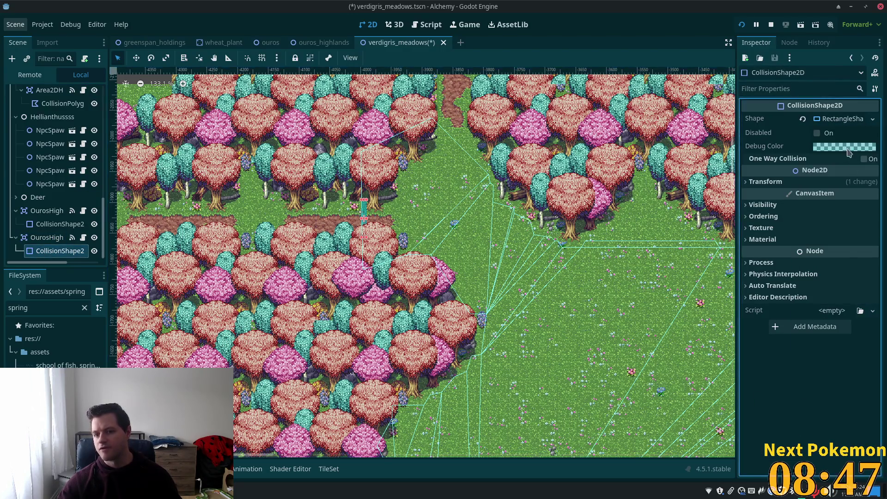
{"action": "left_click", "coordinate": [841, 119]}
{"action": "left_click", "coordinate": [834, 306]}
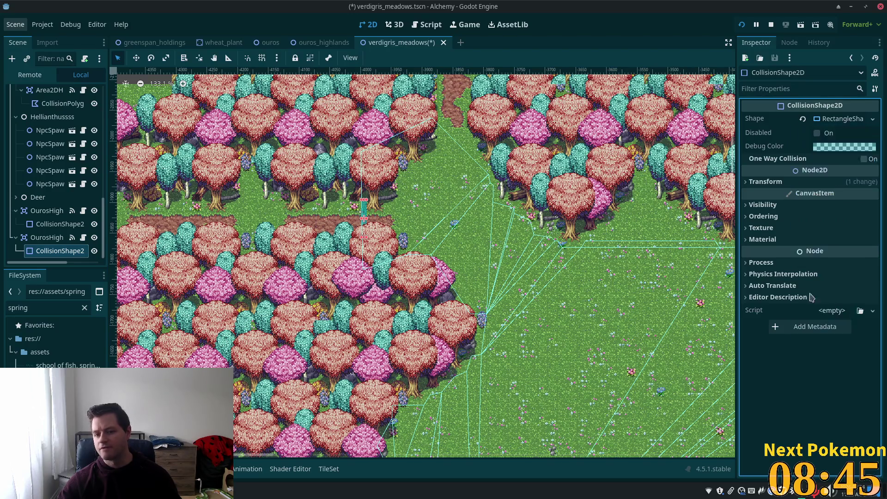
Drag OurosHighlandsWestExit3 onto the dirt forest path near the map's northern edge.
{"action": "left_click", "coordinate": [46, 237]}
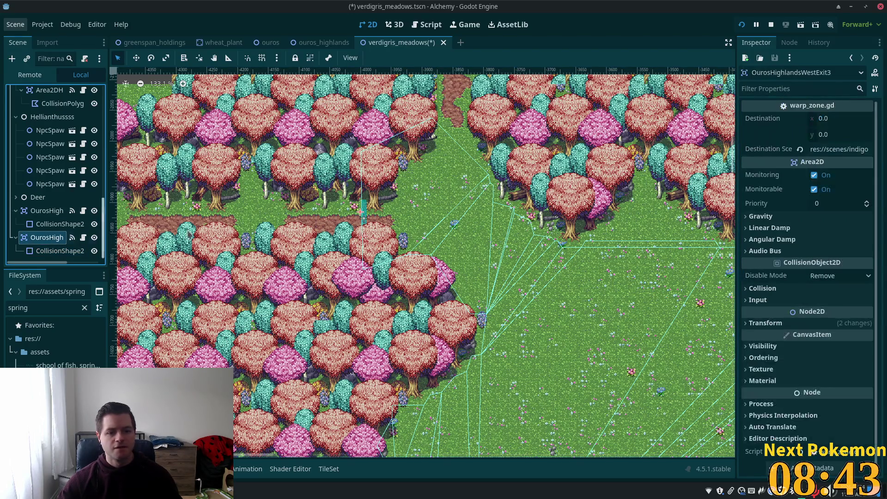
{"action": "left_click", "coordinate": [136, 58]}
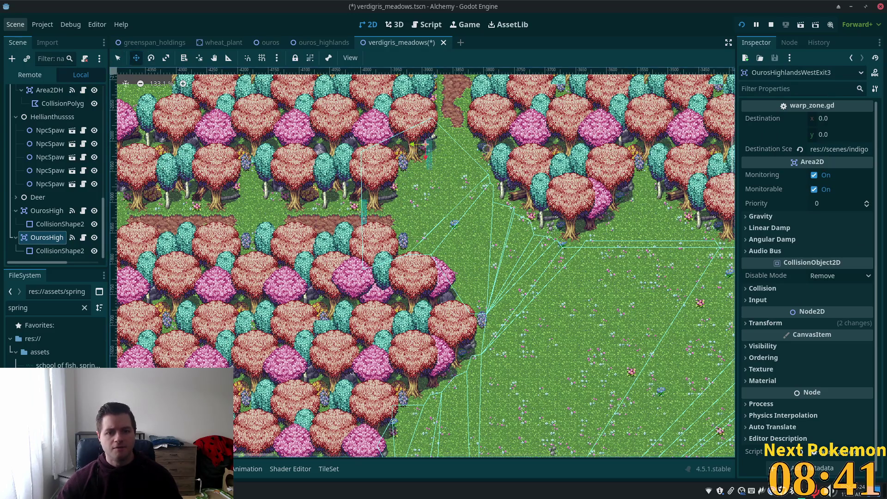
{"action": "scroll", "coordinate": [434, 111], "scroll_direction": "up", "scroll_amount": 3}
{"action": "scroll", "coordinate": [514, 196], "scroll_direction": "up", "scroll_amount": 5}
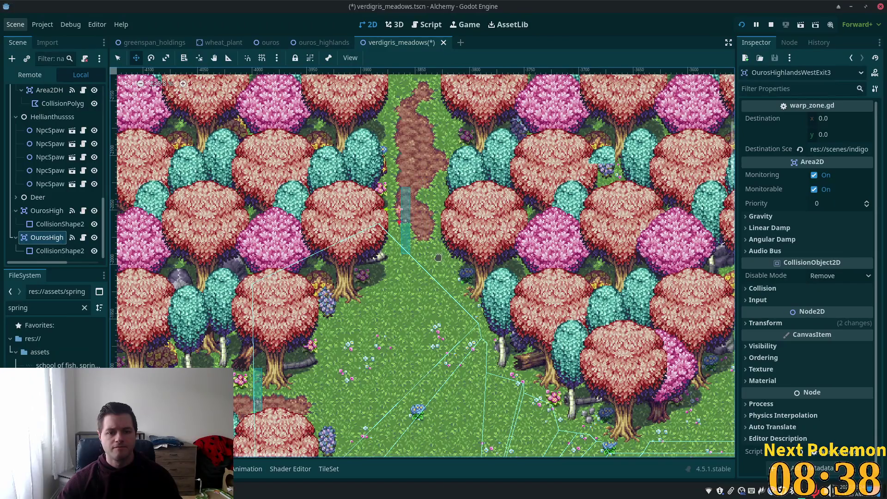
{"action": "left_click_drag", "start_coordinate": [438, 257], "coordinate": [445, 261]}
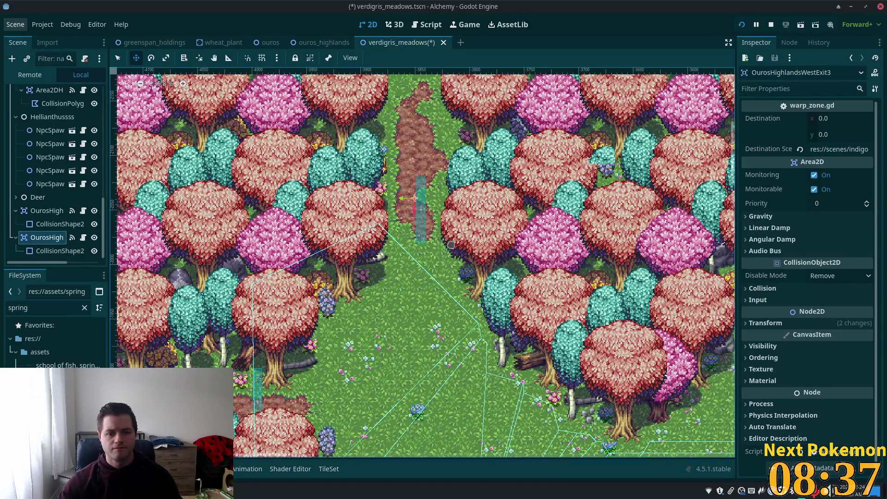
{"action": "scroll", "coordinate": [451, 258], "scroll_direction": "up", "scroll_amount": 5}
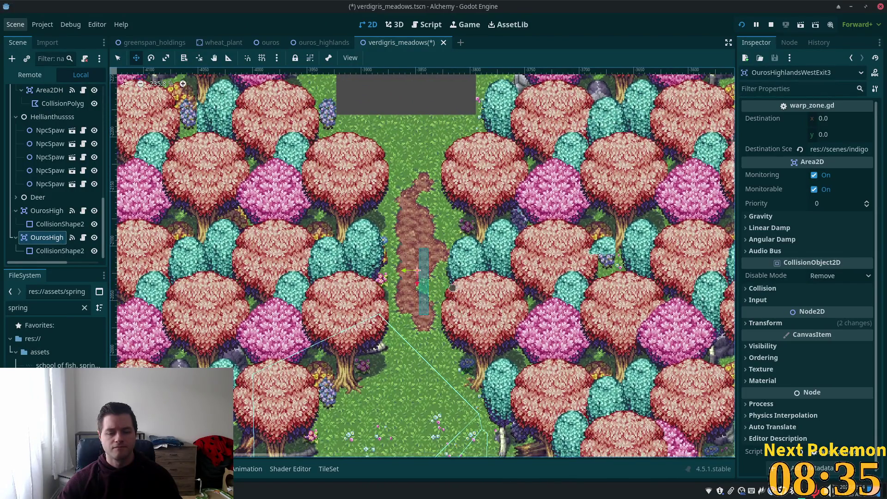
{"action": "scroll", "coordinate": [464, 292], "scroll_direction": "down", "scroll_amount": 2}
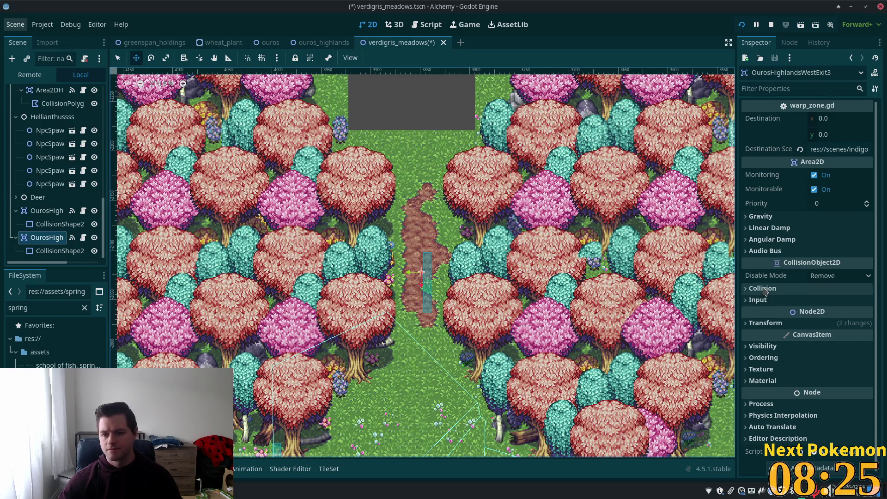
Reset the warp zone's rotation to 0° and position it across the path at about (-3861, -2080).
{"action": "left_click", "coordinate": [763, 324]}
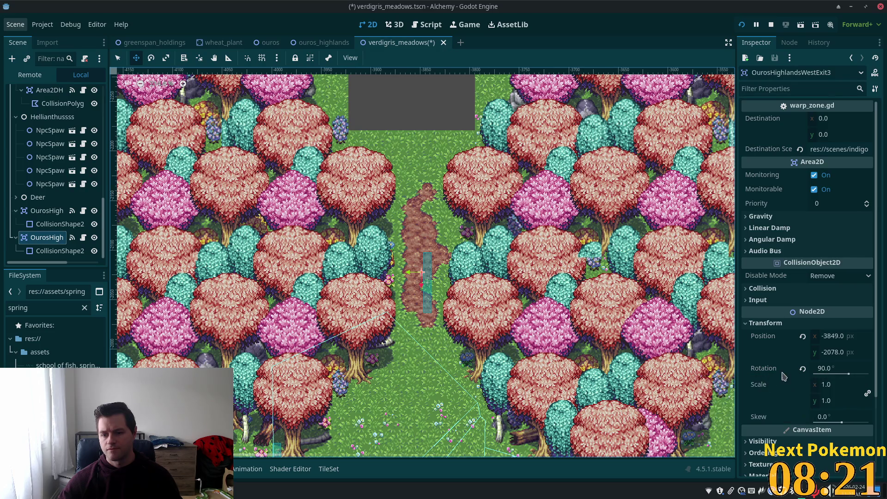
{"action": "left_click", "coordinate": [802, 369]}
{"action": "scroll", "coordinate": [510, 287], "scroll_direction": "up", "scroll_amount": 5}
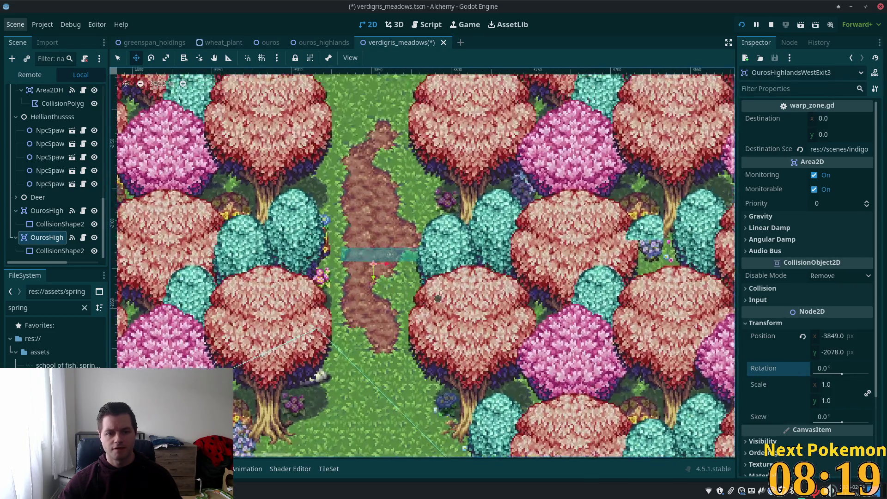
{"action": "left_click_drag", "start_coordinate": [397, 300], "coordinate": [392, 298]}
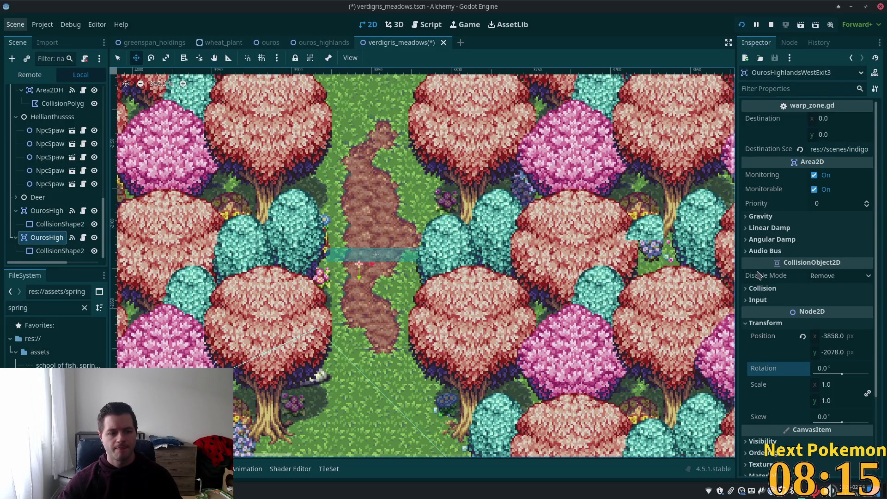
{"action": "scroll", "coordinate": [530, 188], "scroll_direction": "down", "scroll_amount": 5}
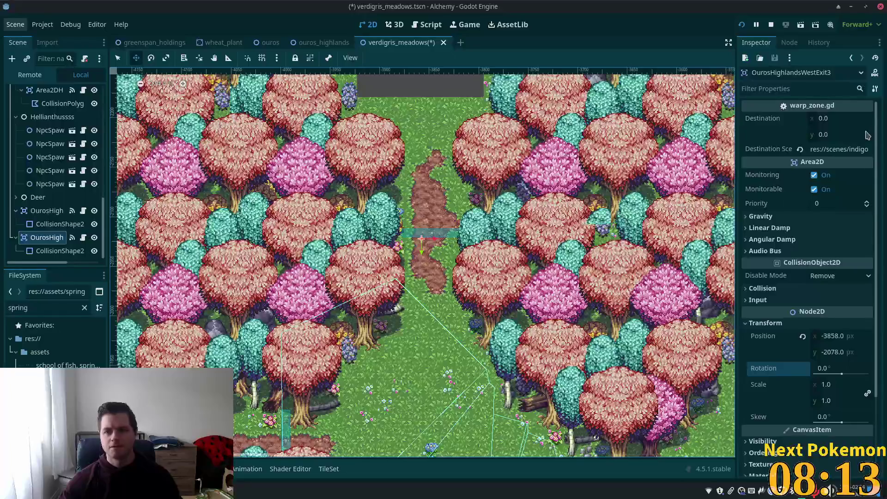
{"action": "left_click_drag", "start_coordinate": [493, 233], "coordinate": [489, 223]}
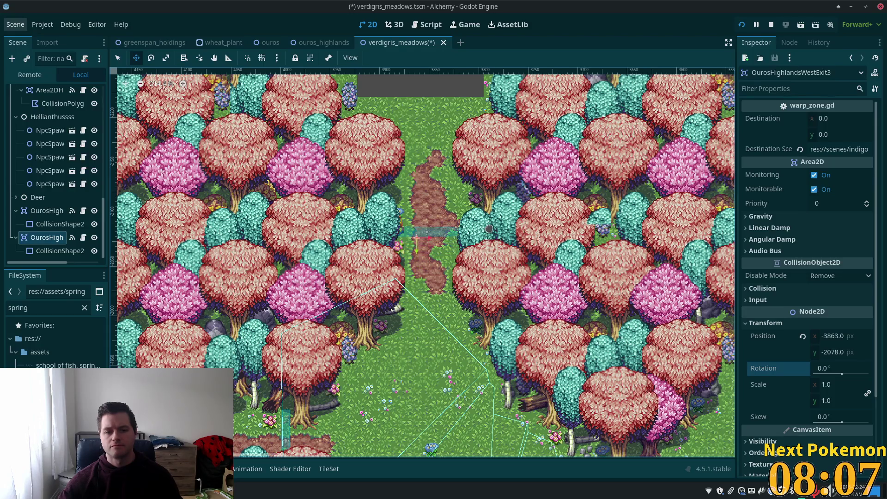
{"action": "left_click_drag", "start_coordinate": [488, 228], "coordinate": [489, 228]}
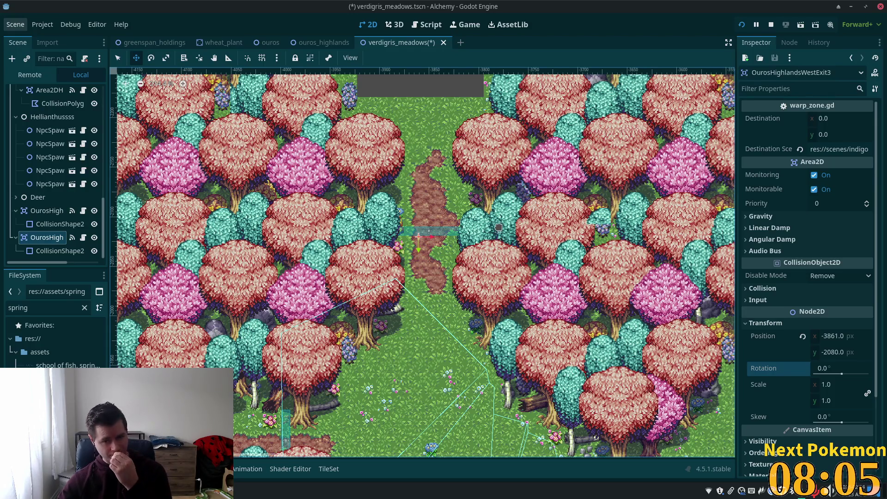
Switch to the greenspan_holdings scene.
{"action": "scroll", "coordinate": [557, 320], "scroll_direction": "up", "scroll_amount": 5}
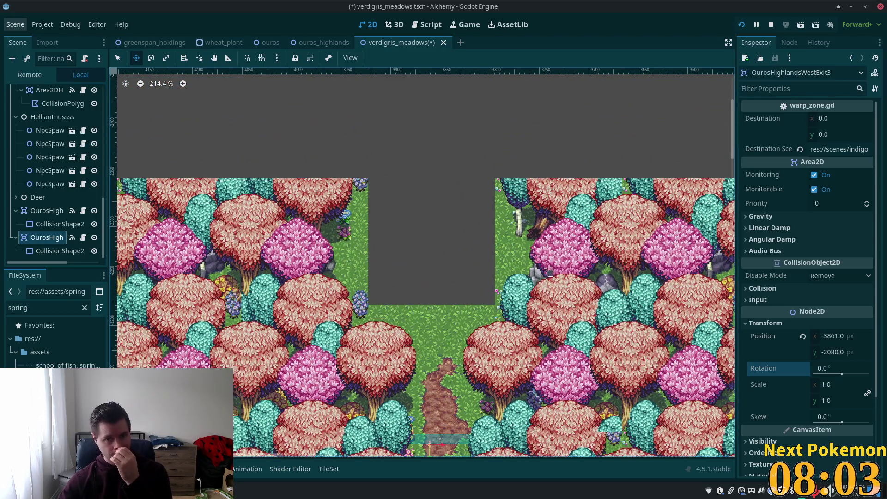
{"action": "left_click", "coordinate": [154, 42]}
{"action": "scroll", "coordinate": [454, 184], "scroll_direction": "left", "scroll_amount": 2}
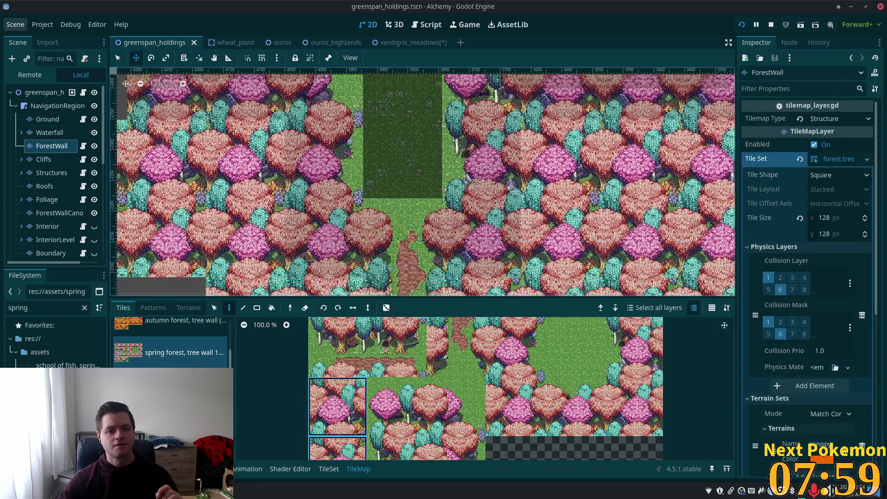
{"action": "scroll", "coordinate": [416, 157], "scroll_direction": "up", "scroll_amount": 5}
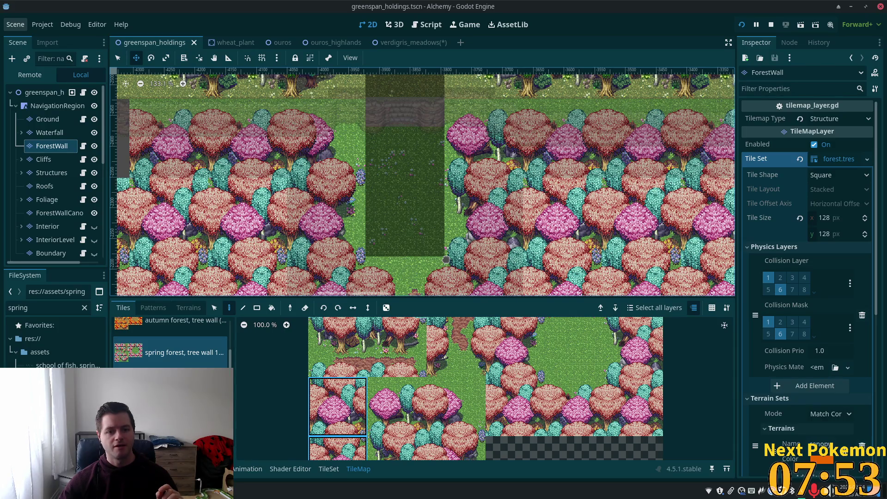
{"action": "scroll", "coordinate": [408, 236], "scroll_direction": "up", "scroll_amount": 4}
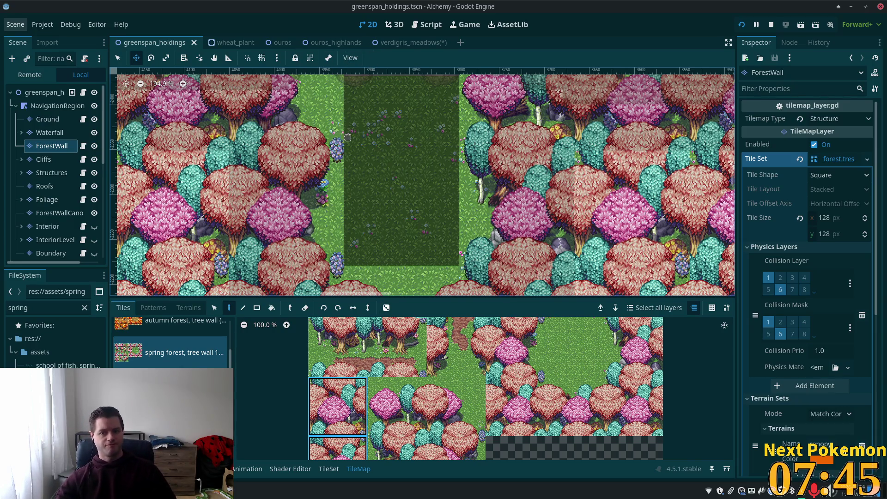
{"action": "scroll", "coordinate": [379, 210], "scroll_direction": "down", "scroll_amount": 5}
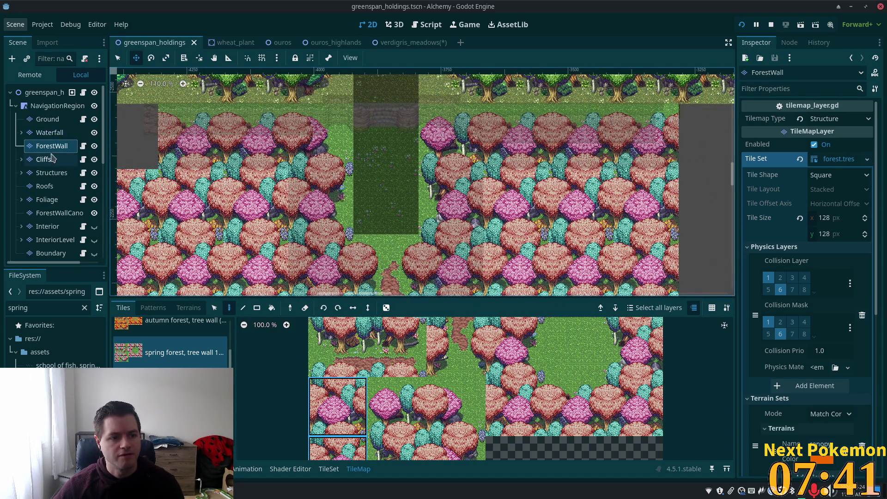
{"action": "scroll", "coordinate": [416, 176], "scroll_direction": "down", "scroll_amount": 3}
{"action": "left_click", "coordinate": [214, 307]}
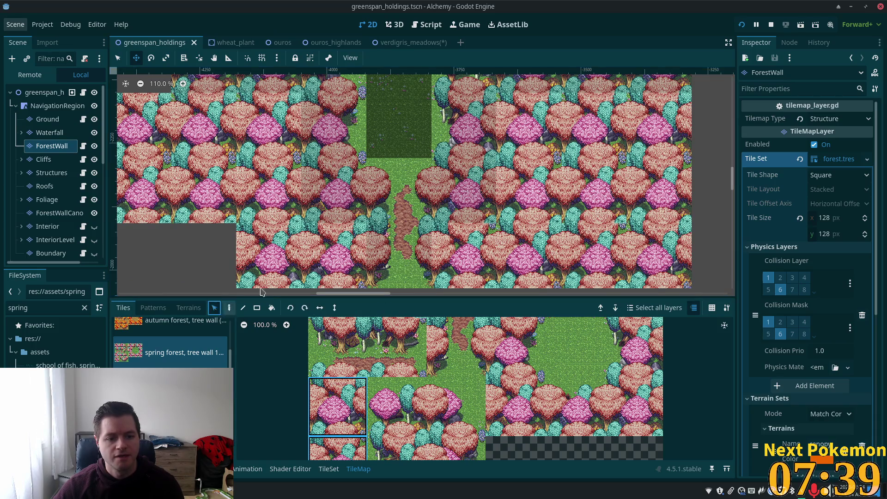
{"action": "key", "text": "q"}
{"action": "left_click_drag", "start_coordinate": [372, 180], "coordinate": [433, 264]}
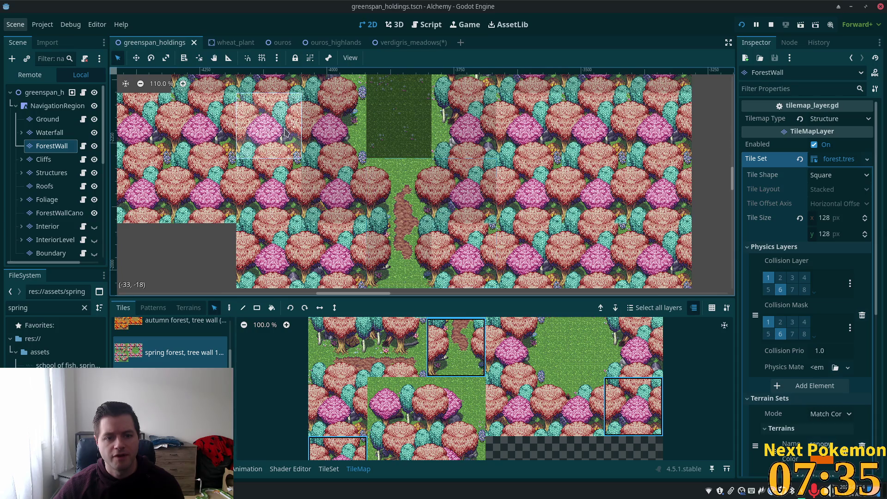
{"action": "left_click_drag", "start_coordinate": [383, 184], "coordinate": [399, 261]}
{"action": "scroll", "coordinate": [449, 171], "scroll_direction": "up", "scroll_amount": 4}
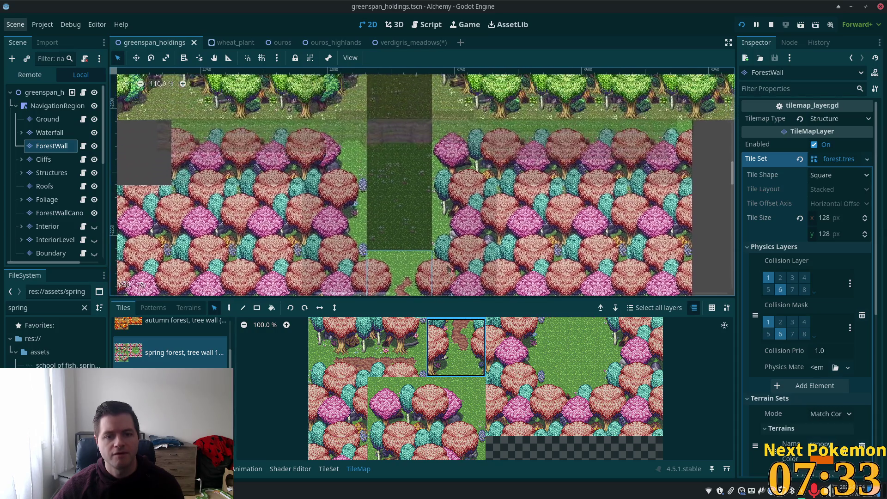
{"action": "left_click", "coordinate": [230, 308]}
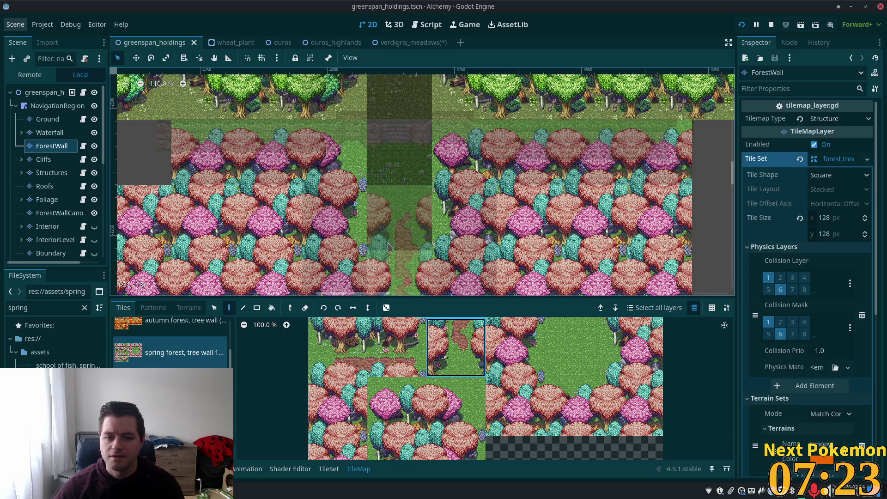
{"action": "scroll", "coordinate": [398, 222], "scroll_direction": "down", "scroll_amount": 3}
{"action": "left_click_drag", "start_coordinate": [428, 208], "coordinate": [432, 173]}
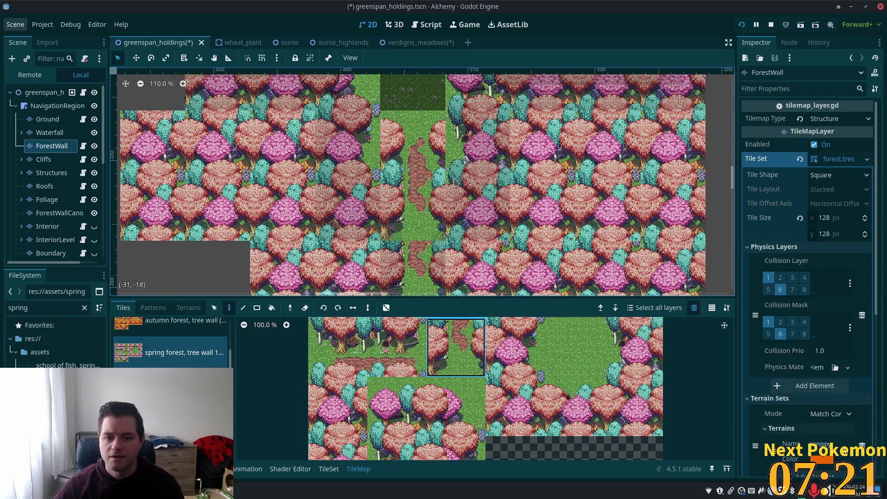
{"action": "key", "text": "ctrl+z"}
{"action": "key", "text": "ctrl+z"}
{"action": "key", "text": "ctrl+z"}
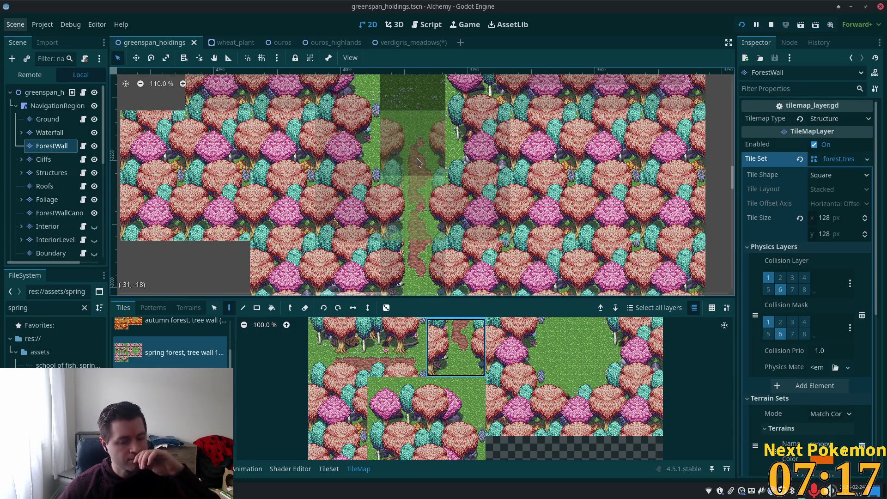
{"action": "scroll", "coordinate": [455, 369], "scroll_direction": "up", "scroll_amount": 3}
{"action": "left_click_drag", "start_coordinate": [448, 400], "coordinate": [455, 353]}
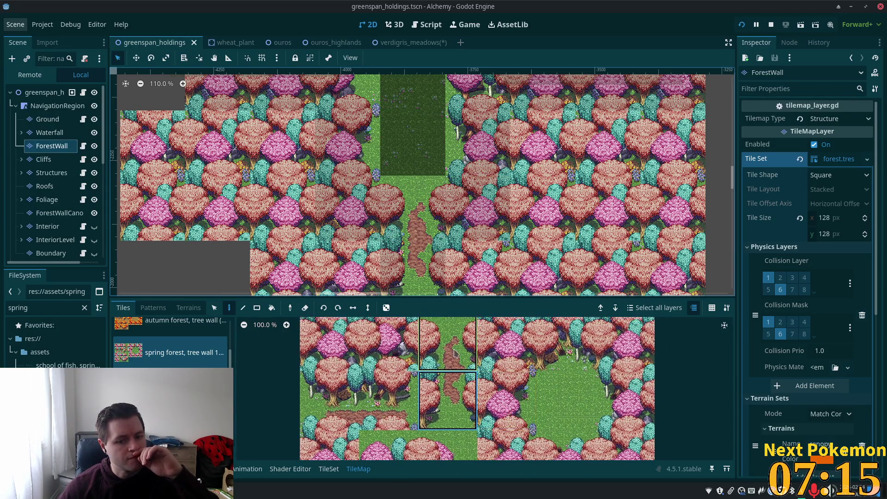
Paint plain grass tiles into the Greenspan Holdings forest gap and down to the south, then open verdigris_meadows.
{"action": "left_click", "coordinate": [454, 354]}
{"action": "scroll", "coordinate": [508, 390], "scroll_direction": "up", "scroll_amount": 2}
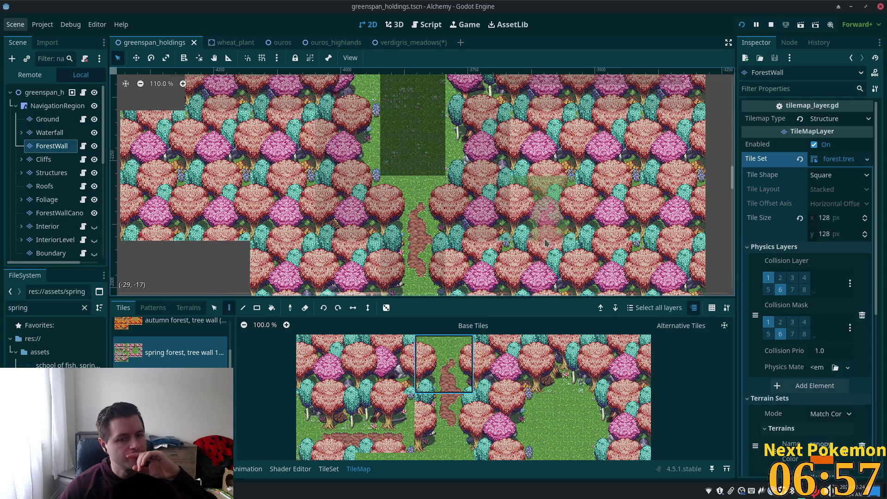
{"action": "left_click_drag", "start_coordinate": [543, 243], "coordinate": [547, 292]}
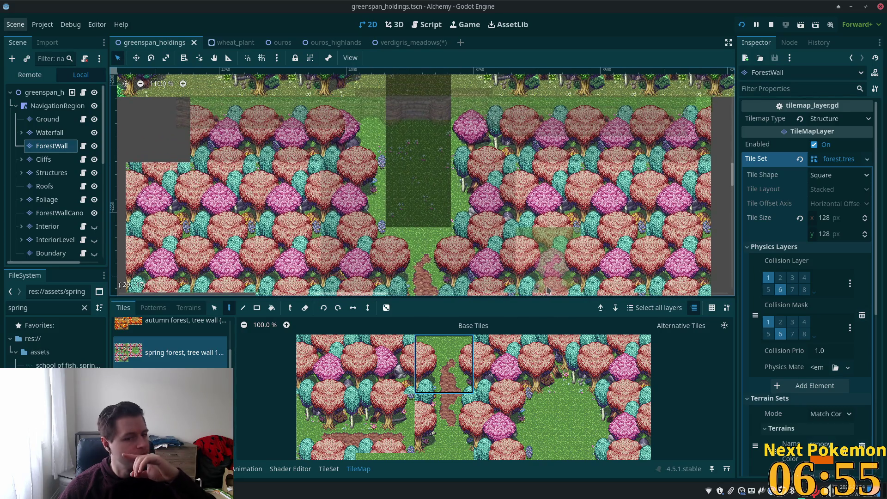
{"action": "scroll", "coordinate": [512, 264], "scroll_direction": "up", "scroll_amount": 4}
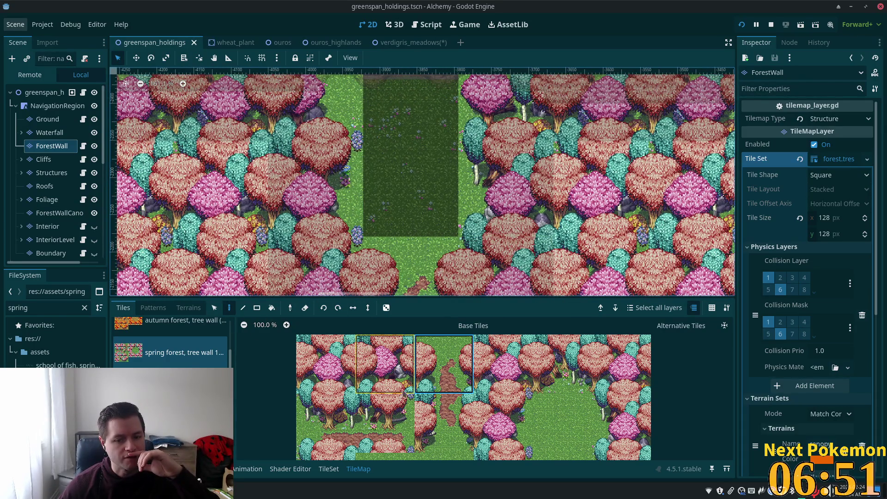
{"action": "left_click", "coordinate": [557, 421]}
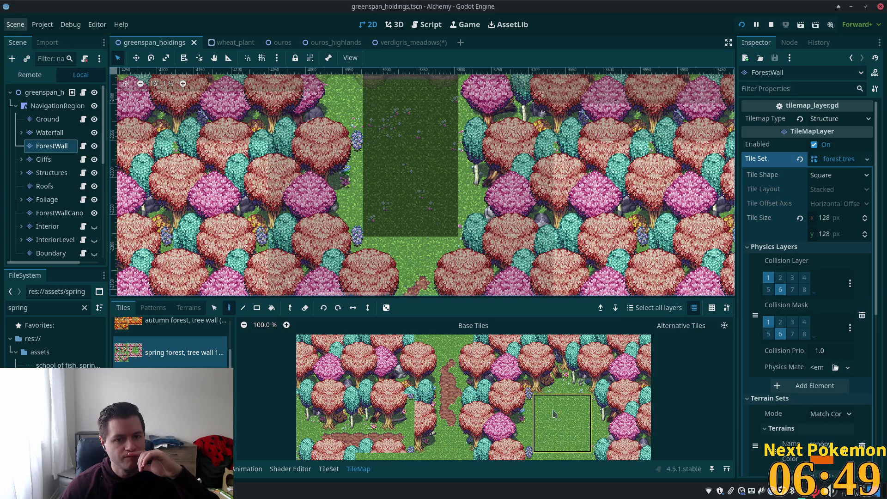
{"action": "left_click", "coordinate": [397, 168]}
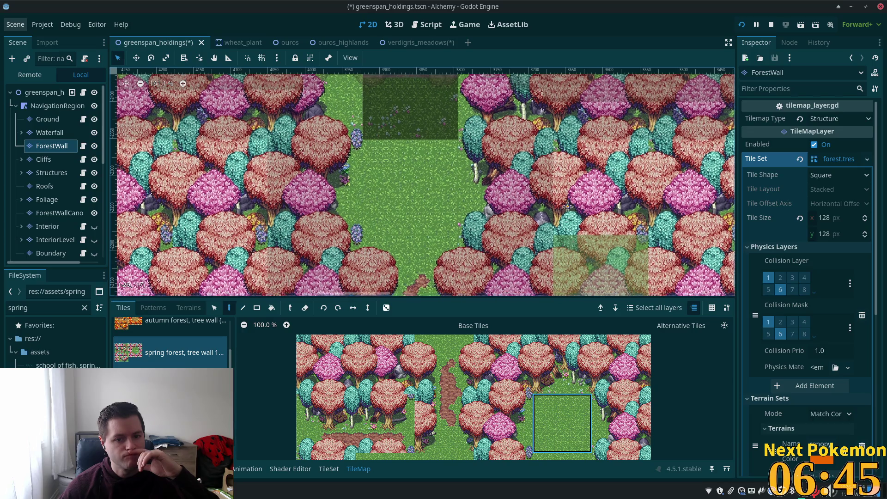
{"action": "scroll", "coordinate": [601, 249], "scroll_direction": "down", "scroll_amount": 5}
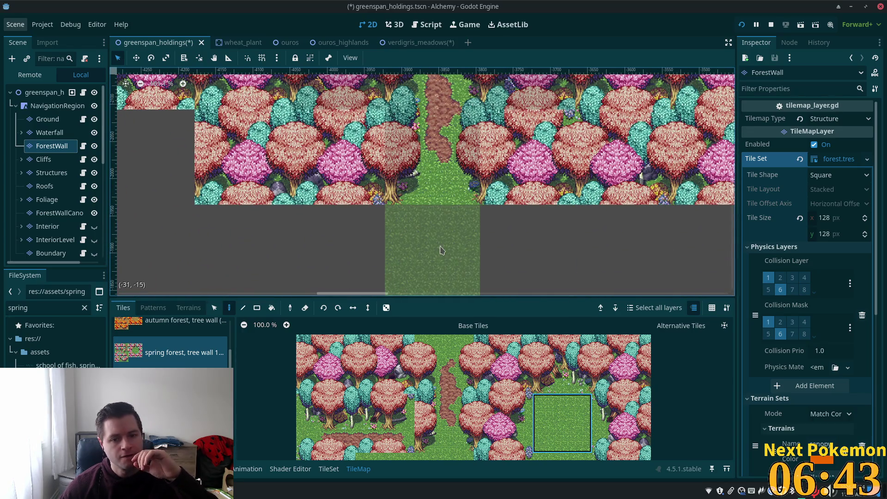
{"action": "left_click", "coordinate": [441, 250]}
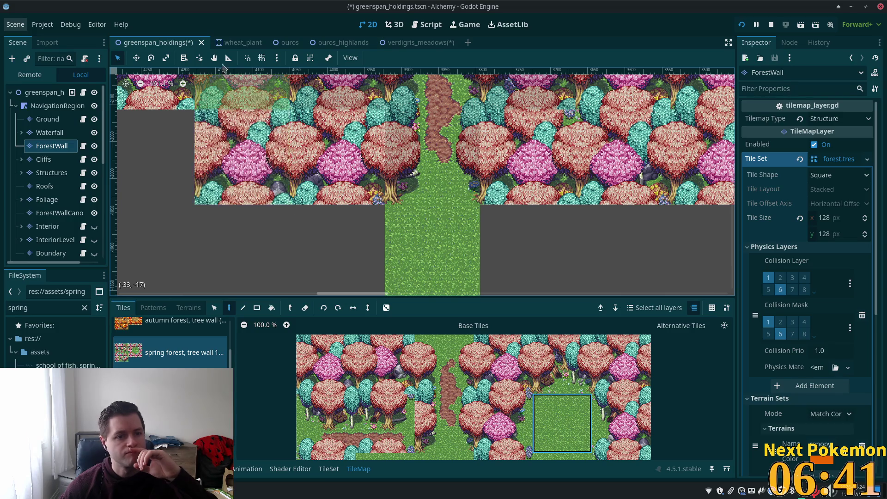
{"action": "left_click", "coordinate": [416, 42]}
{"action": "scroll", "coordinate": [426, 194], "scroll_direction": "up", "scroll_amount": 3}
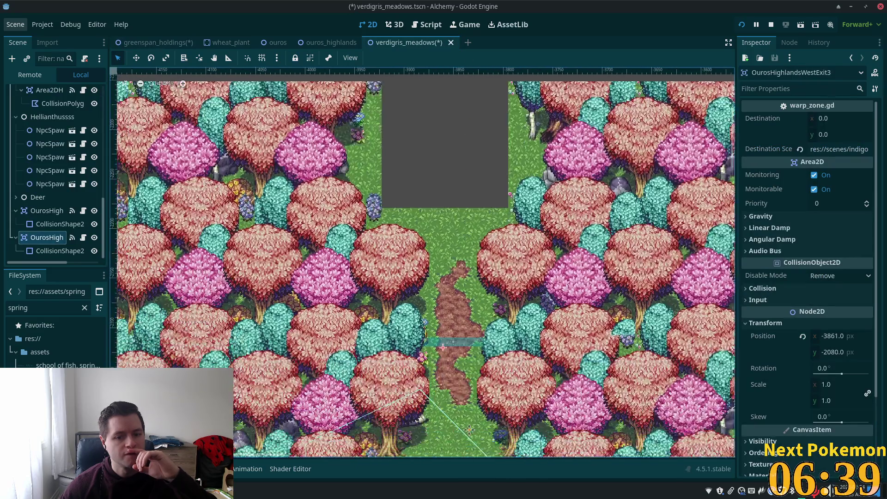
{"action": "left_click_drag", "start_coordinate": [436, 198], "coordinate": [426, 214]}
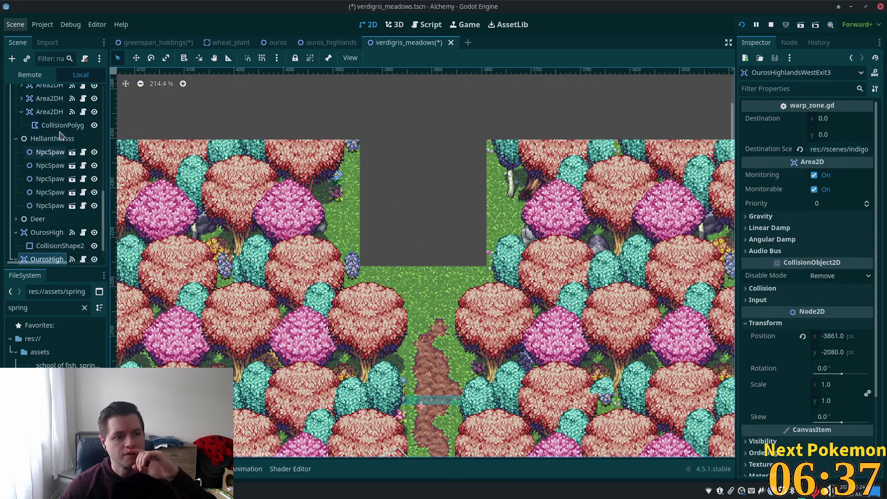
{"action": "scroll", "coordinate": [52, 148], "scroll_direction": "up", "scroll_amount": 10}
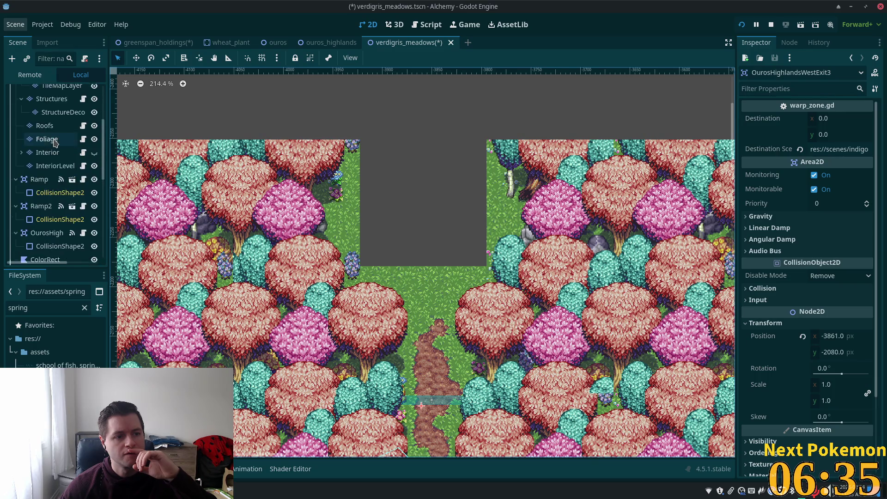
{"action": "scroll", "coordinate": [55, 143], "scroll_direction": "up", "scroll_amount": 3}
{"action": "left_click", "coordinate": [52, 145]}
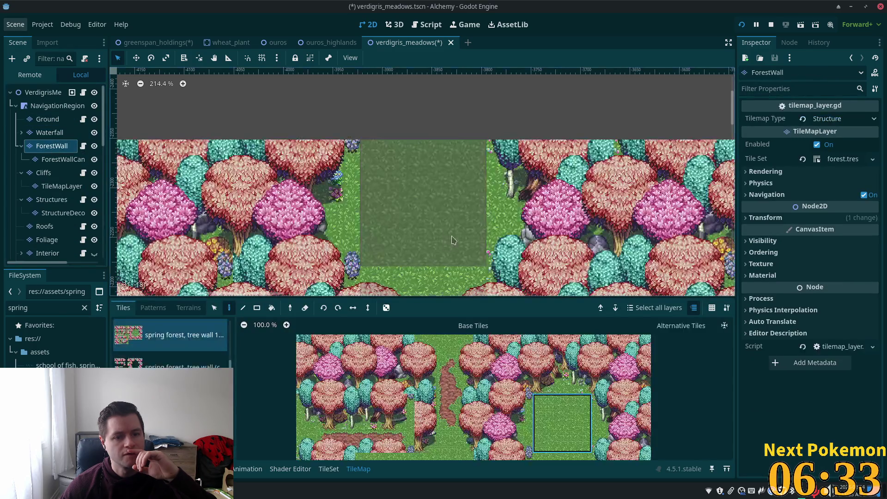
{"action": "scroll", "coordinate": [420, 220], "scroll_direction": "down", "scroll_amount": 5}
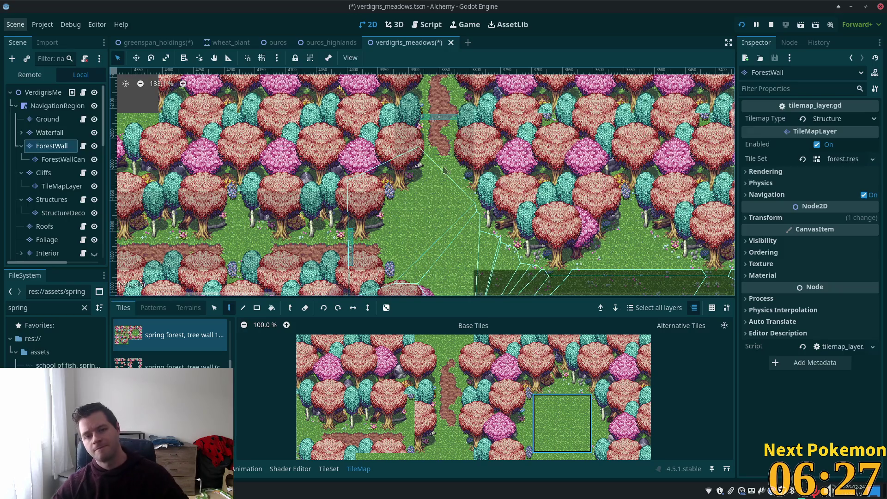
{"action": "scroll", "coordinate": [462, 185], "scroll_direction": "up", "scroll_amount": 4}
{"action": "scroll", "coordinate": [432, 116], "scroll_direction": "down", "scroll_amount": 2}
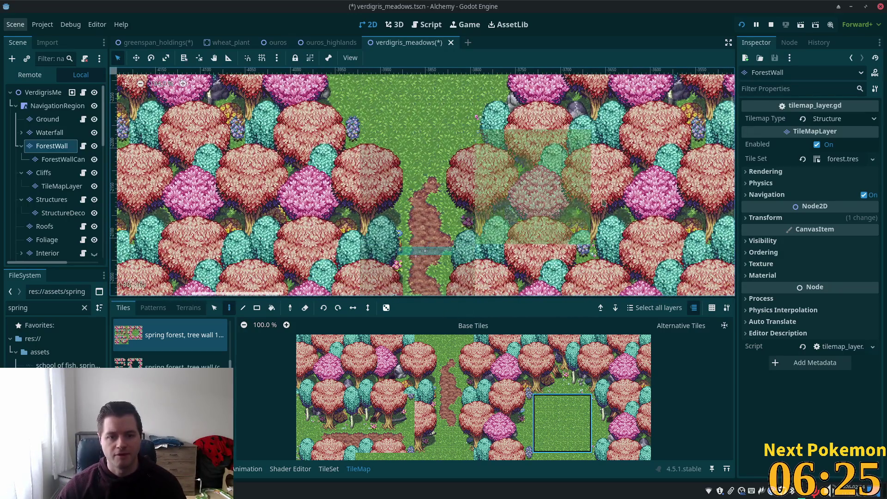
{"action": "scroll", "coordinate": [434, 159], "scroll_direction": "down", "scroll_amount": 3}
{"action": "scroll", "coordinate": [434, 158], "scroll_direction": "left", "scroll_amount": 2}
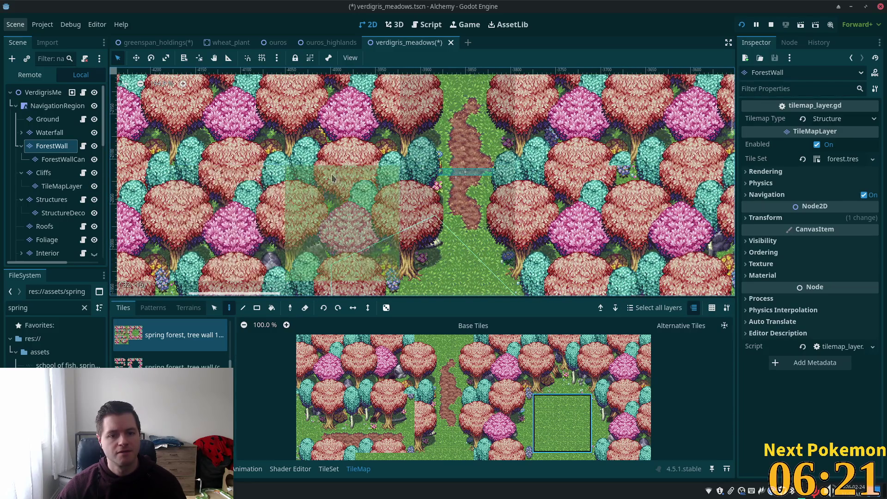
{"action": "scroll", "coordinate": [45, 250], "scroll_direction": "down", "scroll_amount": 10}
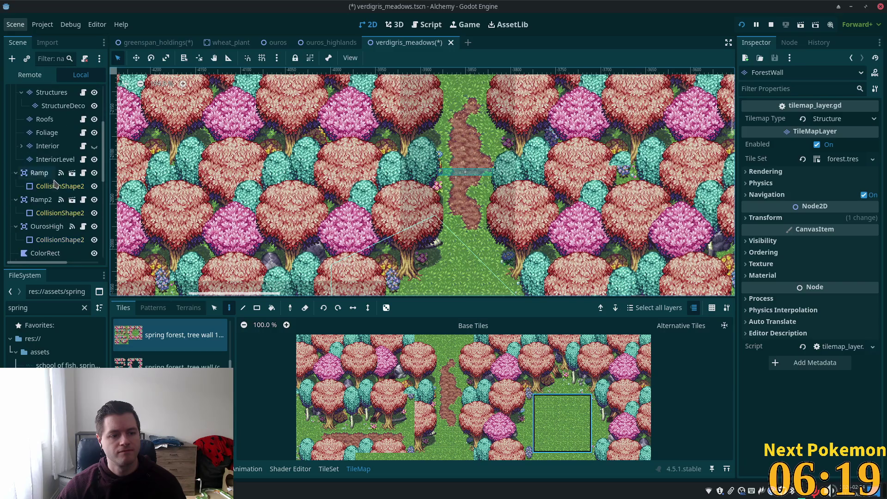
{"action": "scroll", "coordinate": [45, 250], "scroll_direction": "down", "scroll_amount": 5}
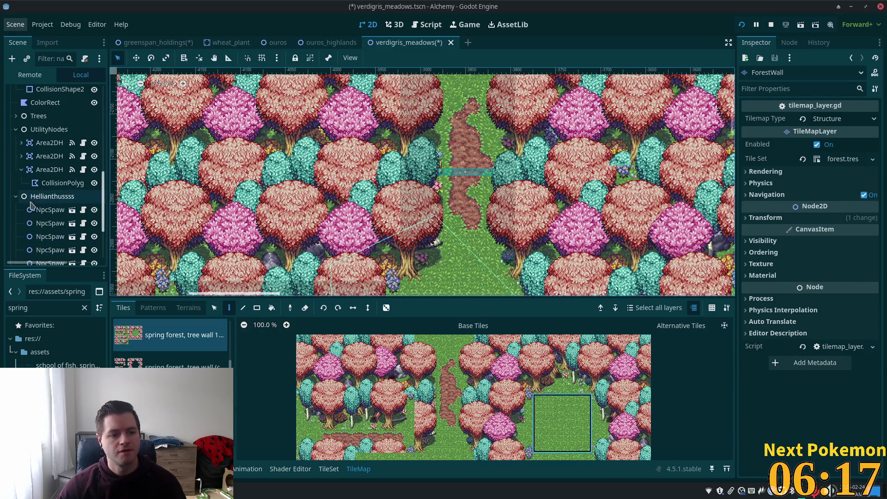
{"action": "left_click", "coordinate": [16, 129]}
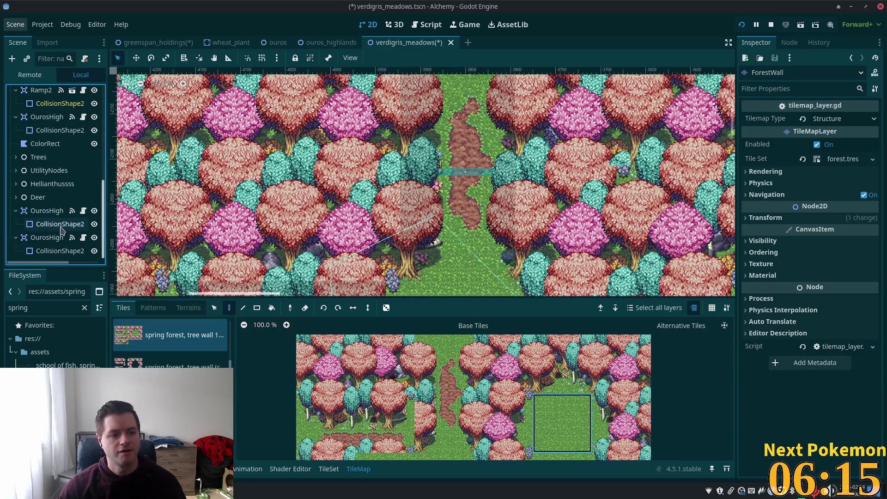
{"action": "left_click", "coordinate": [39, 238]}
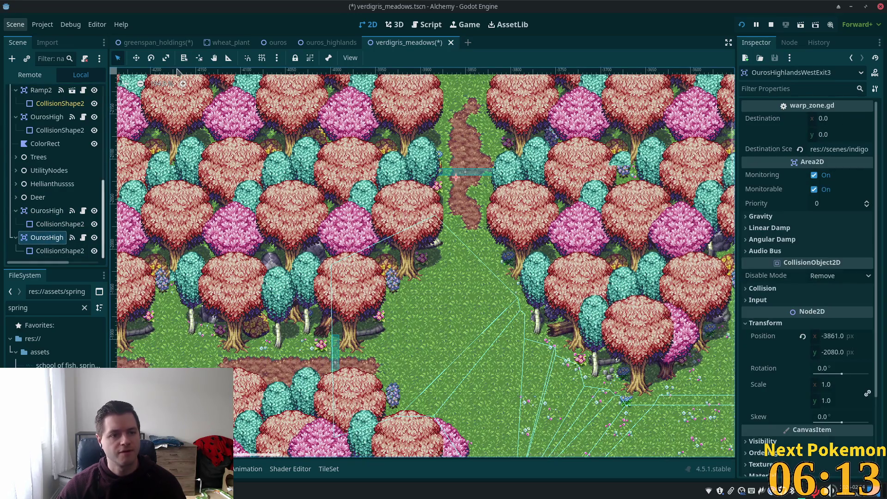
Nudge the warp zone up and left to (-3860, -2101) and save the scene.
{"action": "key", "text": "Up"}
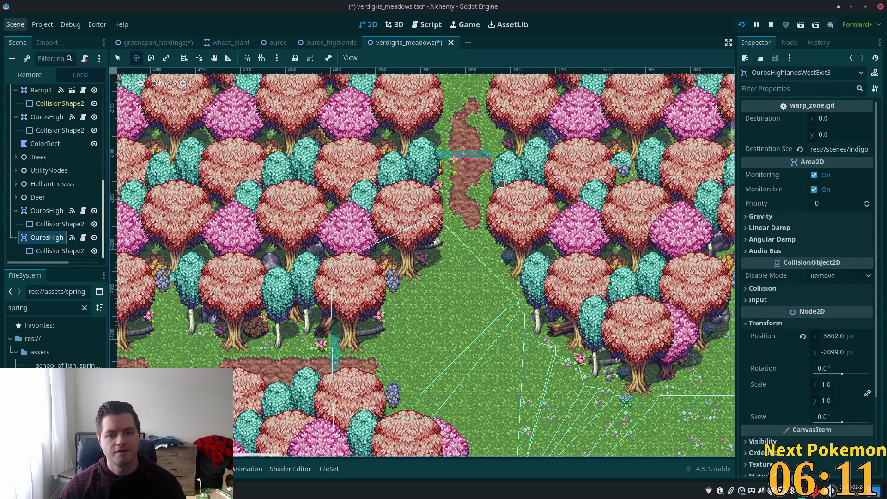
{"action": "key", "text": "Up"}
{"action": "key", "text": "Up"}
{"action": "key", "text": "Left"}
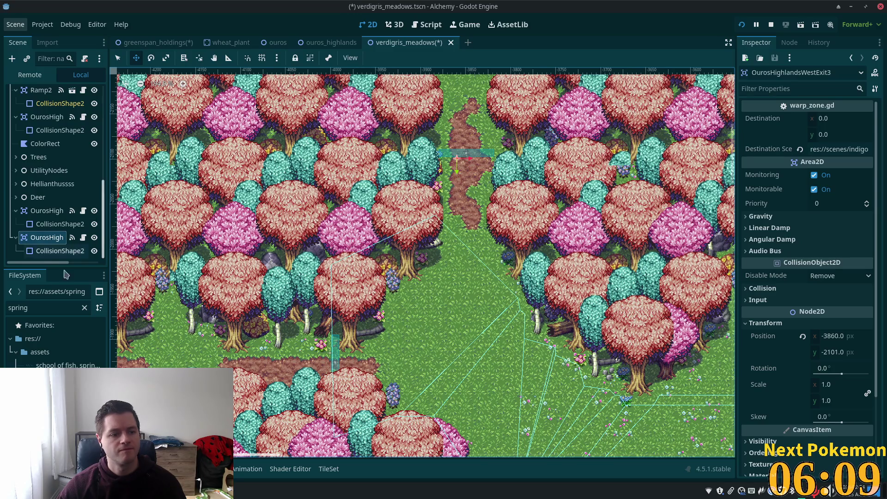
{"action": "key", "text": "ctrl+s"}
Replace indigo_bog with greenspan_holdings.tscn in Destination Scene and save verdigris_meadows.
{"action": "left_click", "coordinate": [862, 149]}
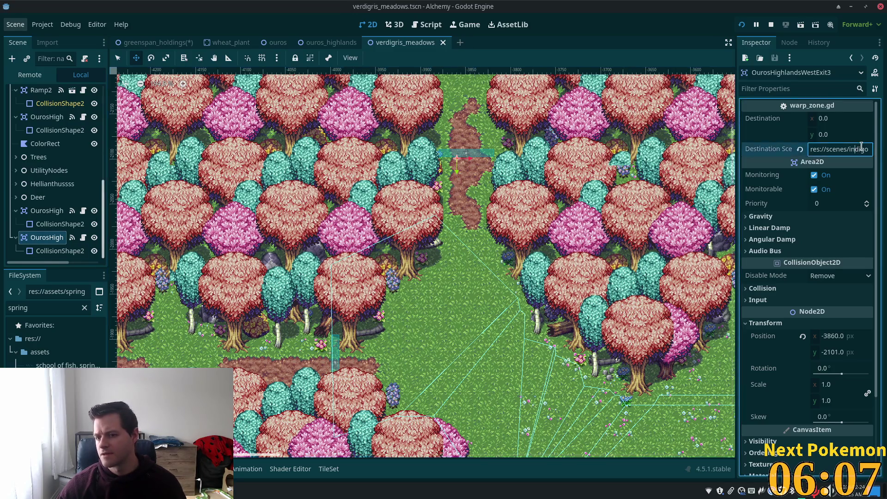
{"action": "double_click", "coordinate": [862, 149]}
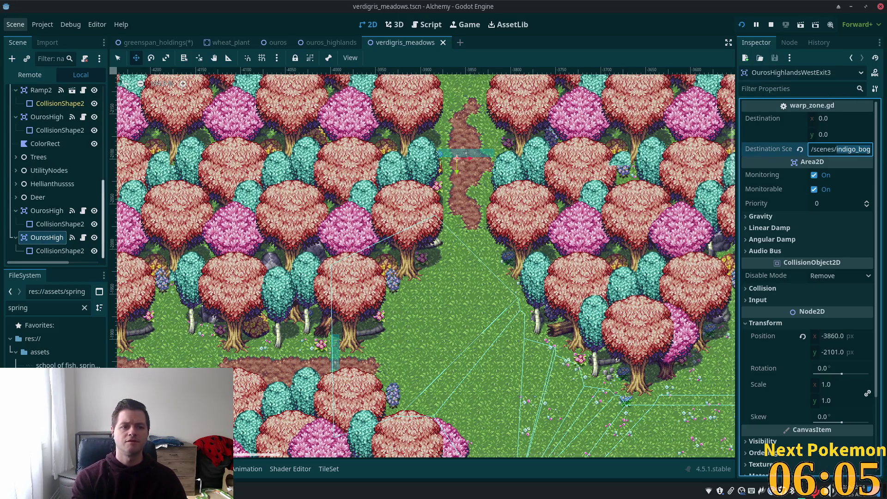
{"action": "type", "text": "es/greenspan_hold"}
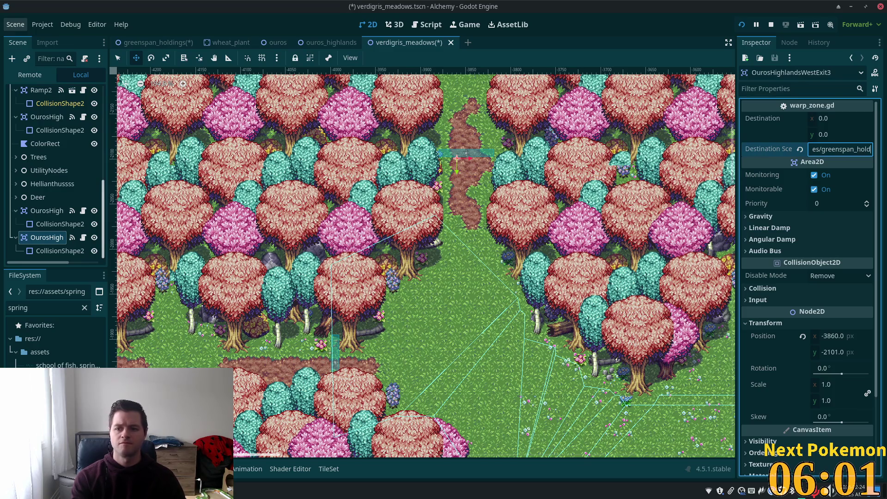
{"action": "type", "text": "ings"}
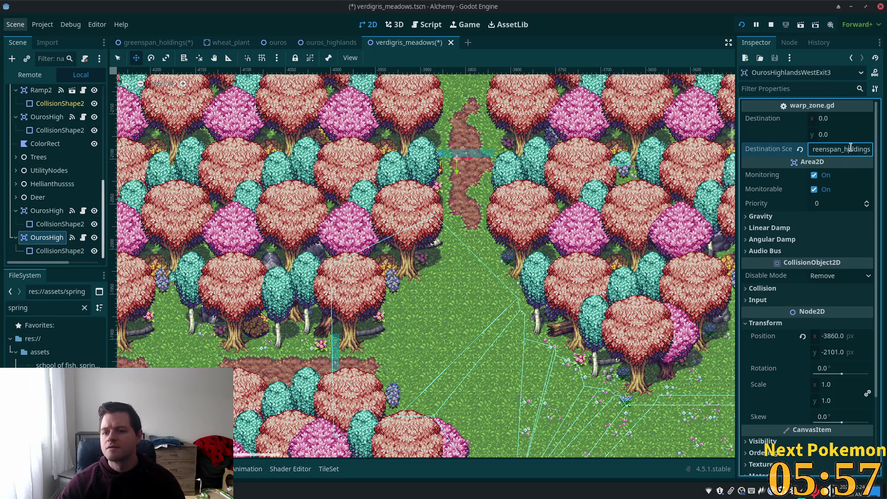
{"action": "type", "text": ".tscn"}
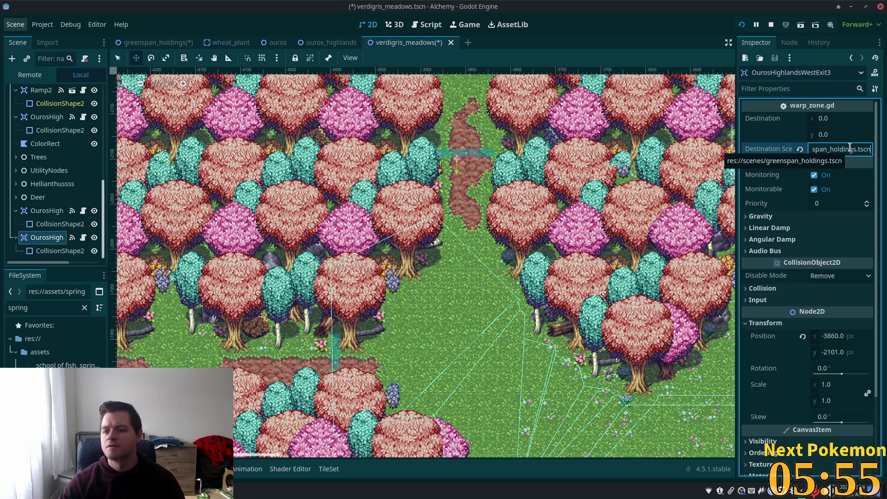
{"action": "key", "text": "ctrl+s"}
{"action": "left_click_drag", "start_coordinate": [569, 188], "coordinate": [526, 308]}
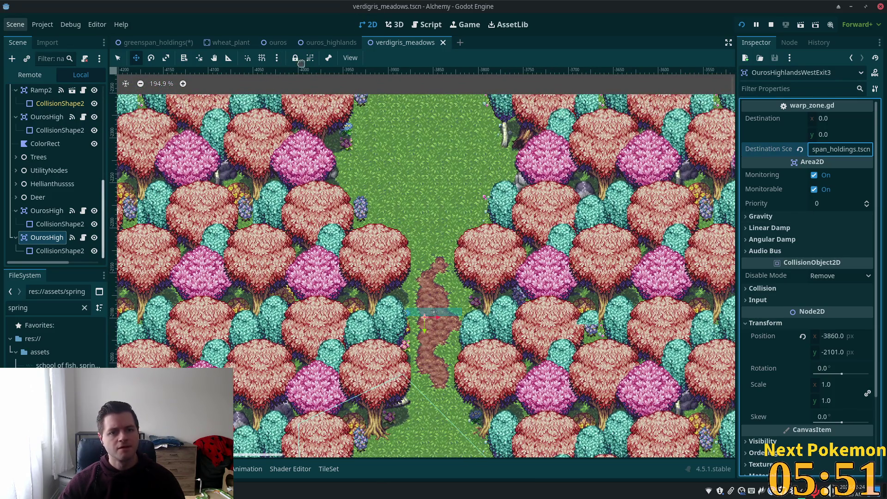
Select the SunkenPassExit warp zone in greenspan_holdings and duplicate it as SunkenPassExit2.
{"action": "scroll", "coordinate": [443, 258], "scroll_direction": "down", "scroll_amount": 3}
{"action": "scroll", "coordinate": [443, 257], "scroll_direction": "up", "scroll_amount": 4}
{"action": "scroll", "coordinate": [443, 257], "scroll_direction": "down", "scroll_amount": 3}
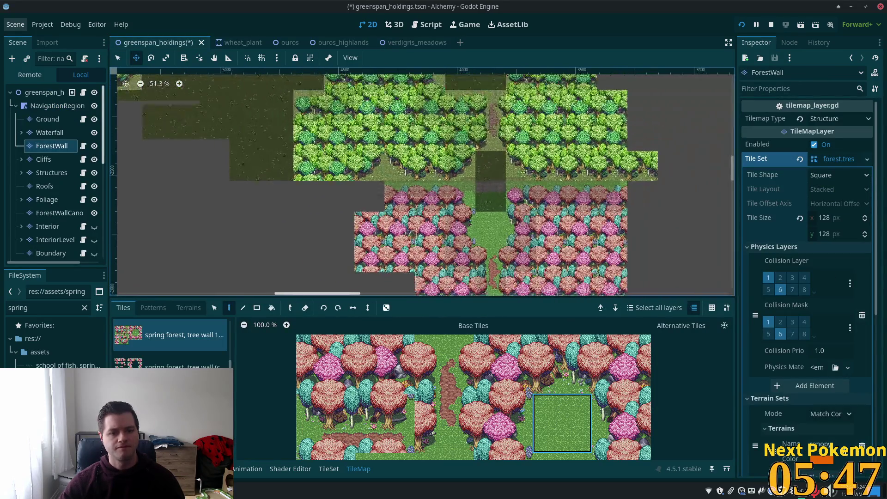
{"action": "scroll", "coordinate": [506, 235], "scroll_direction": "down", "scroll_amount": 3}
{"action": "left_click_drag", "start_coordinate": [505, 234], "coordinate": [540, 334]}
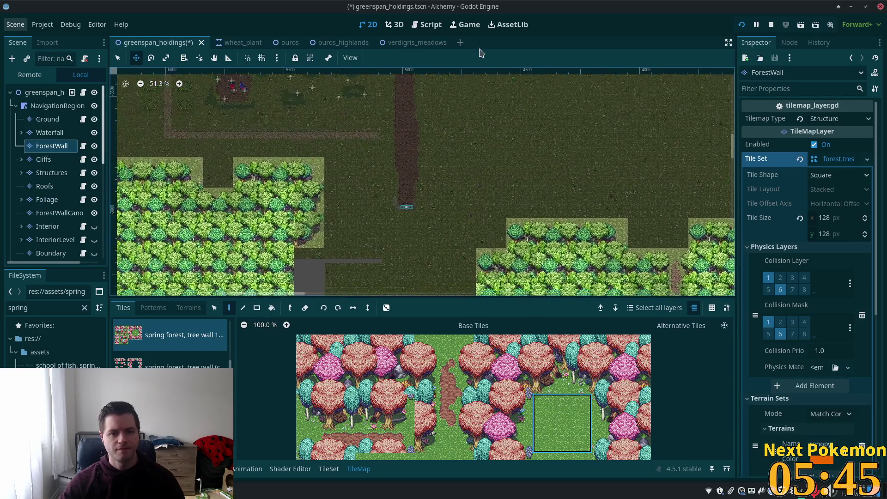
{"action": "key", "text": "q"}
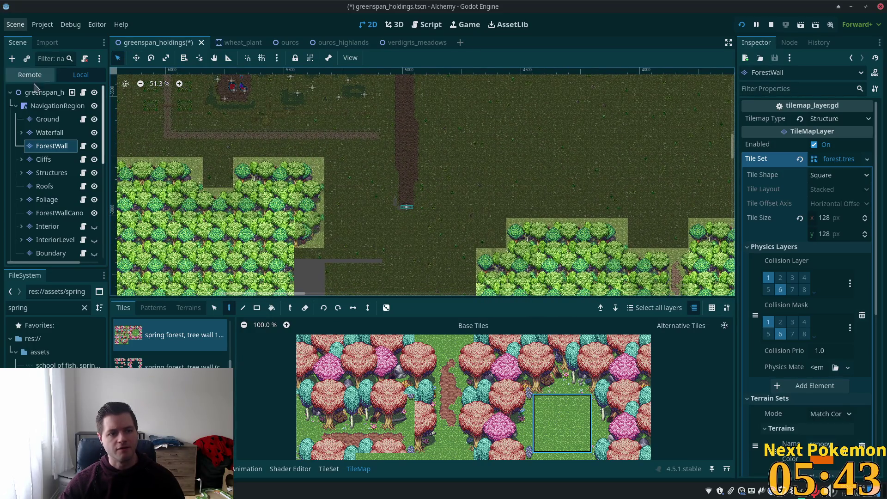
{"action": "left_click", "coordinate": [406, 206]}
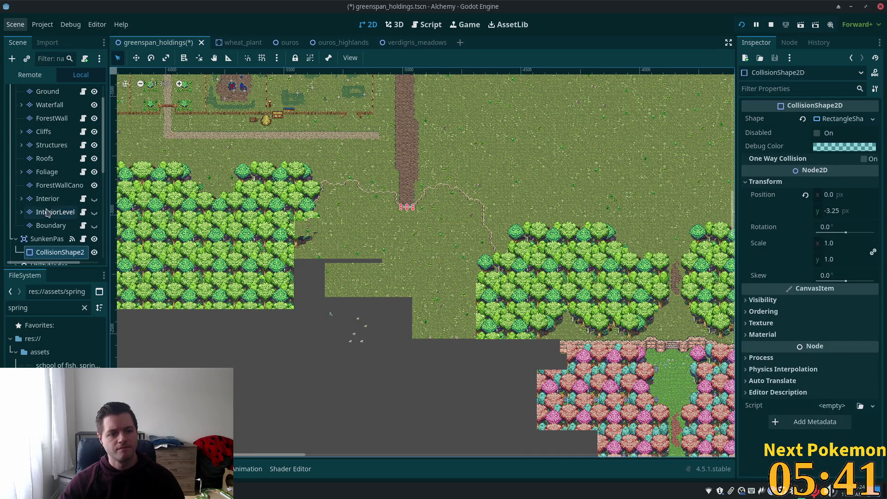
{"action": "left_click", "coordinate": [47, 239]}
{"action": "scroll", "coordinate": [318, 145], "scroll_direction": "left", "scroll_amount": 3}
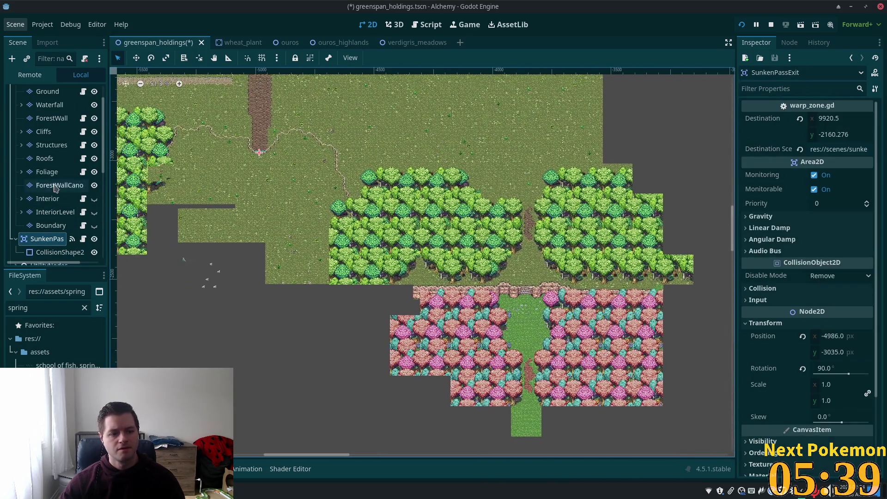
{"action": "scroll", "coordinate": [64, 165], "scroll_direction": "down", "scroll_amount": 10}
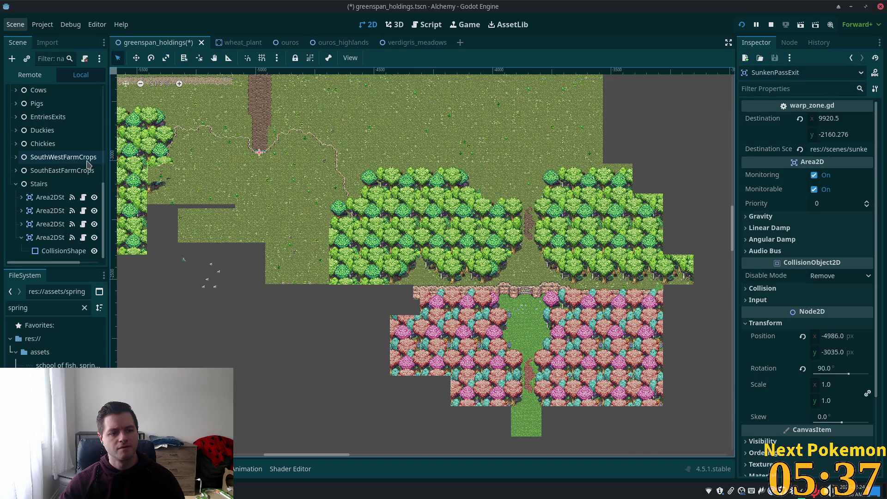
{"action": "key", "text": "ctrl+d"}
{"action": "scroll", "coordinate": [72, 158], "scroll_direction": "up", "scroll_amount": 3}
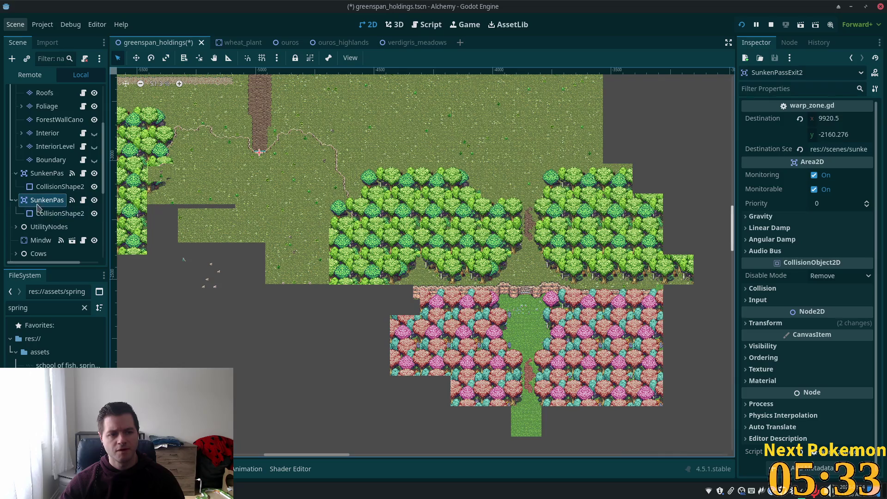
Make the Shape resource of SunkenPassExit2's CollisionShape2D unique, then reselect SunkenPassExit2.
{"action": "left_click", "coordinate": [60, 213]}
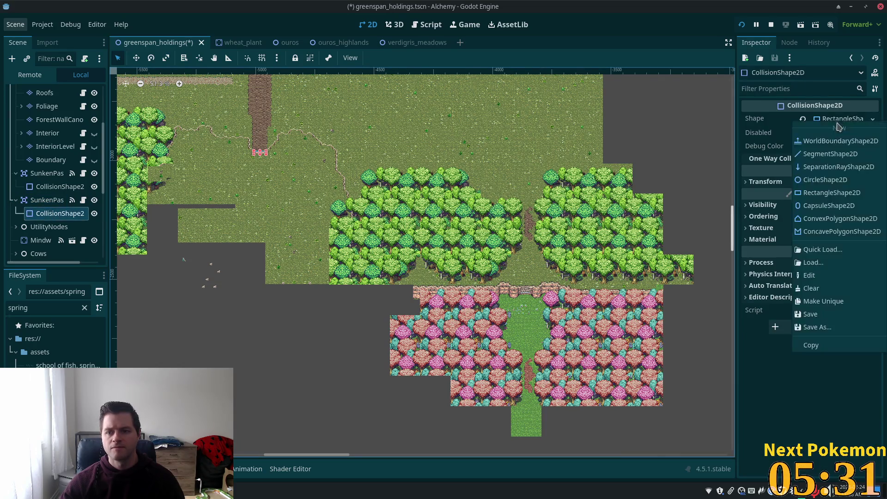
{"action": "right_click", "coordinate": [843, 119]}
{"action": "left_click", "coordinate": [828, 306]}
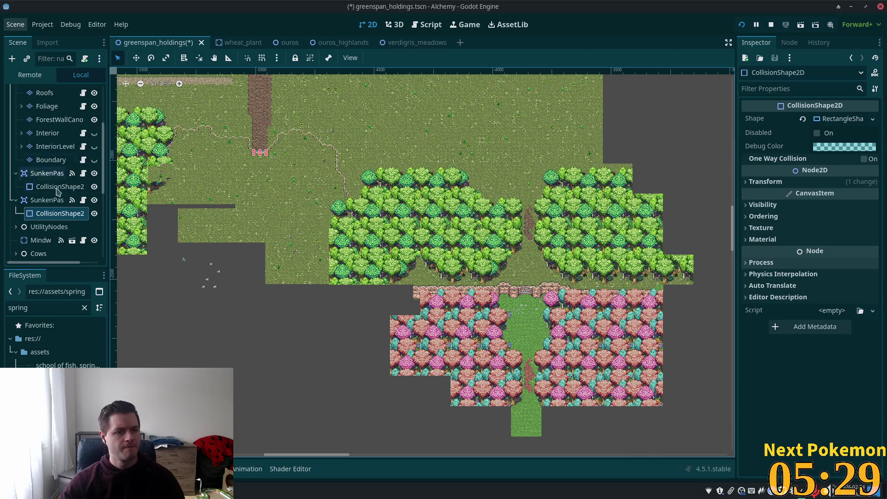
{"action": "left_click", "coordinate": [47, 200]}
{"action": "left_click", "coordinate": [134, 58]}
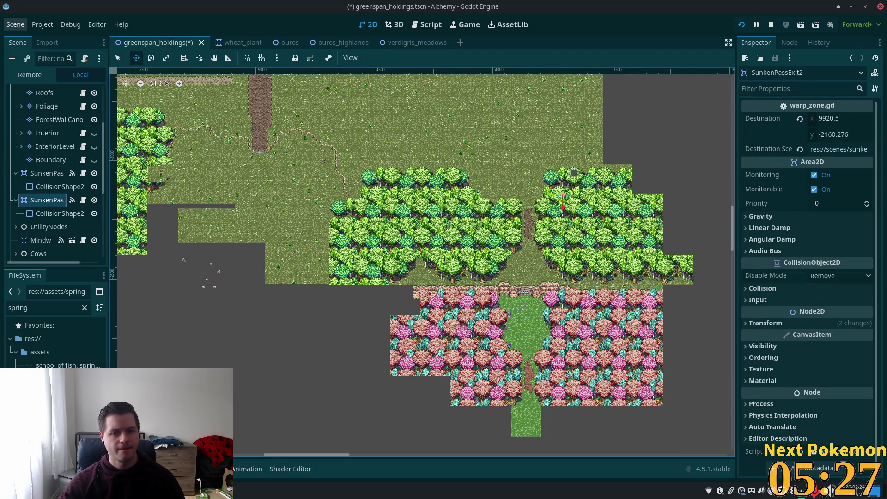
{"action": "scroll", "coordinate": [573, 207], "scroll_direction": "up", "scroll_amount": 4}
{"action": "scroll", "coordinate": [574, 208], "scroll_direction": "up", "scroll_amount": 8}
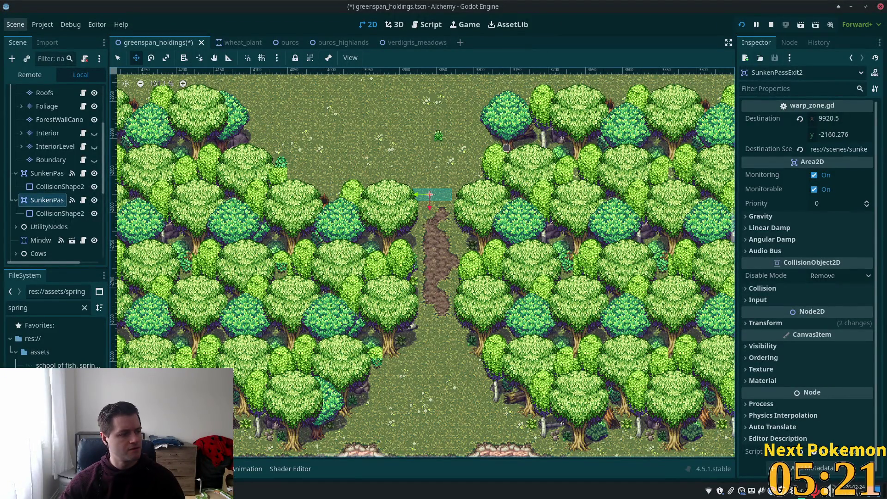
Arrow-nudge SunkenPassExit2 down along the pink forest path.
{"action": "scroll", "coordinate": [506, 147], "scroll_direction": "down", "scroll_amount": 5}
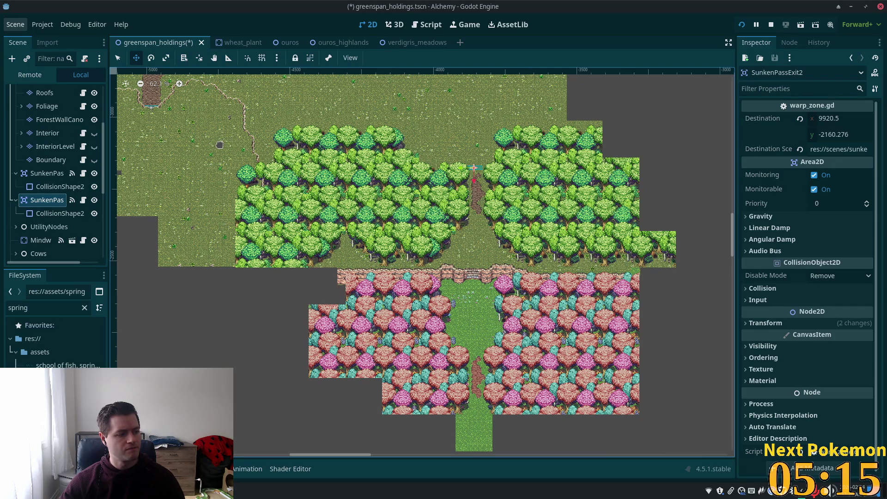
{"action": "scroll", "coordinate": [320, 144], "scroll_direction": "up", "scroll_amount": 1}
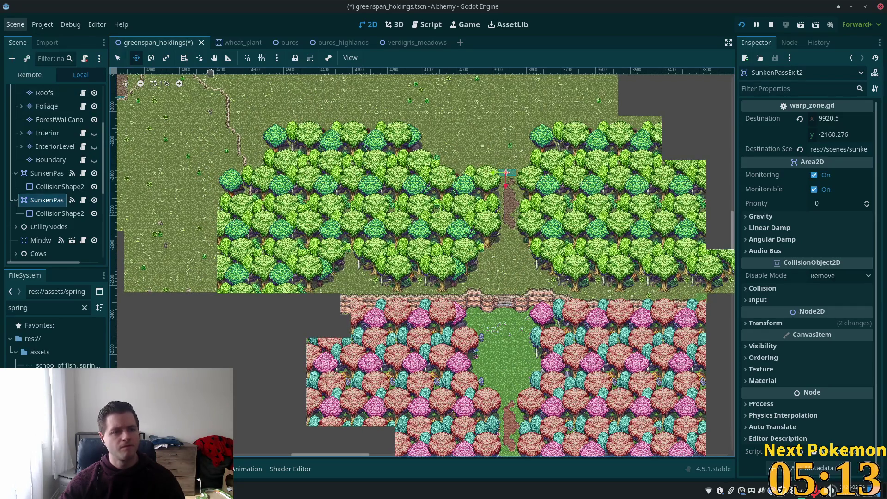
{"action": "scroll", "coordinate": [558, 239], "scroll_direction": "down", "scroll_amount": 5}
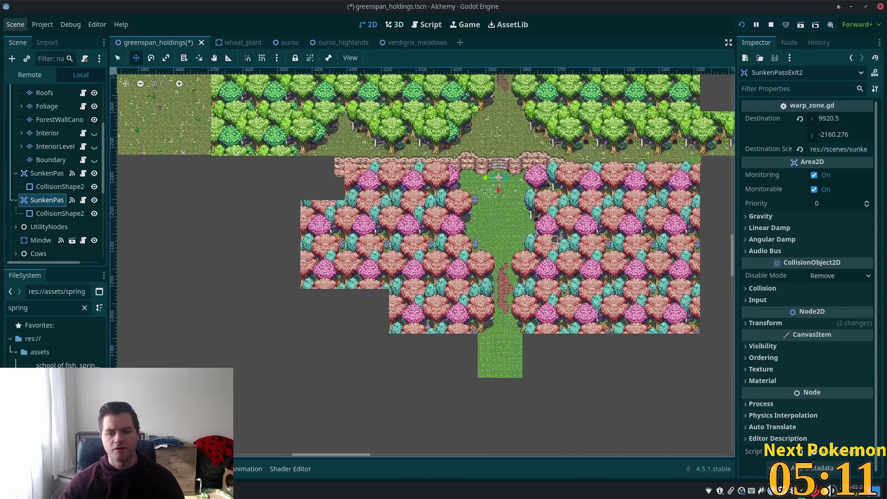
{"action": "scroll", "coordinate": [558, 239], "scroll_direction": "up", "scroll_amount": 5}
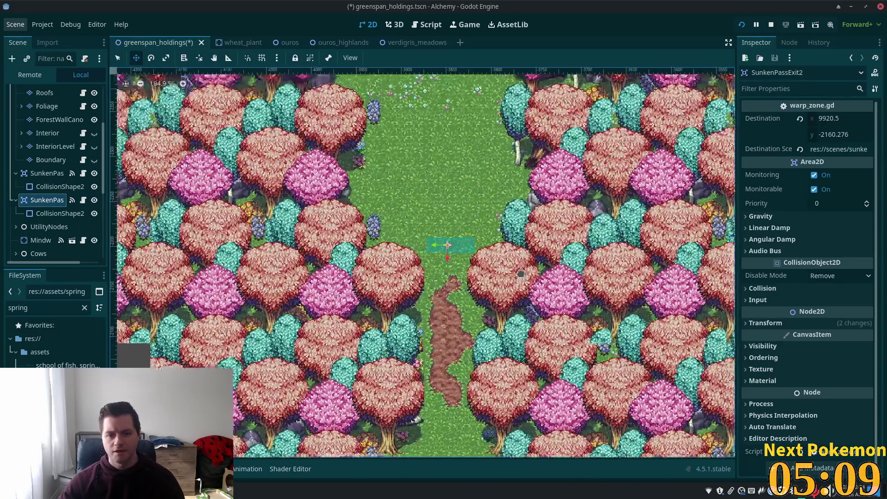
{"action": "scroll", "coordinate": [521, 274], "scroll_direction": "up", "scroll_amount": 2}
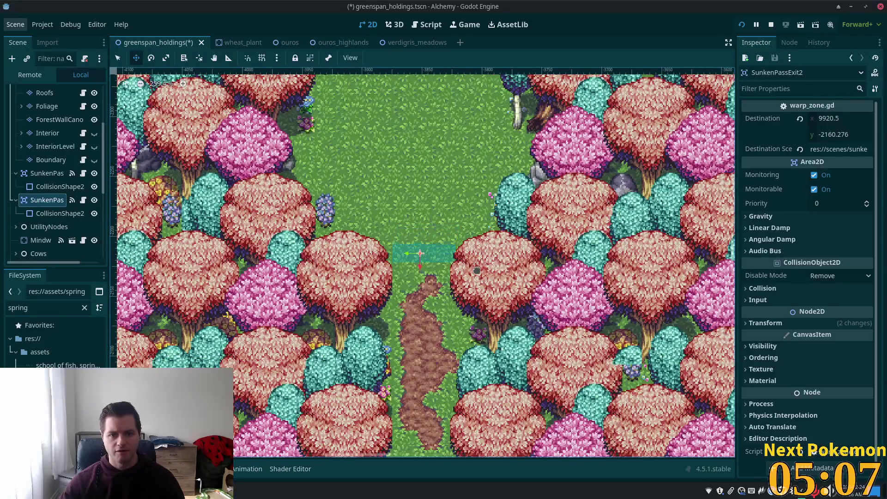
{"action": "key", "text": "Left"}
{"action": "key", "text": "Left"}
{"action": "key", "text": "Left"}
{"action": "key", "text": "Down"}
{"action": "key", "text": "Down"}
{"action": "key", "text": "Down"}
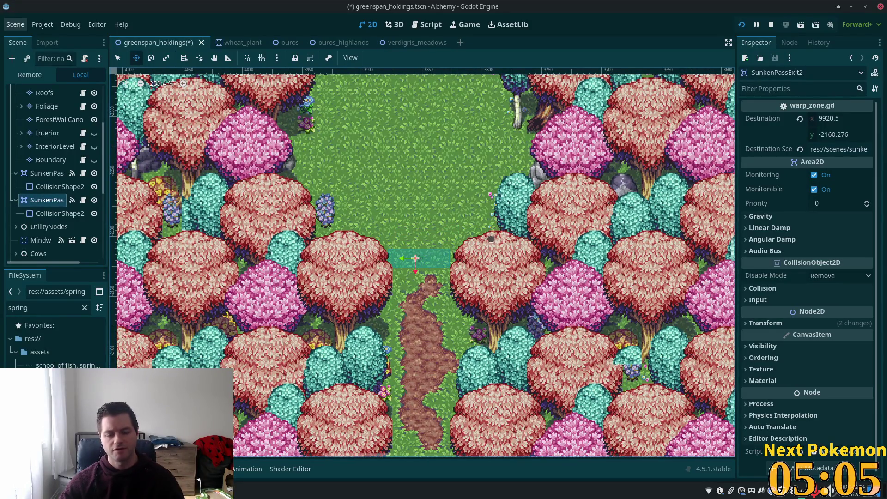
{"action": "scroll", "coordinate": [490, 234], "scroll_direction": "down", "scroll_amount": 3}
{"action": "key", "text": "Right"}
{"action": "key", "text": "Down"}
{"action": "key", "text": "Down"}
{"action": "key", "text": "Down"}
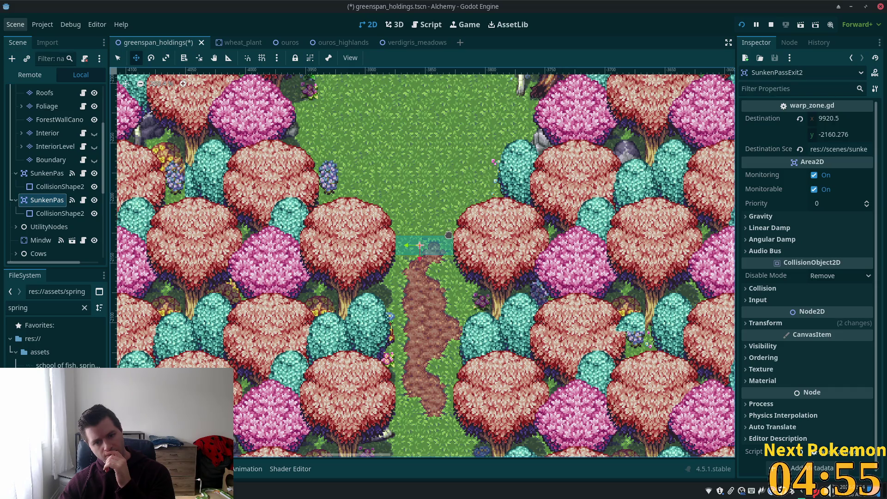
Drag SunkenPassExit2 into its final spot across the pink forest path.
{"action": "scroll", "coordinate": [448, 235], "scroll_direction": "down", "scroll_amount": 3}
{"action": "mouse_move", "coordinate": [498, 268]}
{"action": "left_mouse_down"}
{"action": "mouse_move", "coordinate": [510, 263]}
{"action": "mouse_move", "coordinate": [508, 248]}
{"action": "left_mouse_up"}
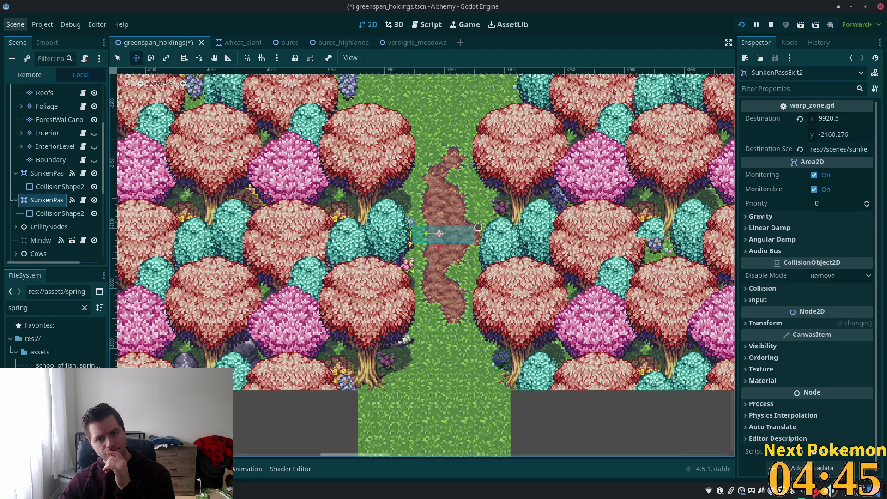
{"action": "scroll", "coordinate": [469, 221], "scroll_direction": "up", "scroll_amount": 5}
{"action": "scroll", "coordinate": [497, 375], "scroll_direction": "down", "scroll_amount": 2}
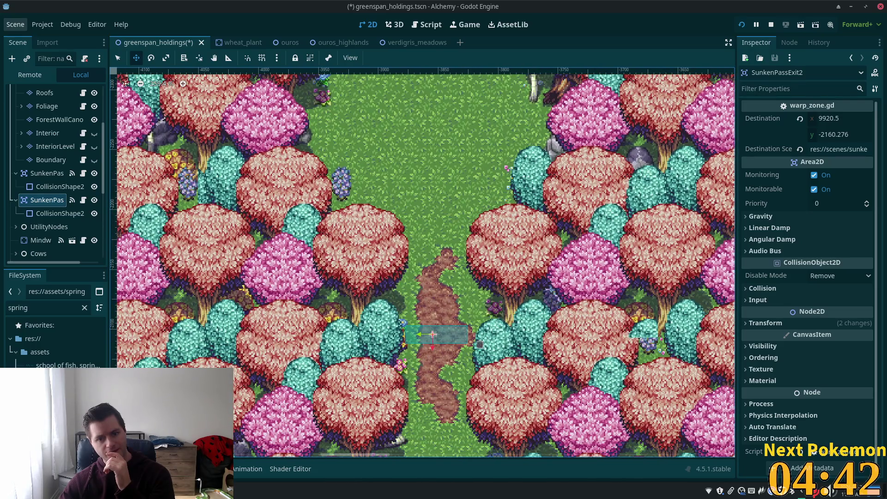
{"action": "left_click_drag", "start_coordinate": [480, 344], "coordinate": [482, 348]}
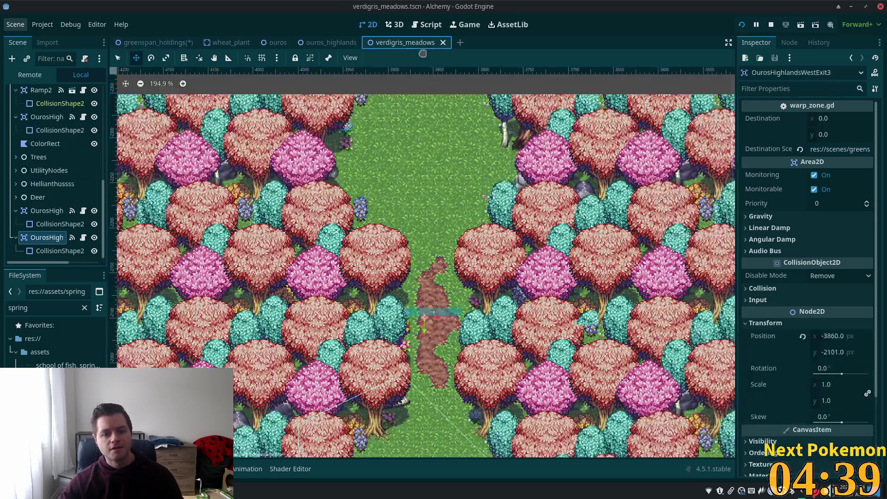
In verdigris_meadows, nudge OurosHighlandsWestExit3 to (-3861, -2114) and save.
{"action": "left_click", "coordinate": [416, 42]}
{"action": "left_click_drag", "start_coordinate": [460, 297], "coordinate": [459, 290]}
{"action": "key", "text": "ctrl+s"}
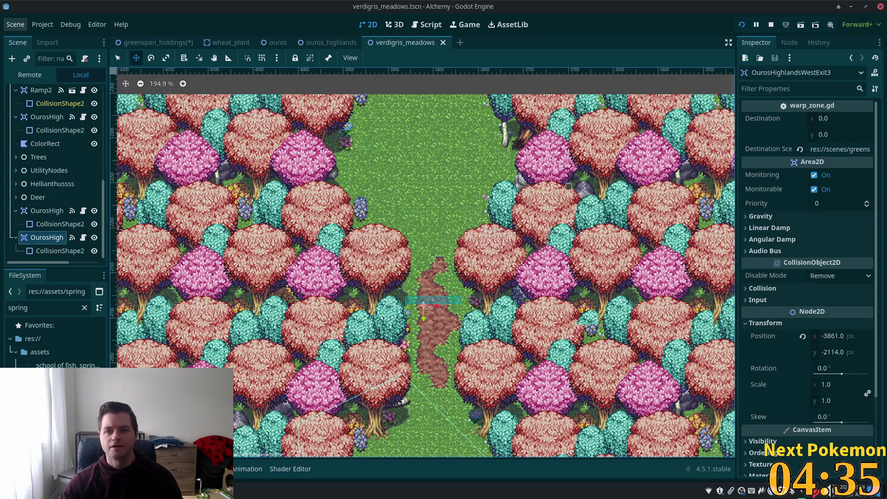
Change SunkenPassExit2's Destination Scene to res://scenes/verdigris_meadows.tscn.
{"action": "left_click", "coordinate": [157, 42]}
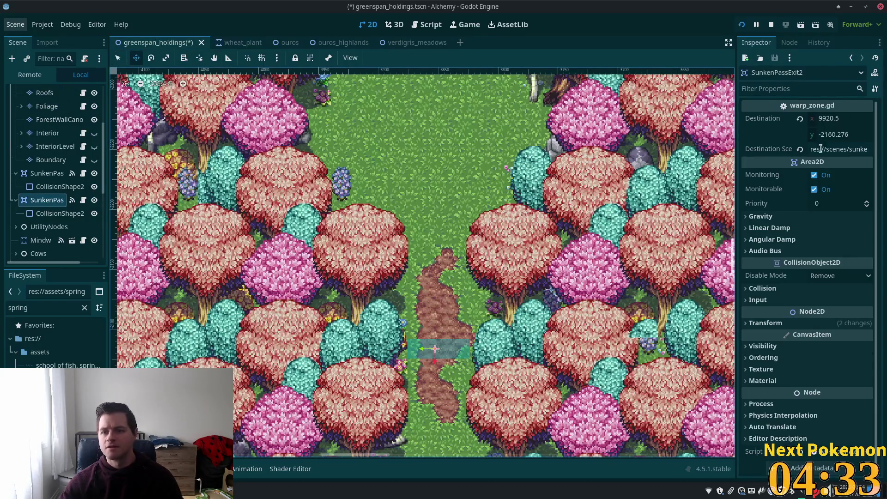
{"action": "left_click", "coordinate": [838, 149]}
{"action": "key", "text": "End"}
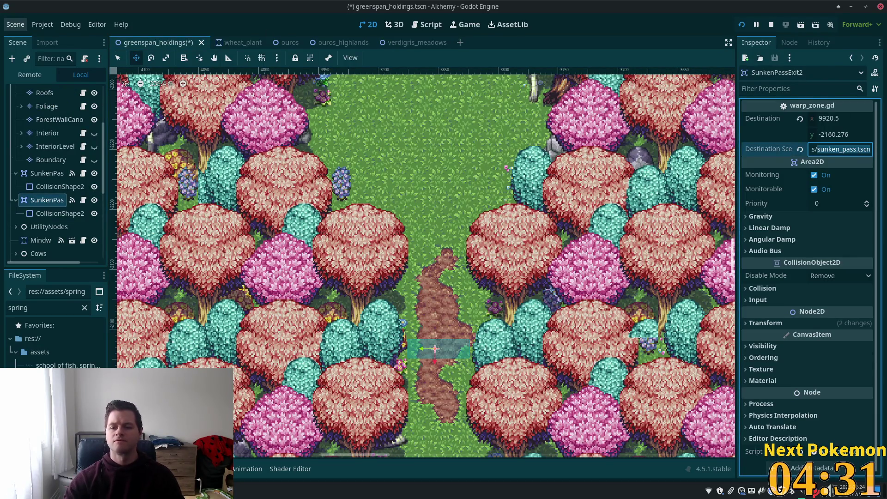
{"action": "key", "text": "ctrl+Left"}
{"action": "key", "text": "Left"}
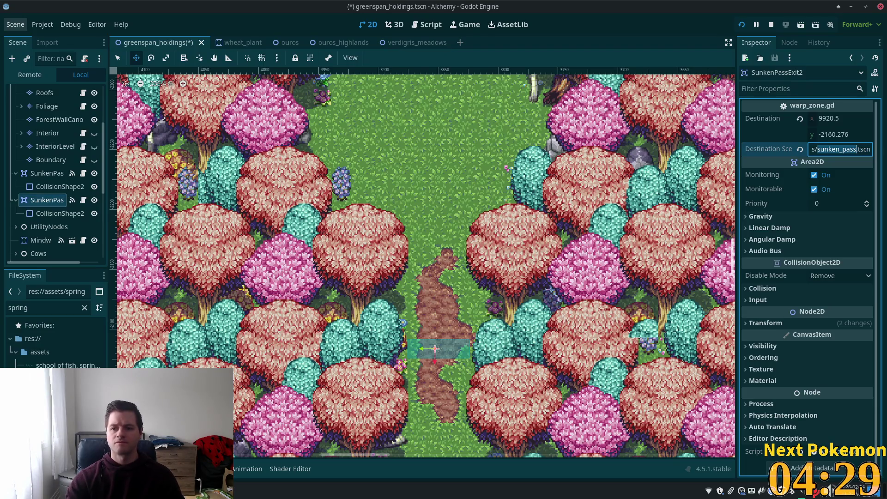
{"action": "type", "text": "ver.tsc"}
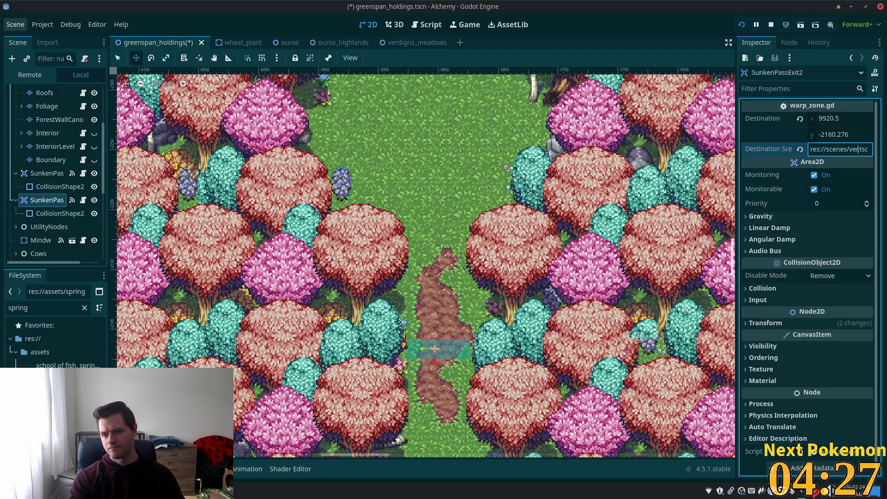
{"action": "type", "text": "digris_meadows"}
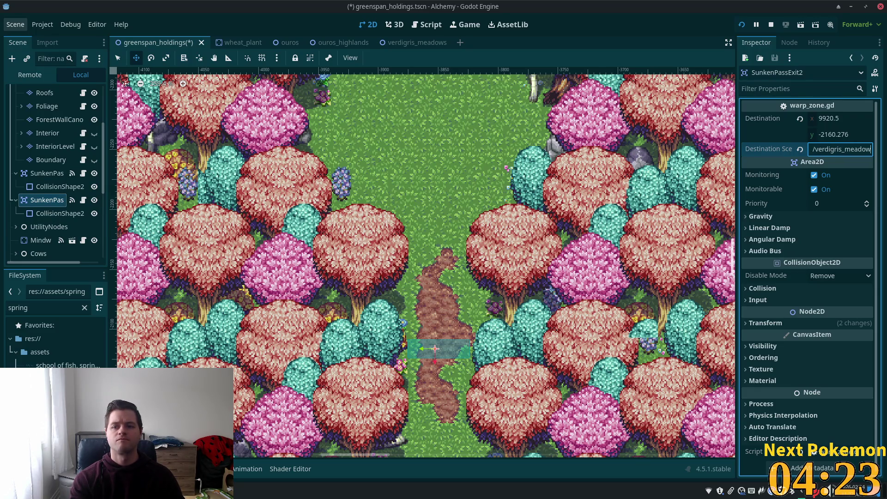
Revert the Destination coordinates to 0, 0, save greenspan_holdings, and run the game.
{"action": "left_click", "coordinate": [800, 119]}
{"action": "key", "text": "ctrl+s"}
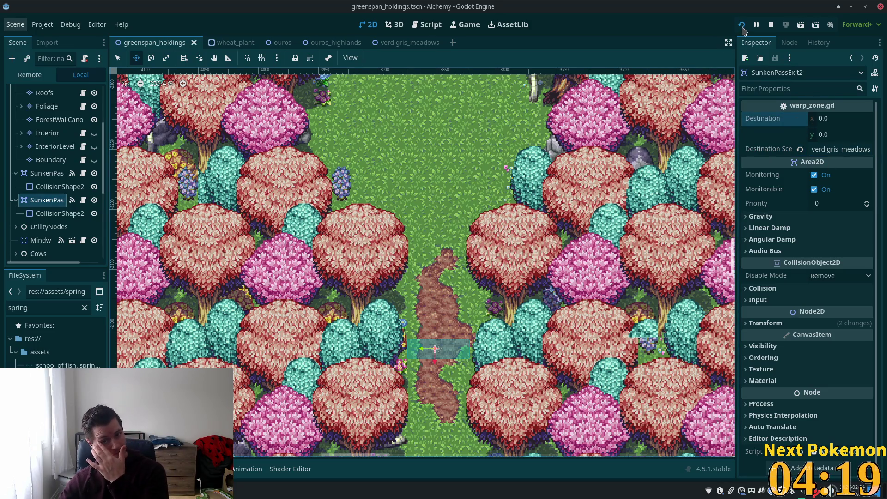
{"action": "left_click", "coordinate": [742, 24]}
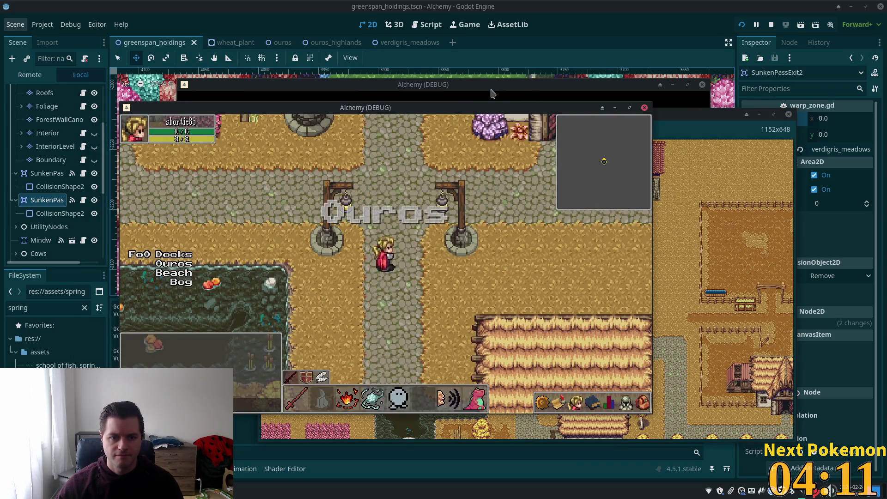
QuickLogin, walk south into Verdigris Meadows, then north back into Greenspan Holdings.
{"action": "left_click", "coordinate": [492, 96]}
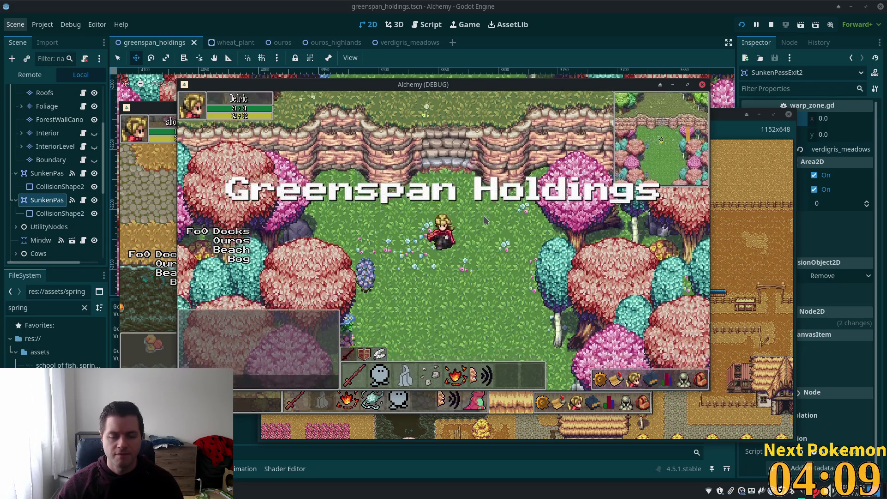
{"action": "key", "text": "Down"}
{"action": "key", "text": "Down"}
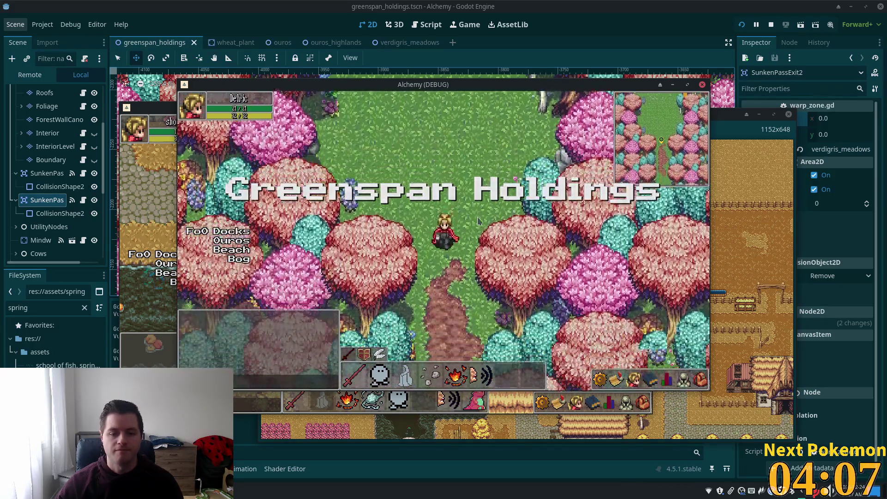
{"action": "key", "text": "Down"}
{"action": "key", "text": "Down"}
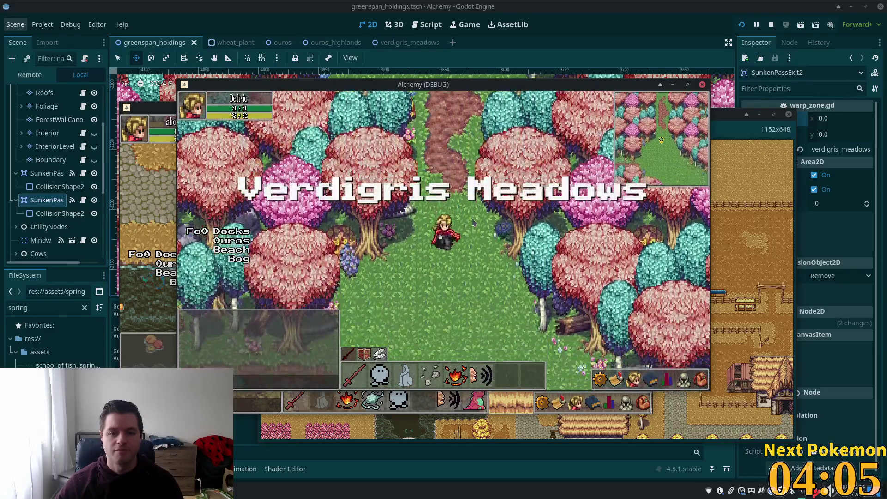
{"action": "key", "text": "Down"}
{"action": "key", "text": "Down"}
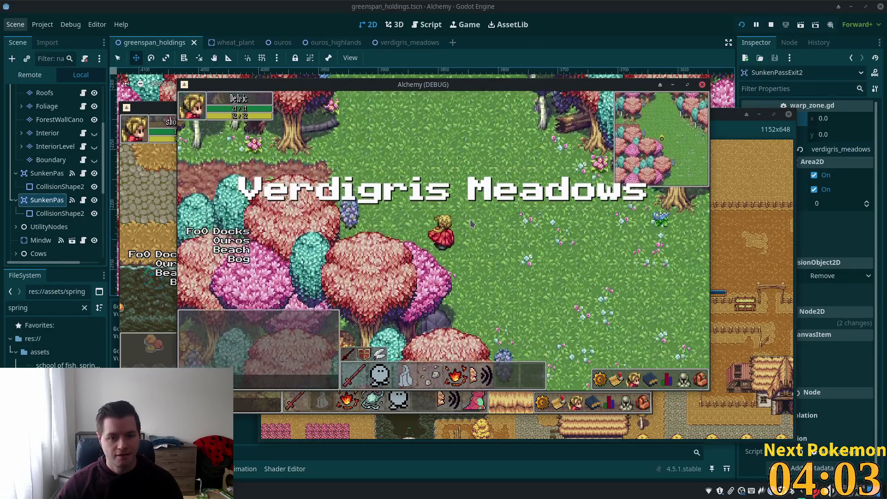
{"action": "key", "text": "Up"}
{"action": "key", "text": "Up"}
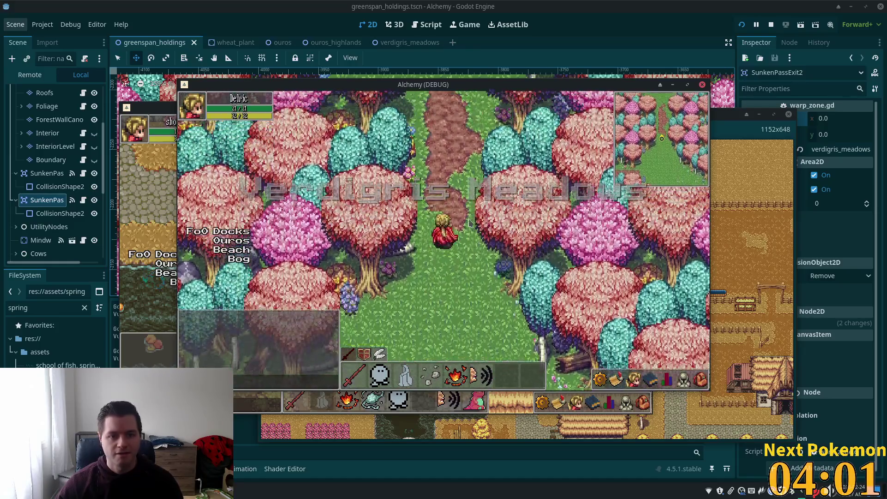
{"action": "key", "text": "Up"}
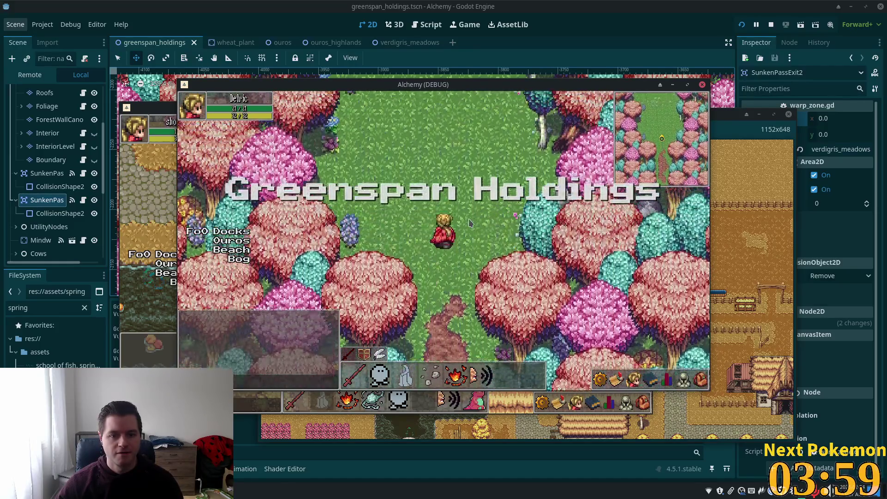
{"action": "key", "text": "Up"}
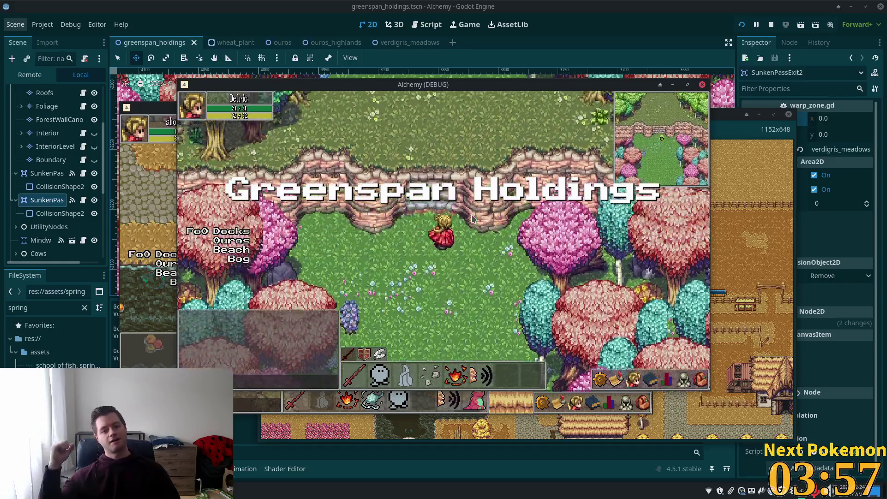